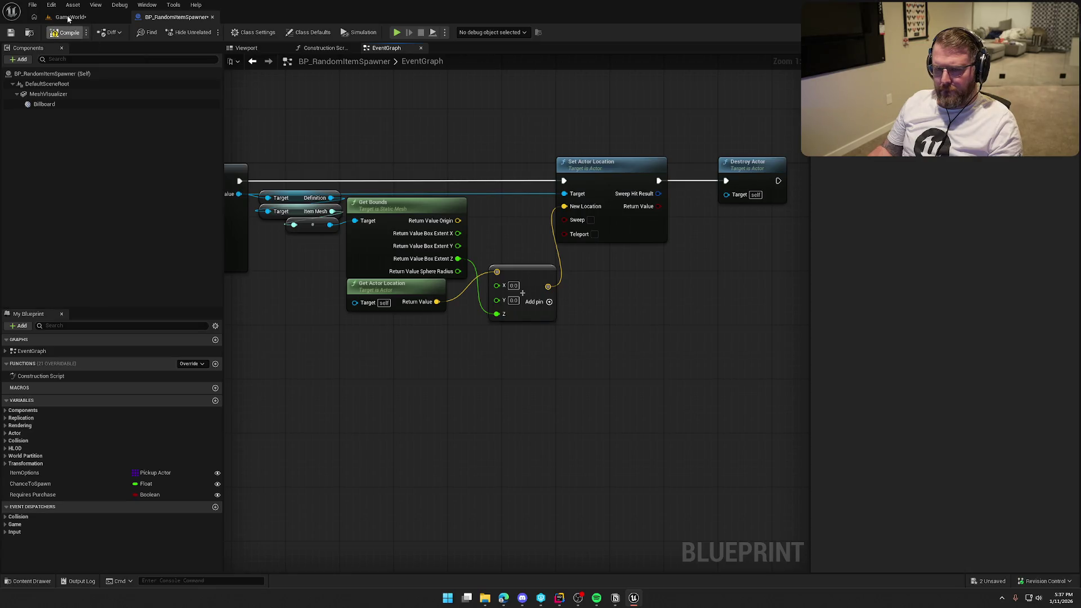
Play-test GameWorld by walking toward the trading-post table, then stop and view the table from above.
left_click(68, 17)
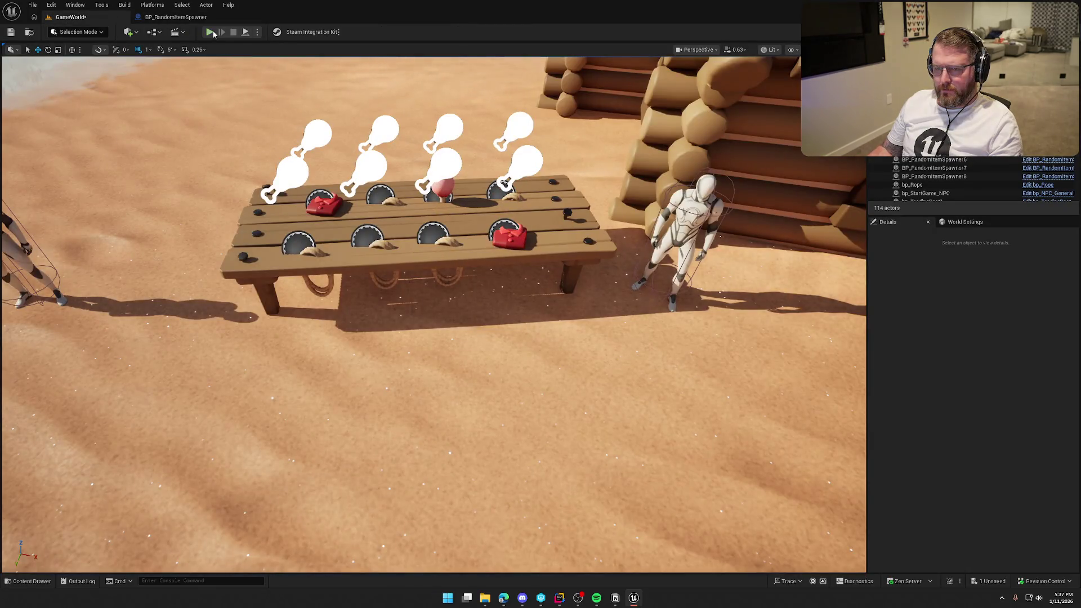
key("alt+p")
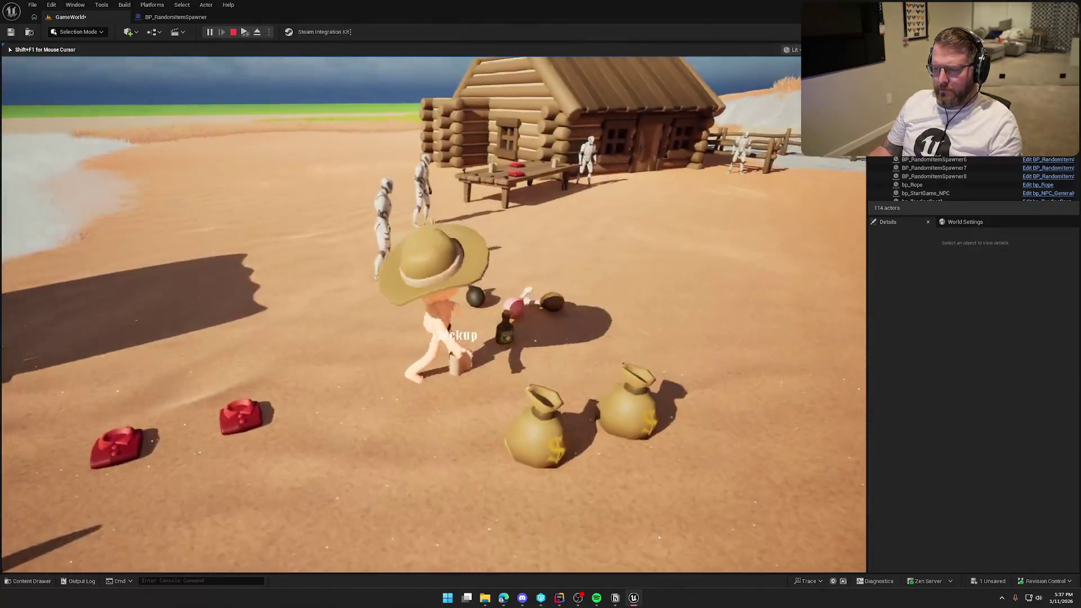
key("w")
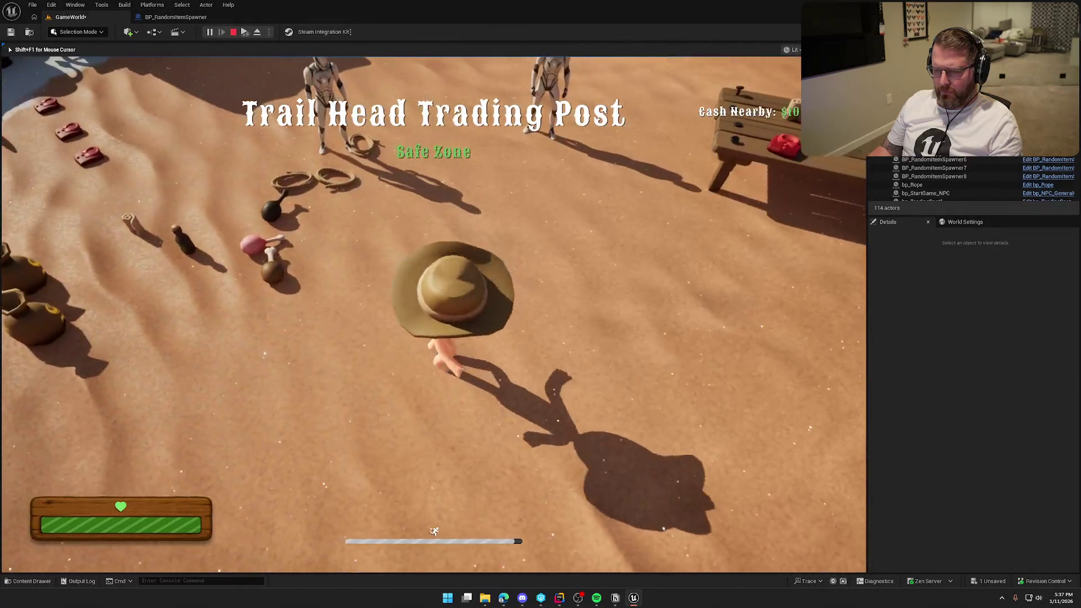
key("s")
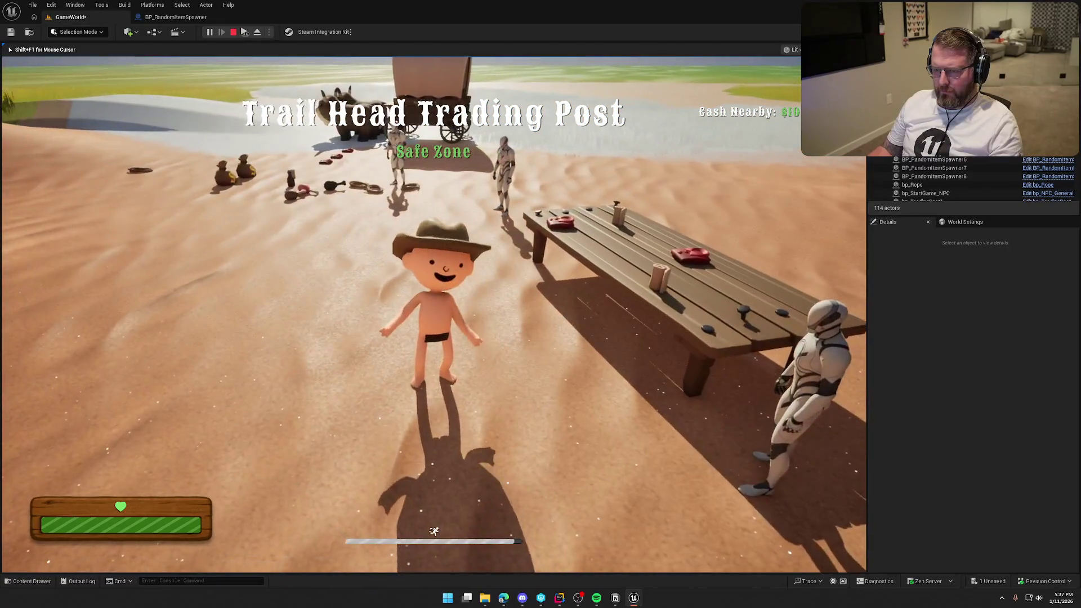
key("w")
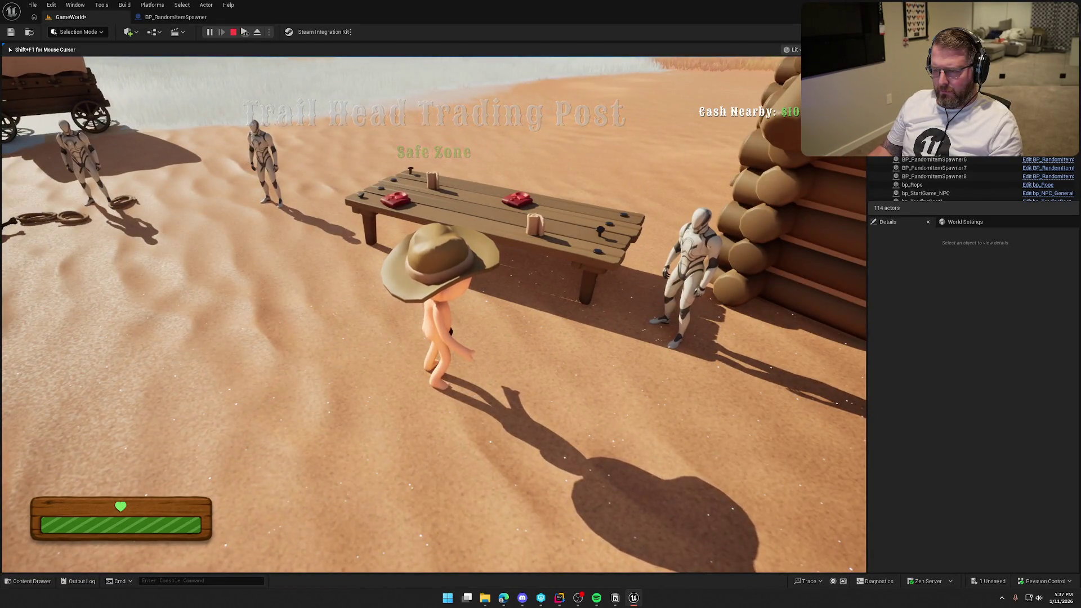
key("Escape")
left_click_drag(538, 285, 556, 321)
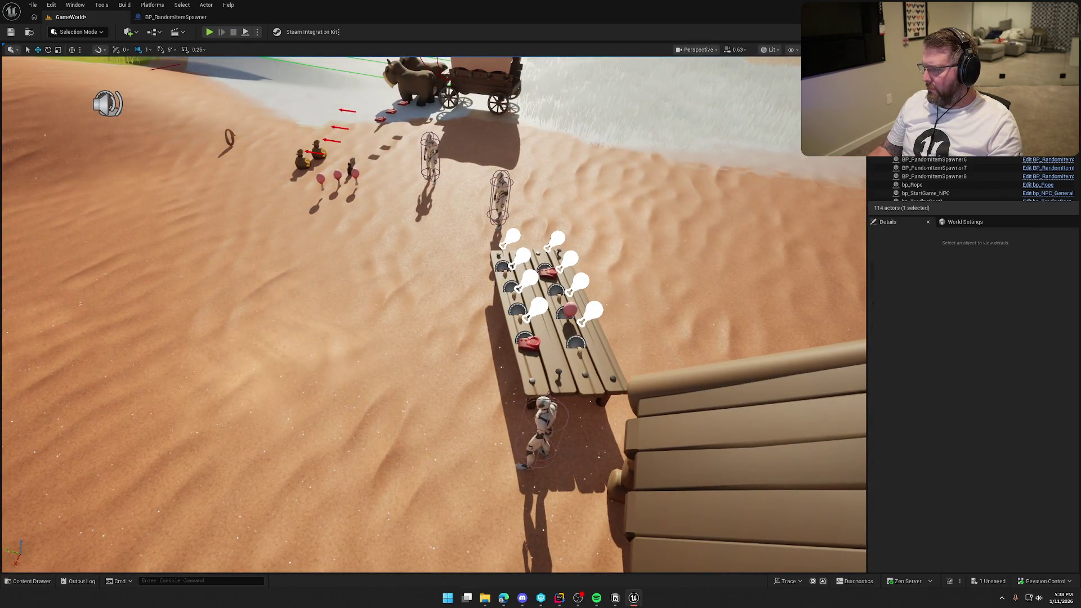
Select the eight item spawners plus the table and move them together up and left.
left_click_drag(488, 248, 659, 307)
left_click(557, 356, "ctrl")
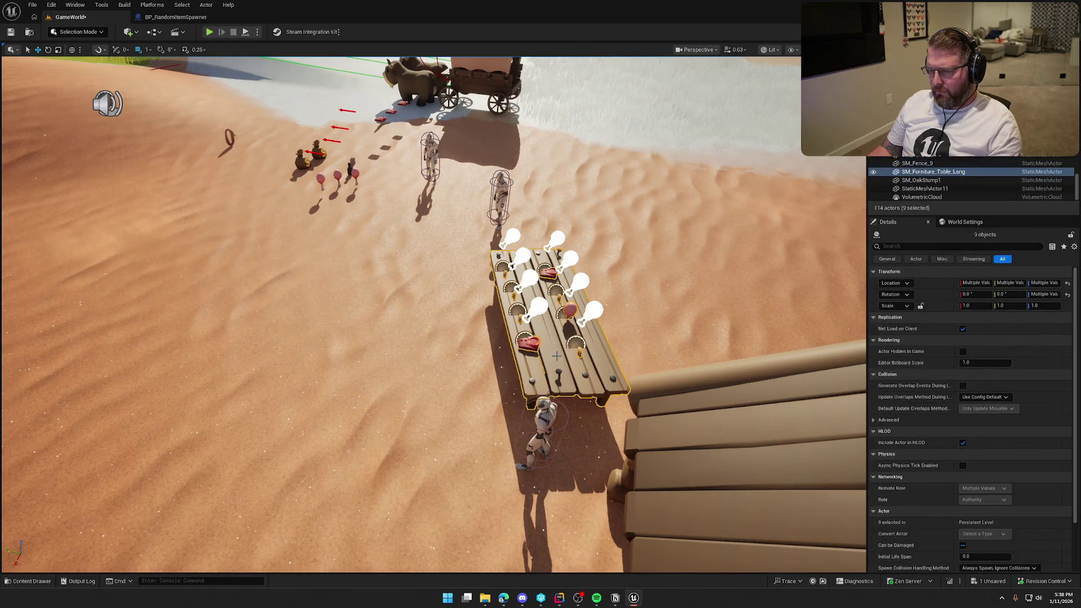
mouse_move(557, 356)
left_mouse_down()
mouse_move(551, 287)
mouse_move(237, 210)
mouse_move(558, 257)
mouse_move(508, 329)
mouse_move(466, 500)
left_mouse_up()
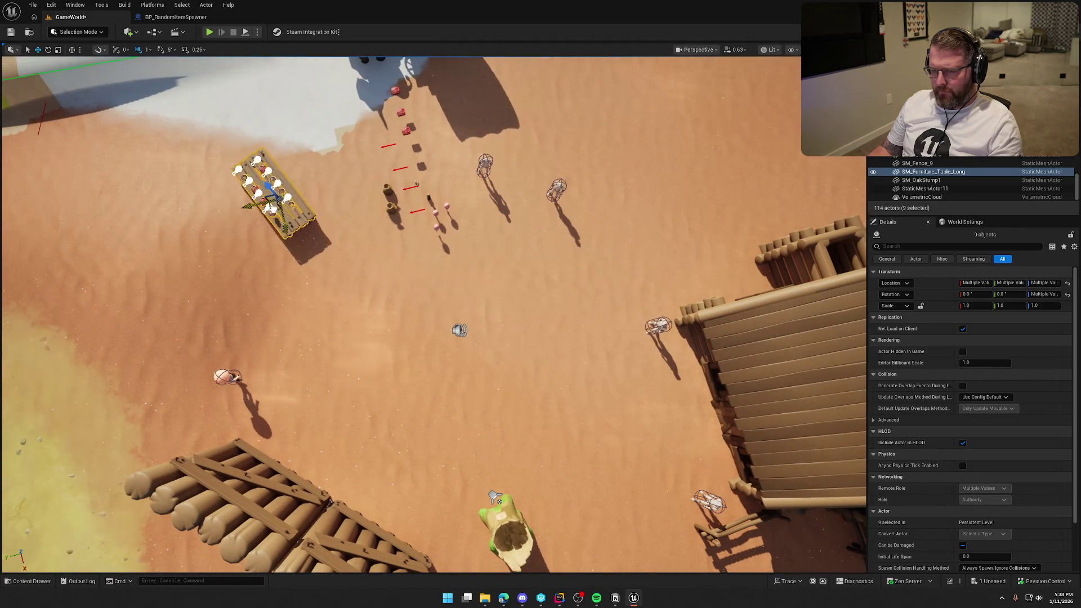
left_click_drag(270, 209, 265, 163)
key("Escape")
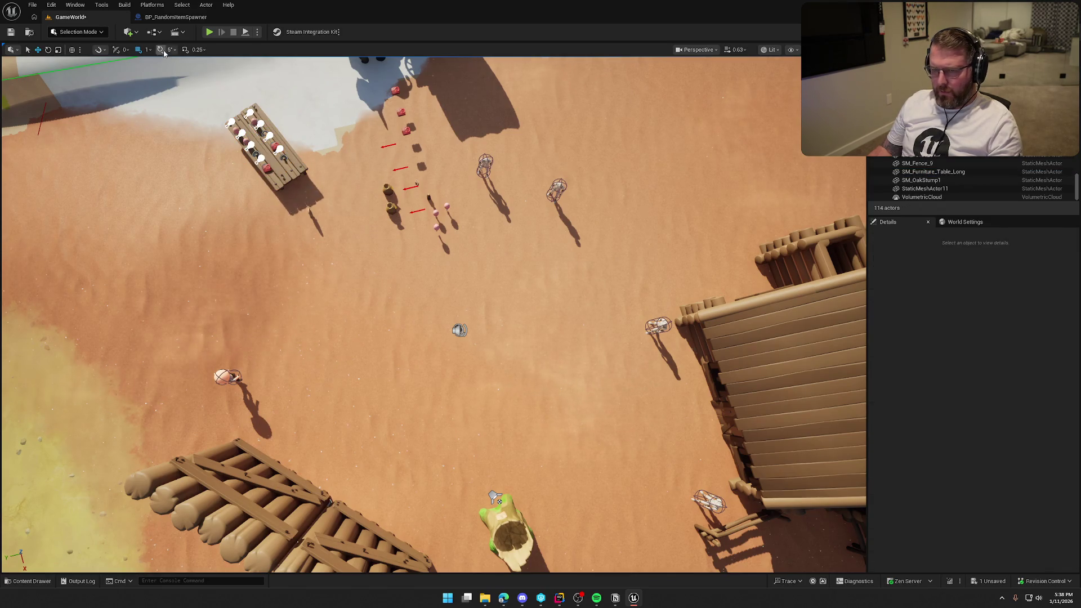
left_click(209, 32)
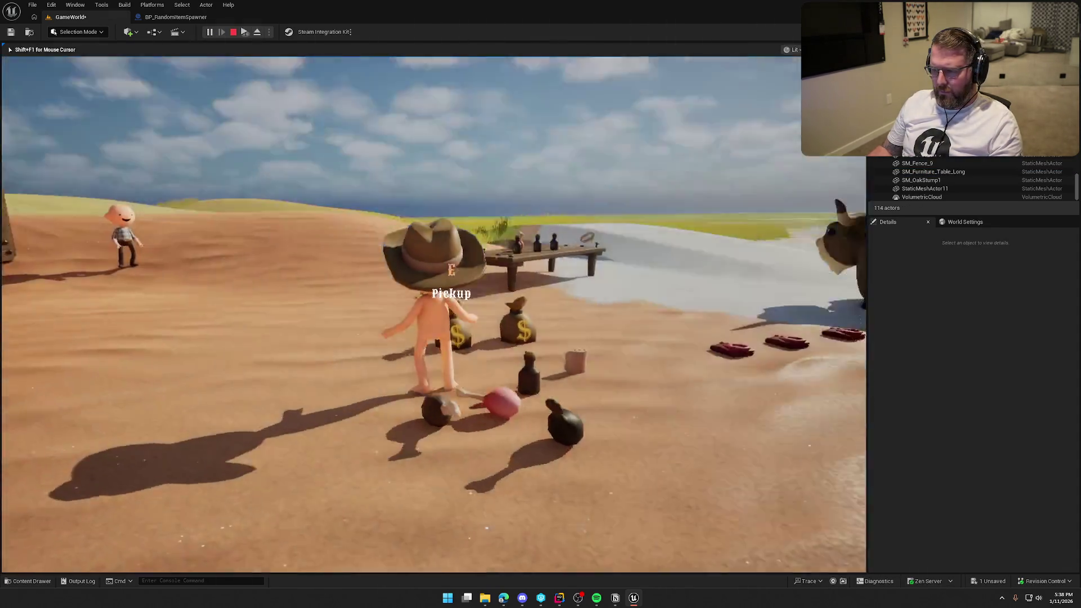
Sprint and walk the character around the relocated table in play mode, then stop.
key("shift+w")
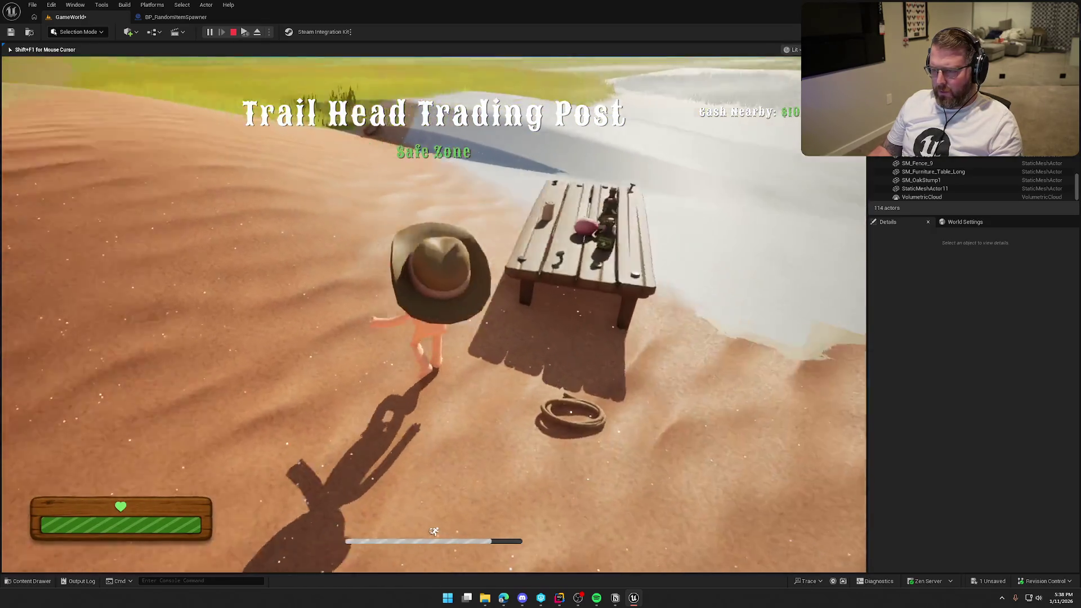
key("s")
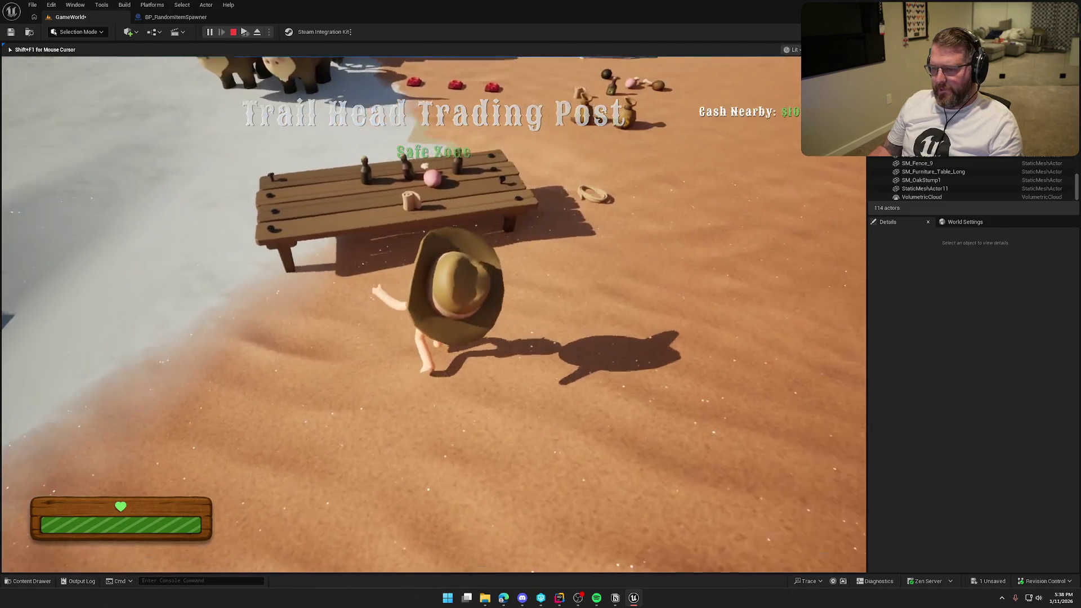
key("shift+w")
key("w")
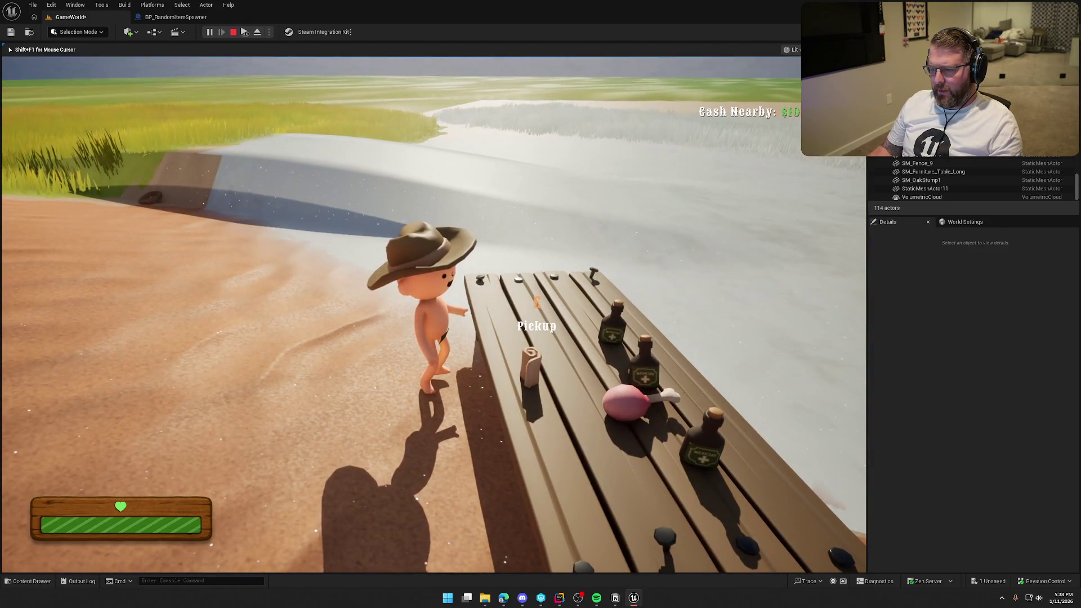
key("shift+s")
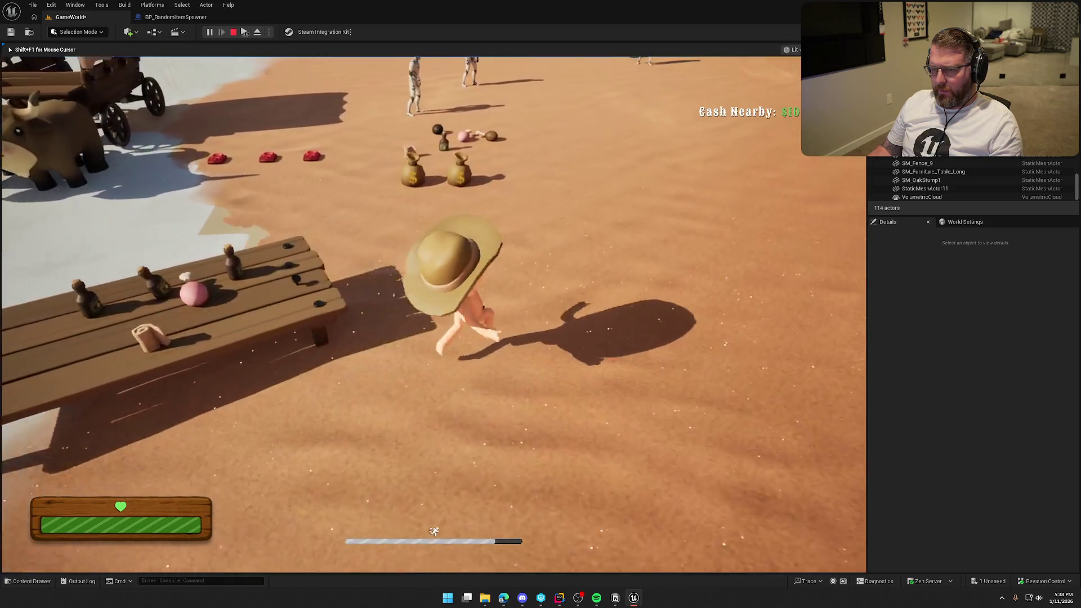
key("Escape")
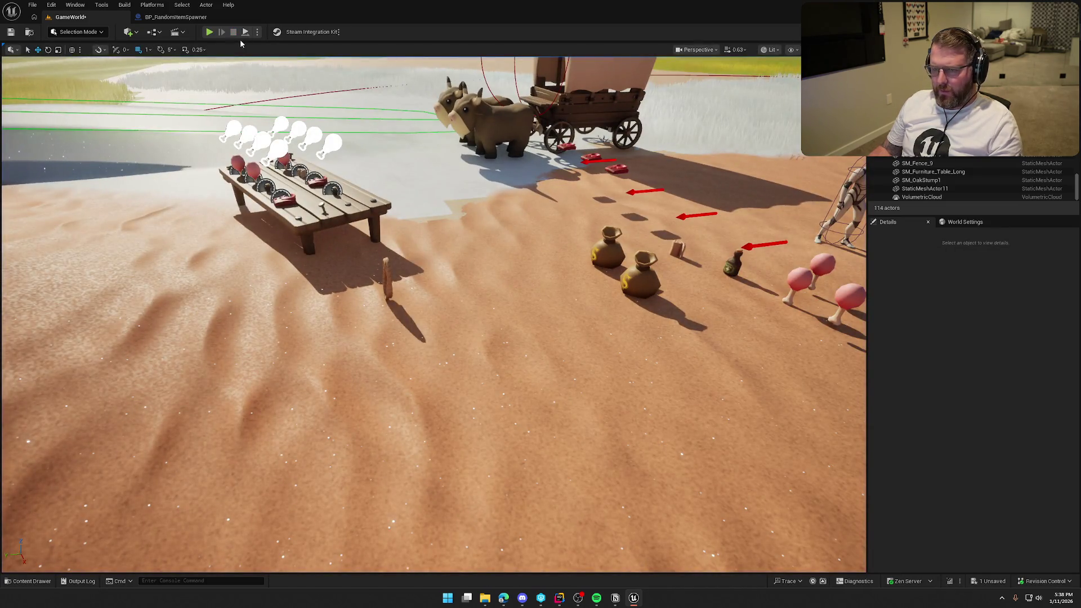
Run a second short play test toward the money bags, then return to BP_RandomItemSpawner.
left_click(209, 32)
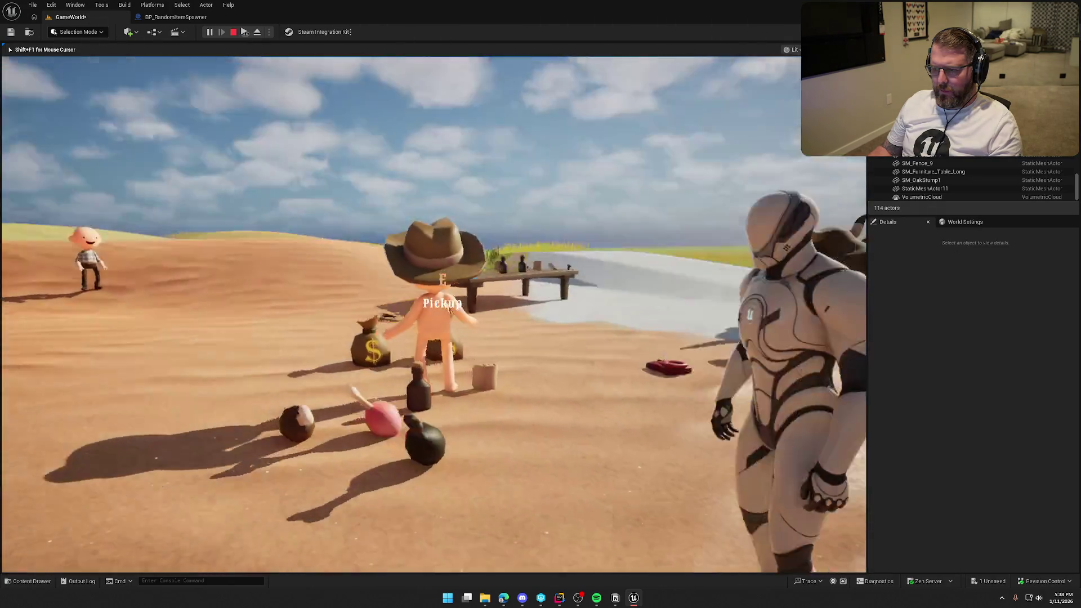
key("w")
key("Escape")
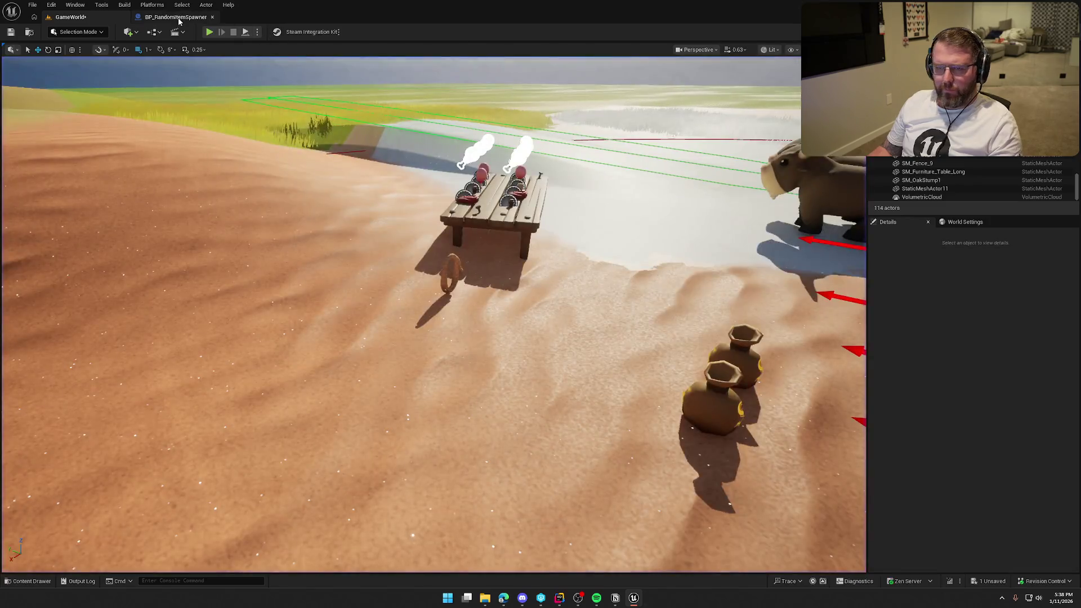
left_click(175, 17)
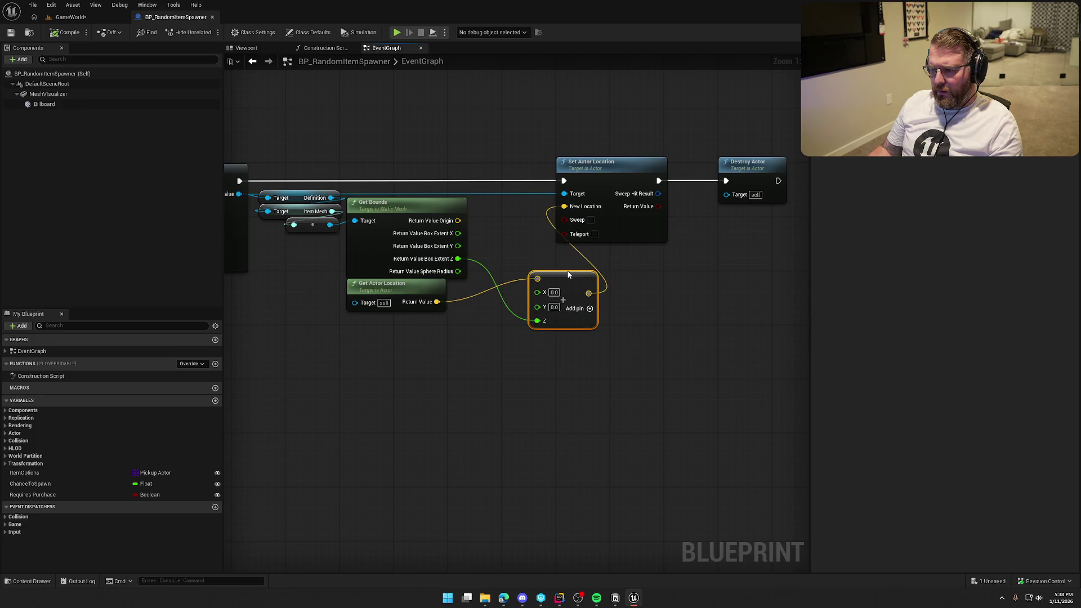
Make room in the graph and create an Add node from Box Extent Z.
left_click_drag(569, 275, 591, 276)
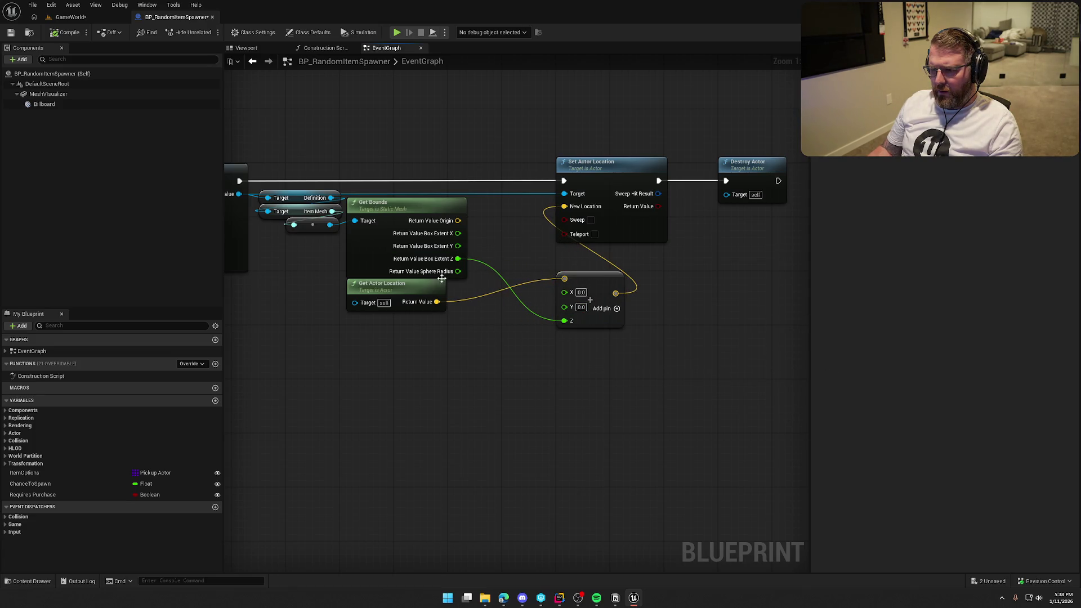
left_click_drag(442, 278, 428, 308)
left_click_drag(458, 264, 490, 267)
type("+")
left_click(539, 341)
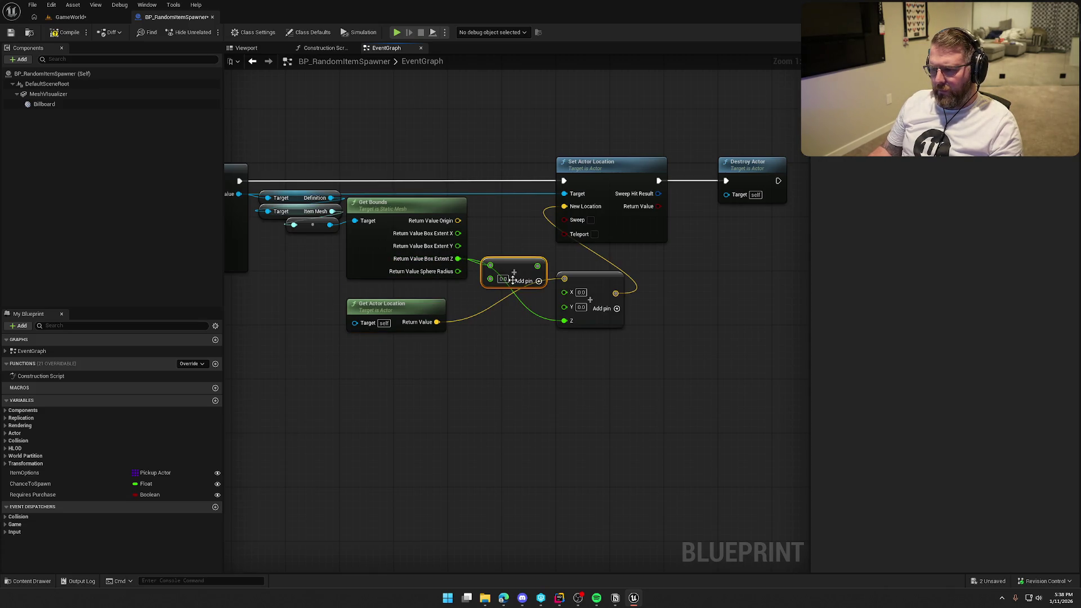
Set the Add value to 5.0 and wire the sum into Make Vector Z.
type("5")
key("Return")
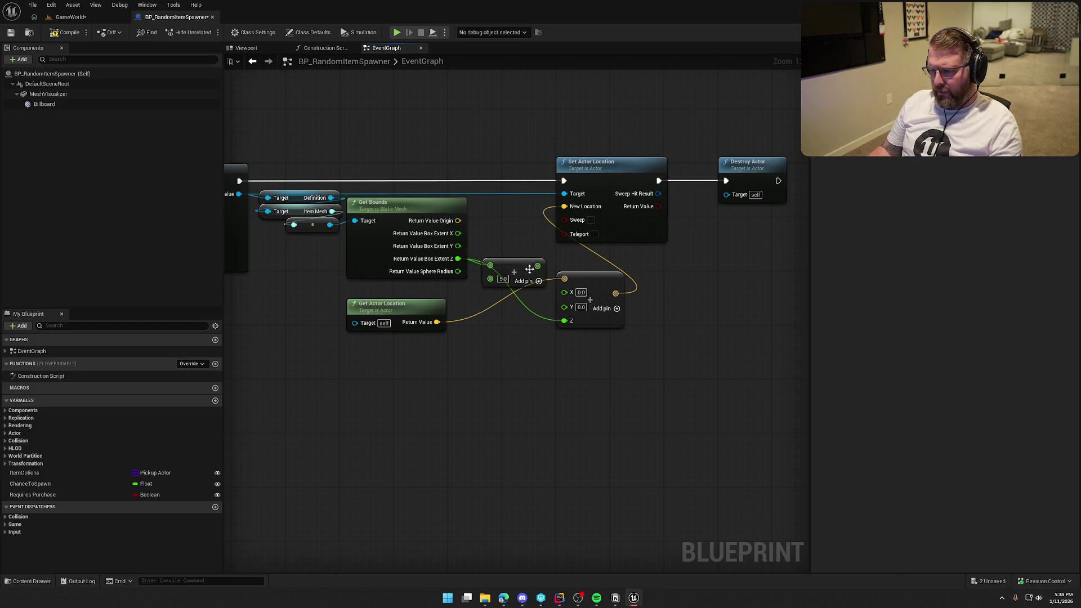
left_click_drag(537, 265, 564, 321)
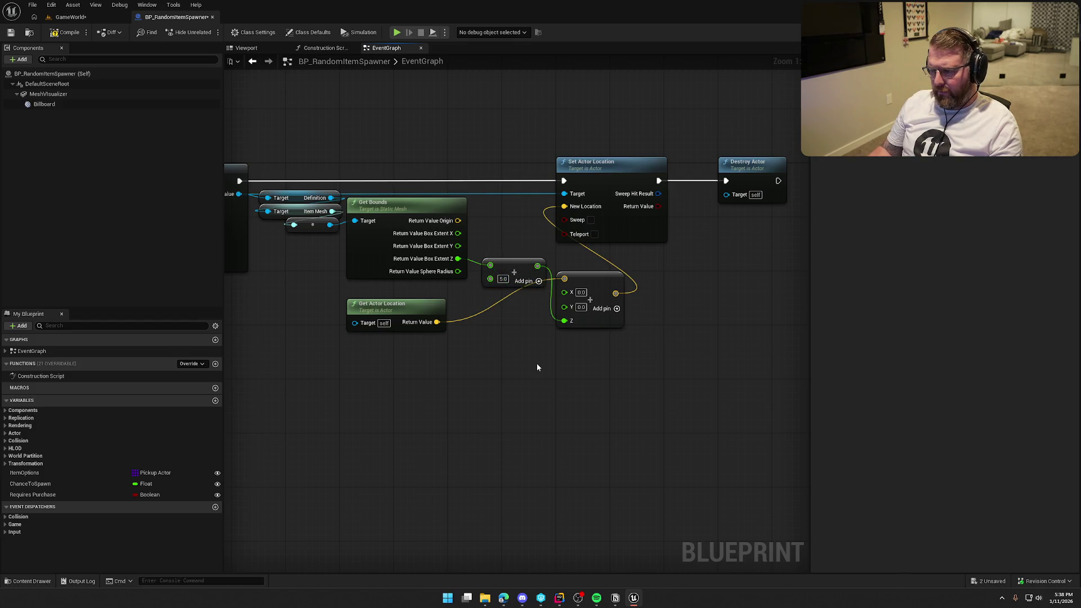
left_click(79, 21)
key("alt+p")
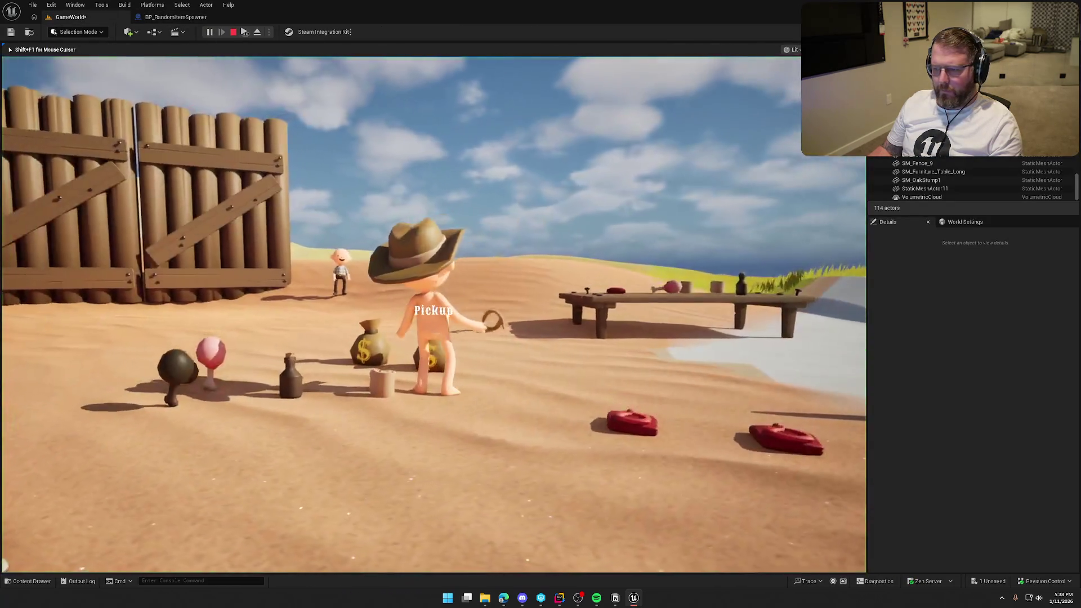
Walk the character to the table to confirm items rest on the spawners, then stop.
key("w")
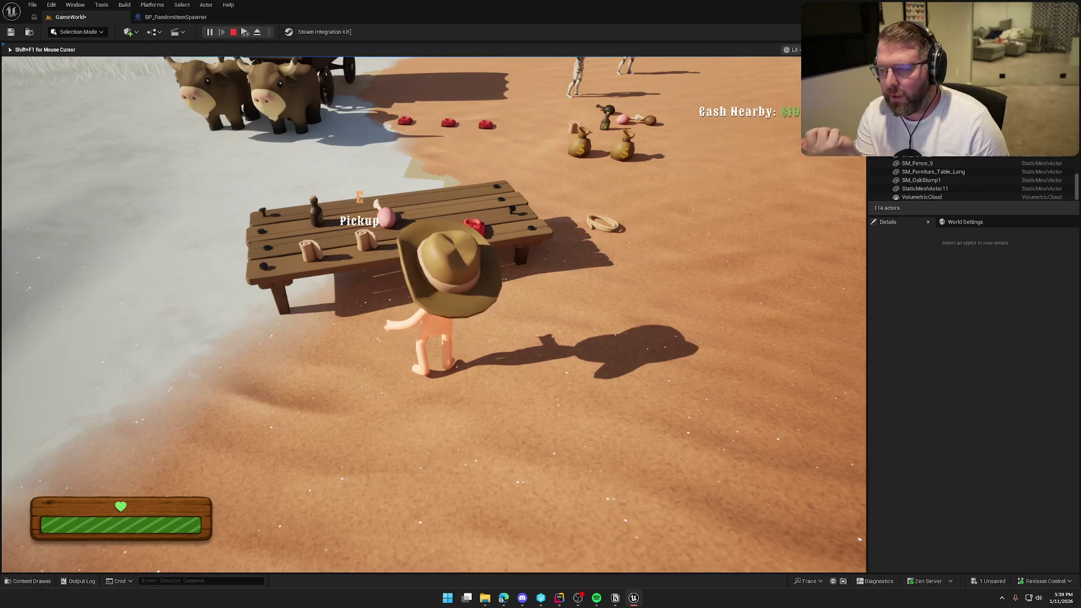
key("Escape")
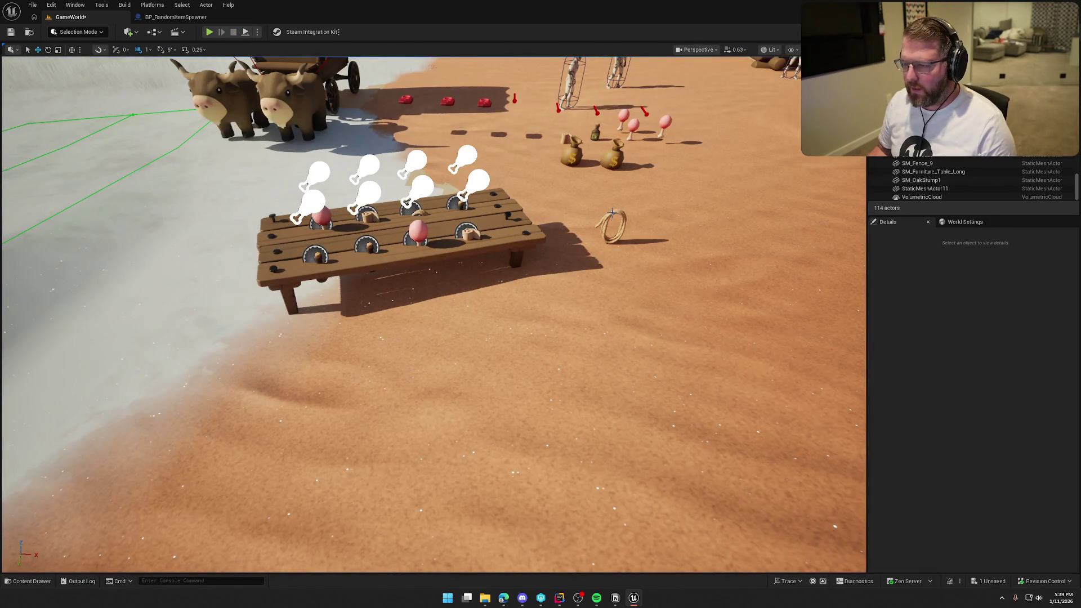
Select bp_Rope in the level and frame the view on it.
left_click(613, 213)
key("f")
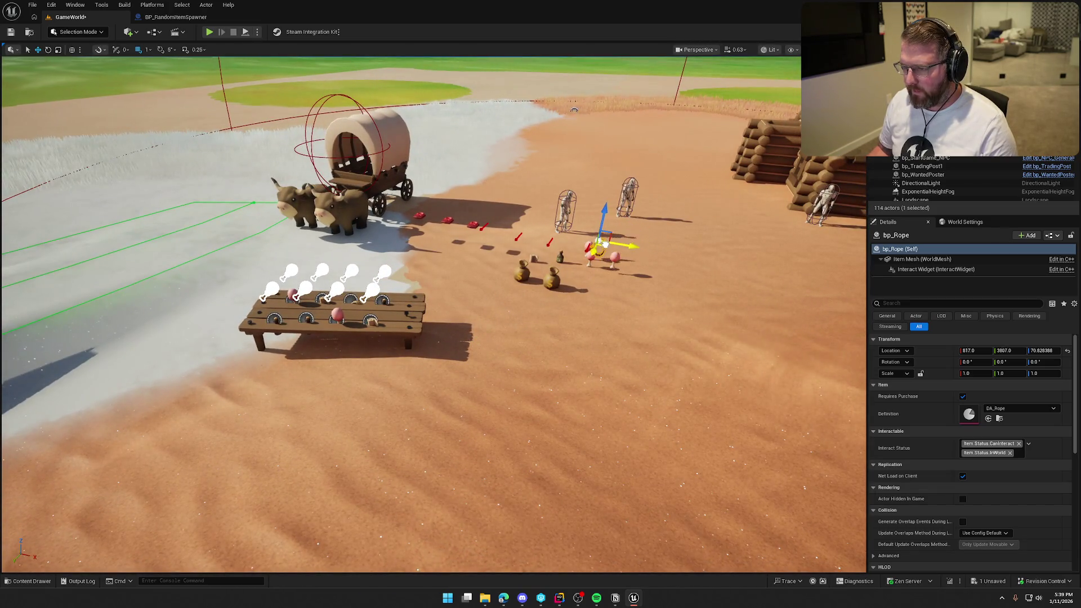
key("alt+p")
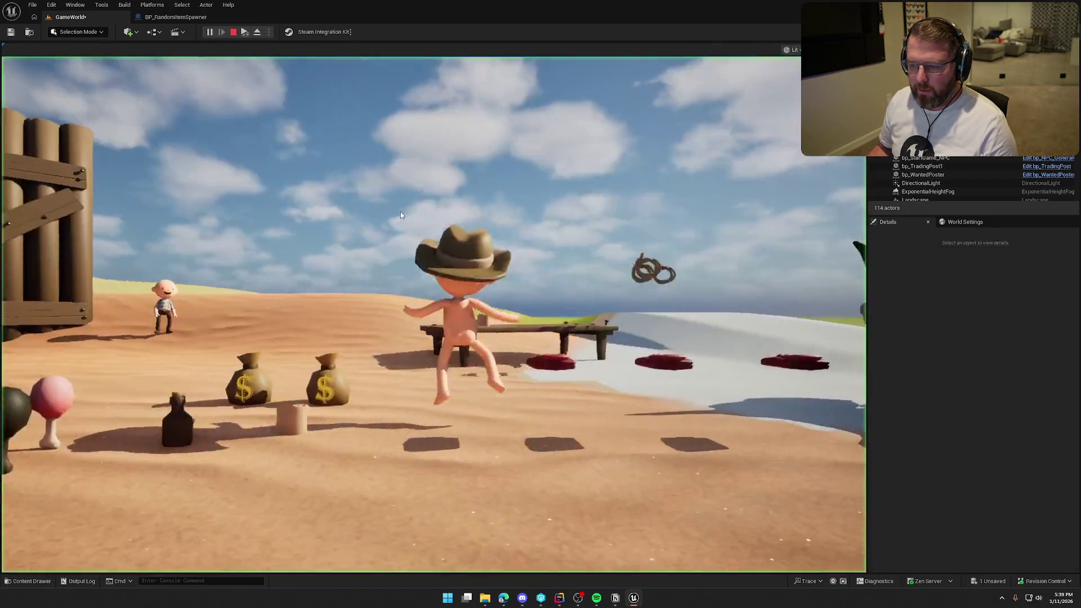
Walk the character across the sand to the table, then stop the play session.
left_click(401, 215)
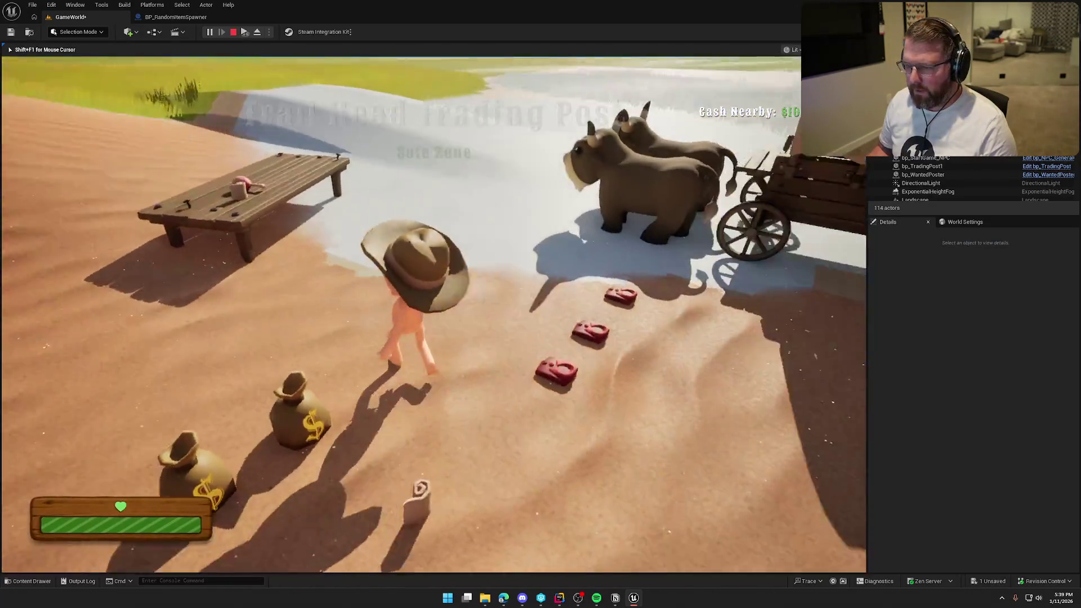
key("w")
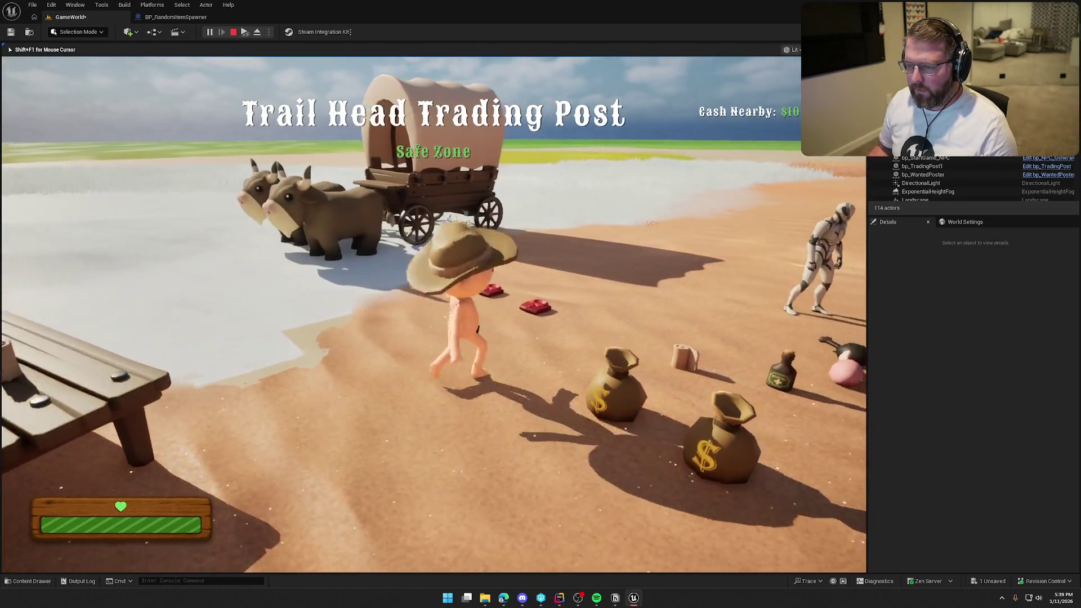
key("w")
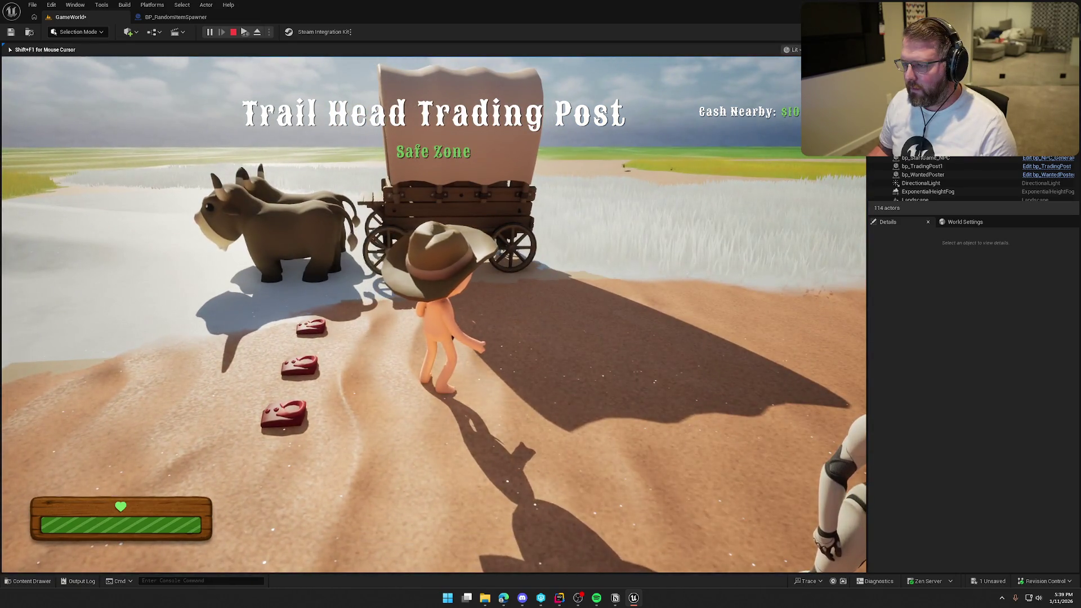
key("w")
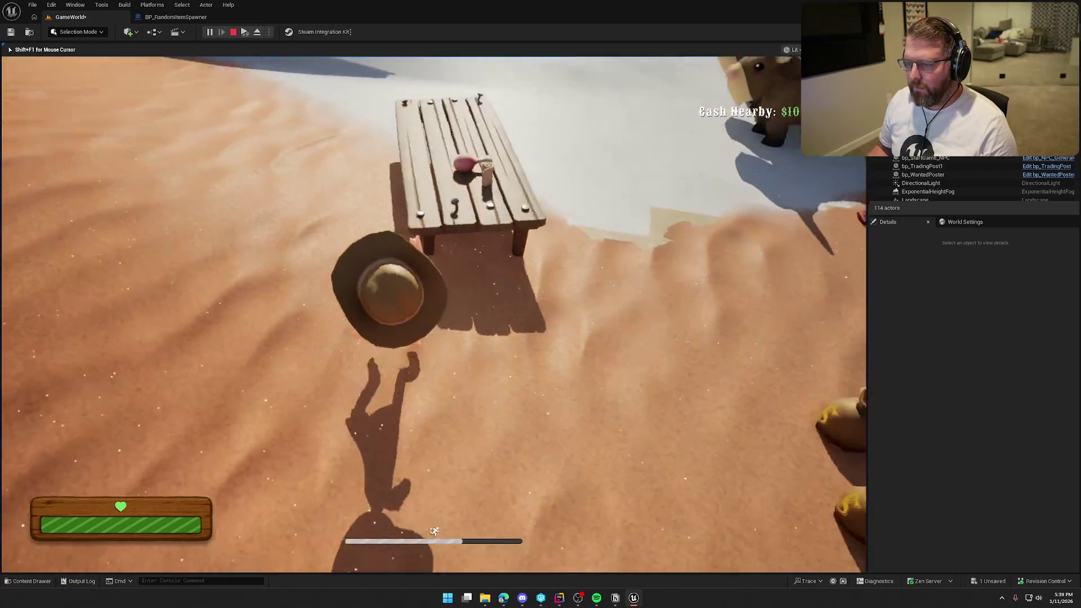
key("w")
key("Escape")
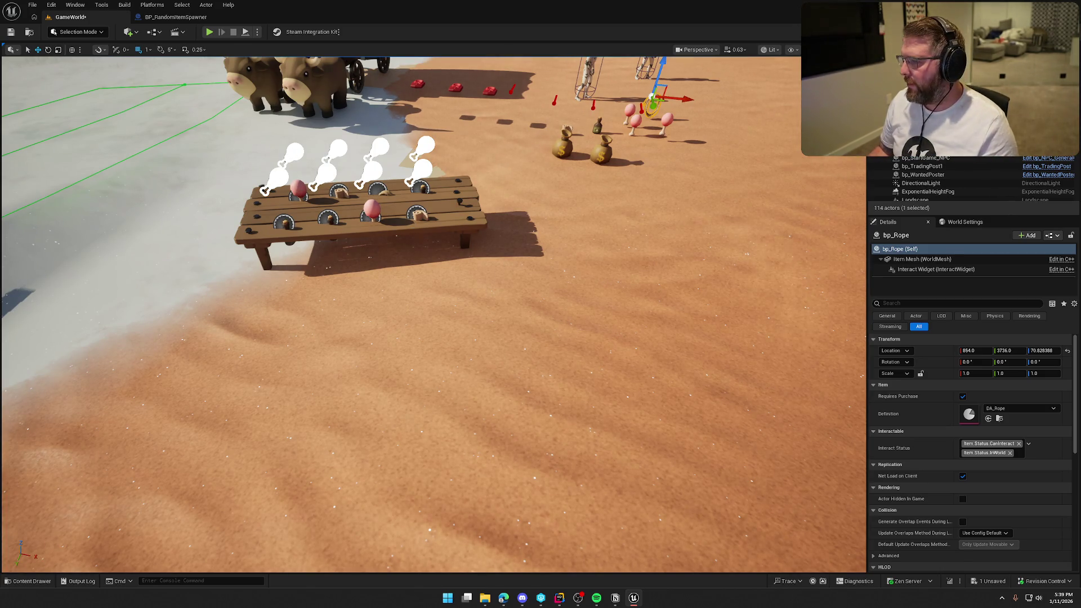
Select all BP_RandomItemSpawners and change Item Options index 4 from bp_Rope to bp_Bandage.
left_click(298, 195)
key("ctrl+shift+a")
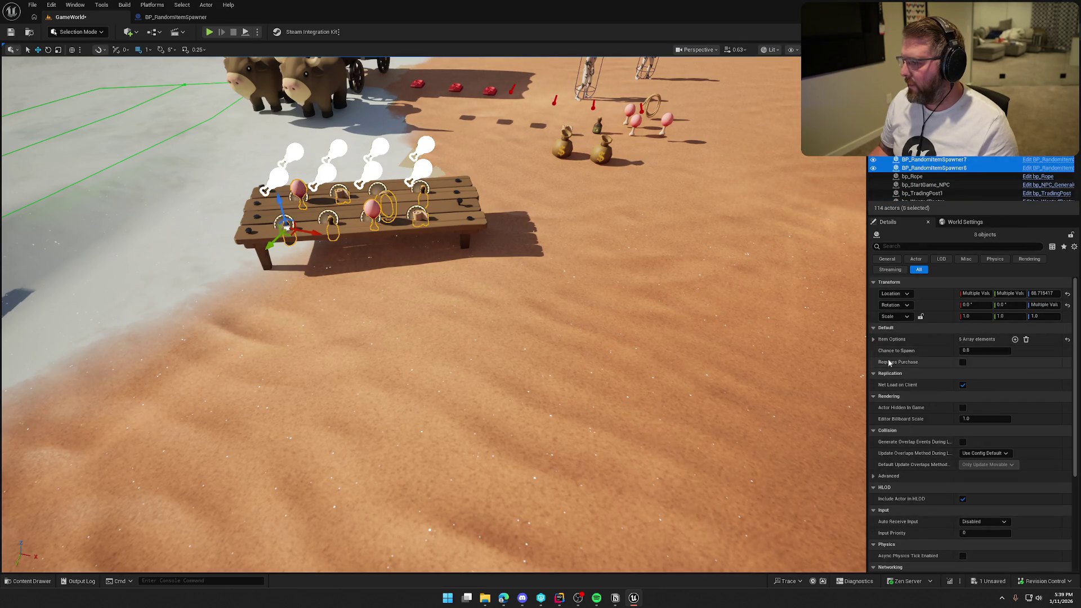
left_click(873, 339)
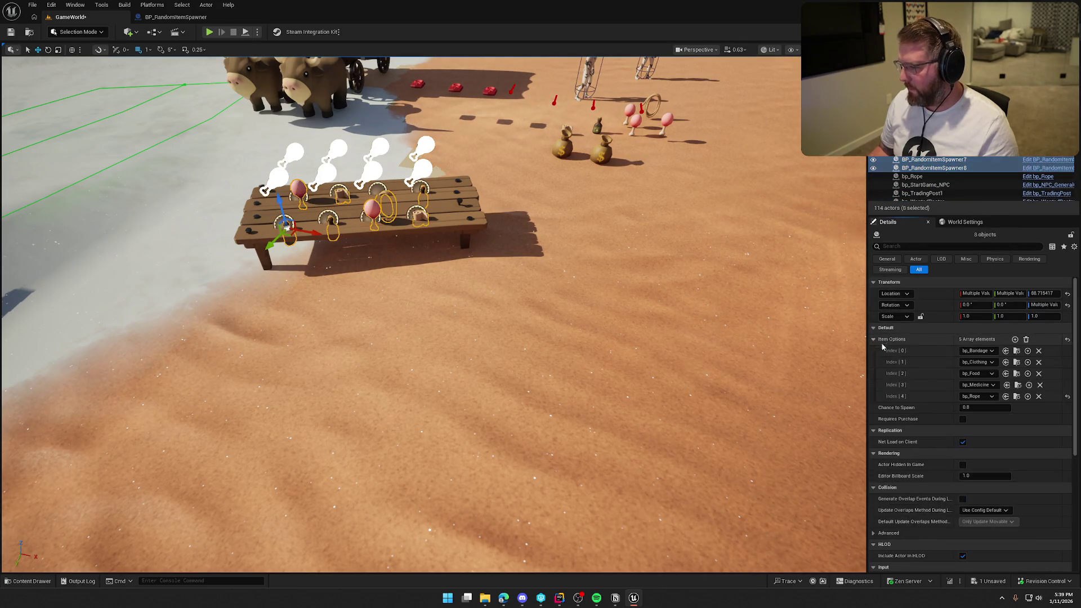
left_click(991, 399)
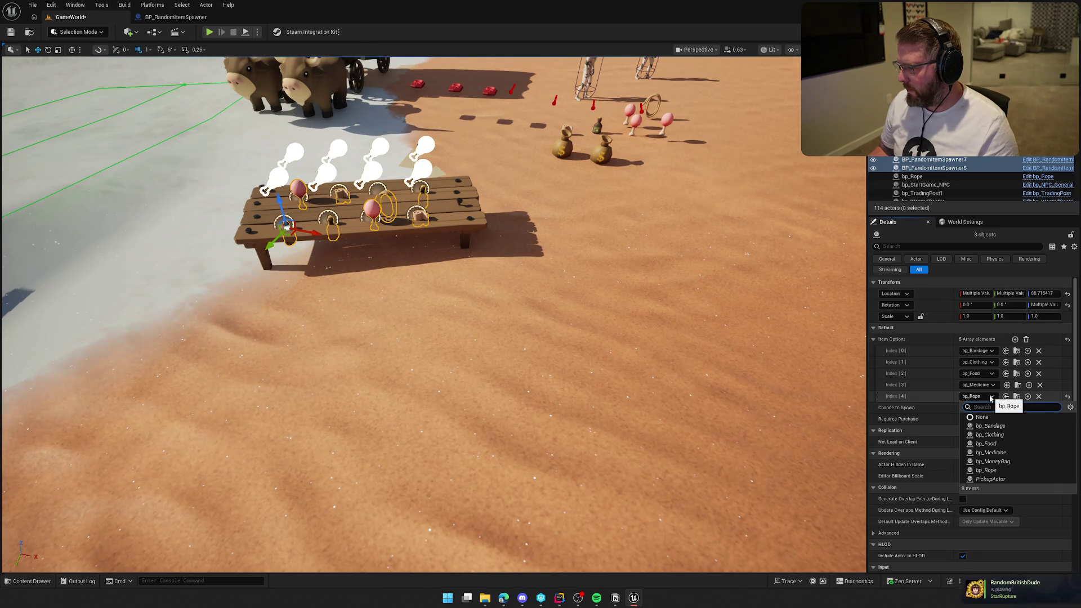
left_click(991, 426)
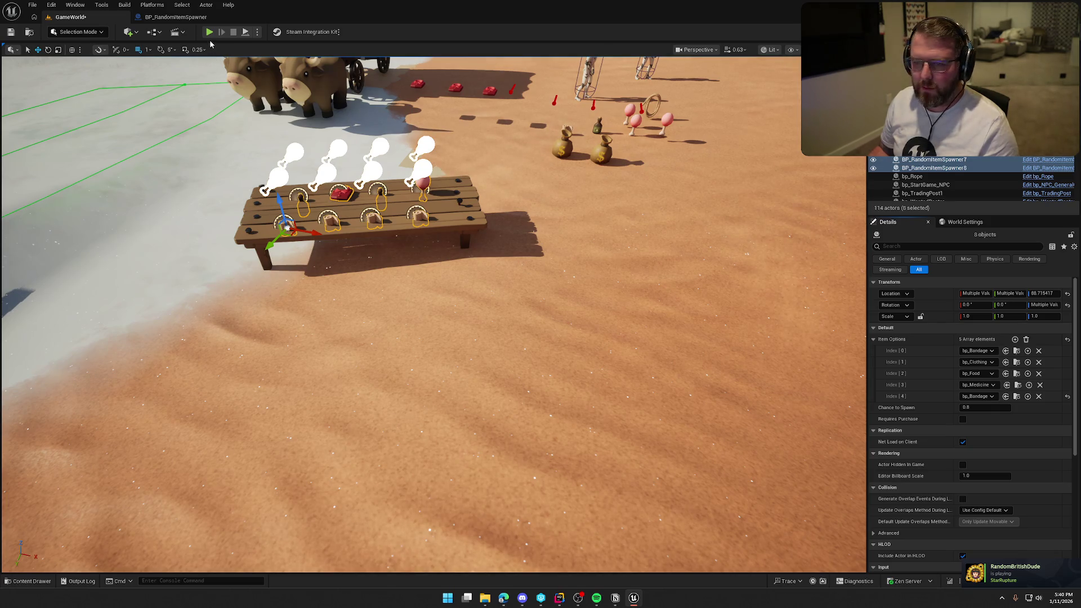
Play-test by walking up to and along the table's items, then stop.
left_click(209, 31)
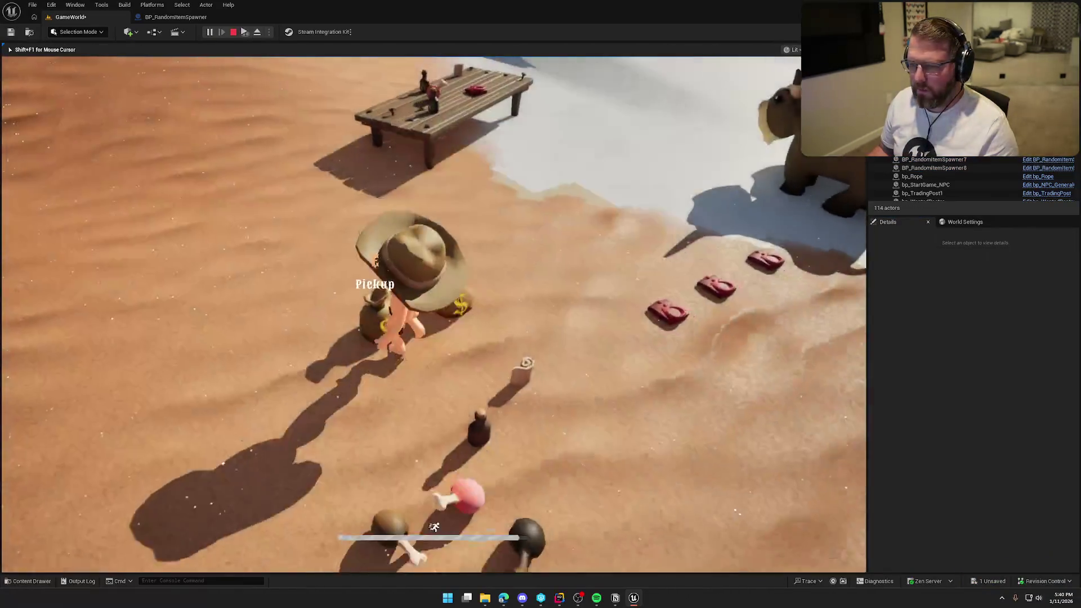
key("w")
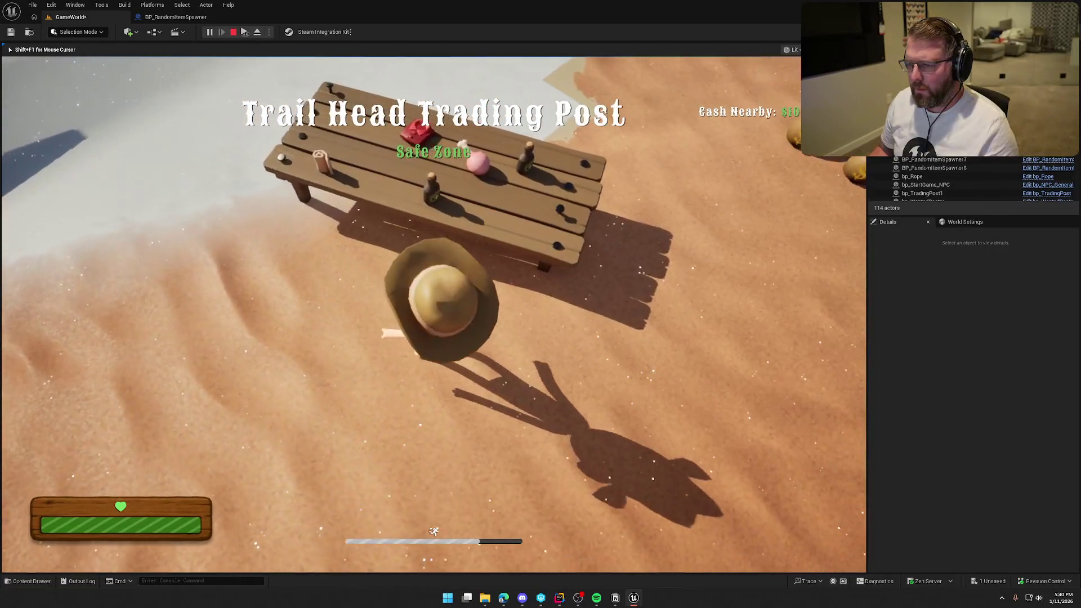
key("w")
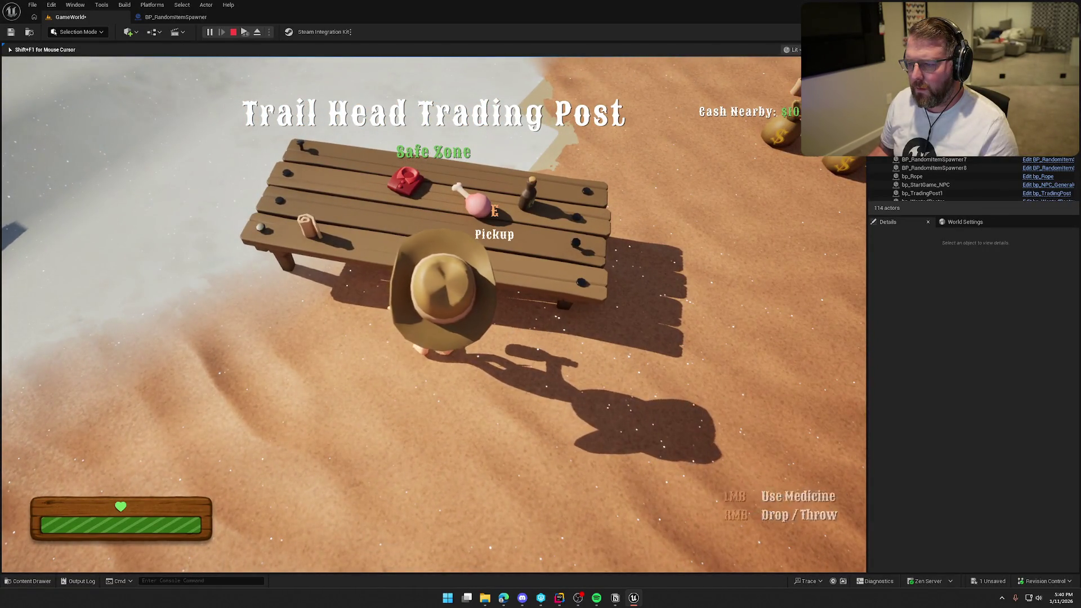
key("a")
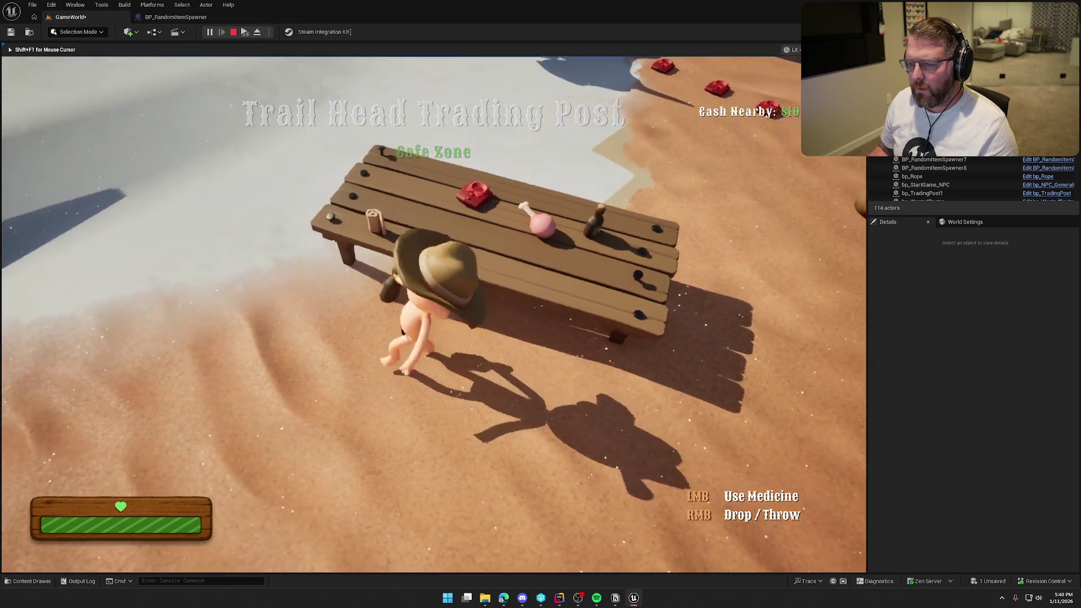
key("s")
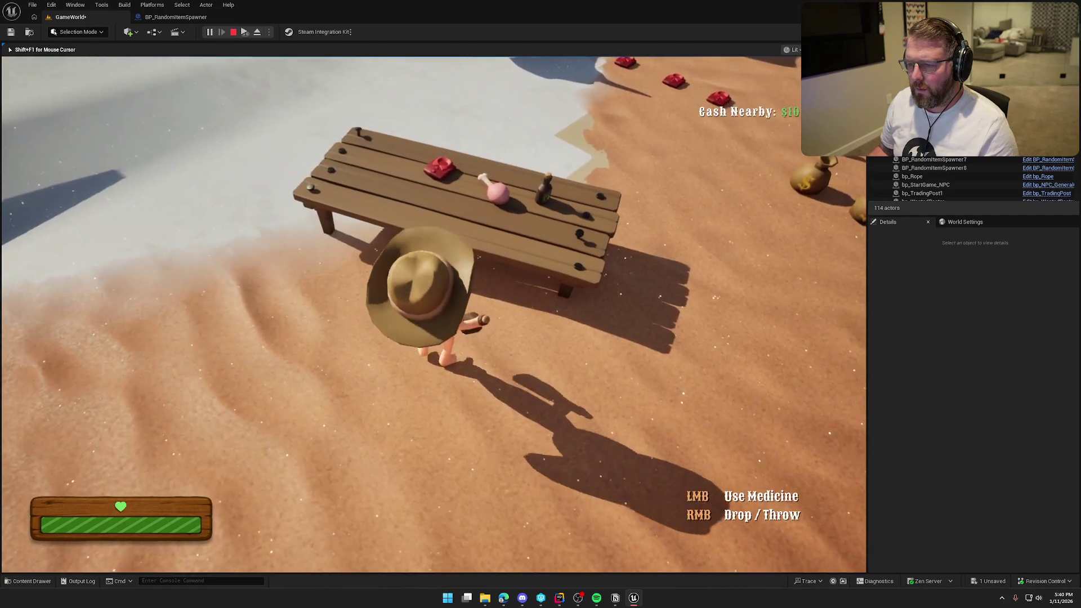
key("Escape")
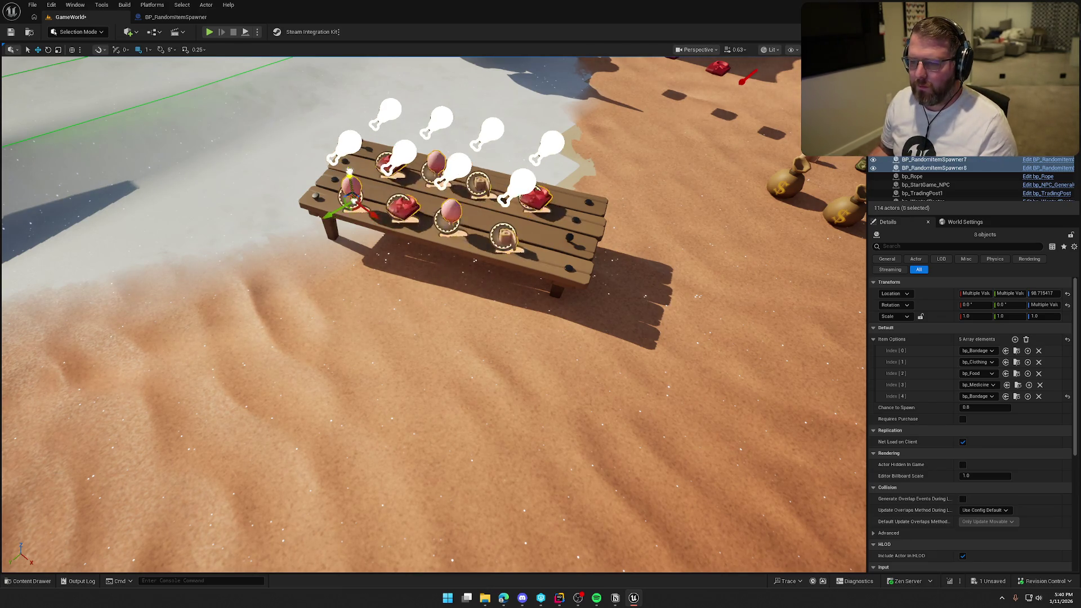
Circle the trading-post table in play mode to inspect the tan rolls, red packs and pink flasks.
left_click(208, 32)
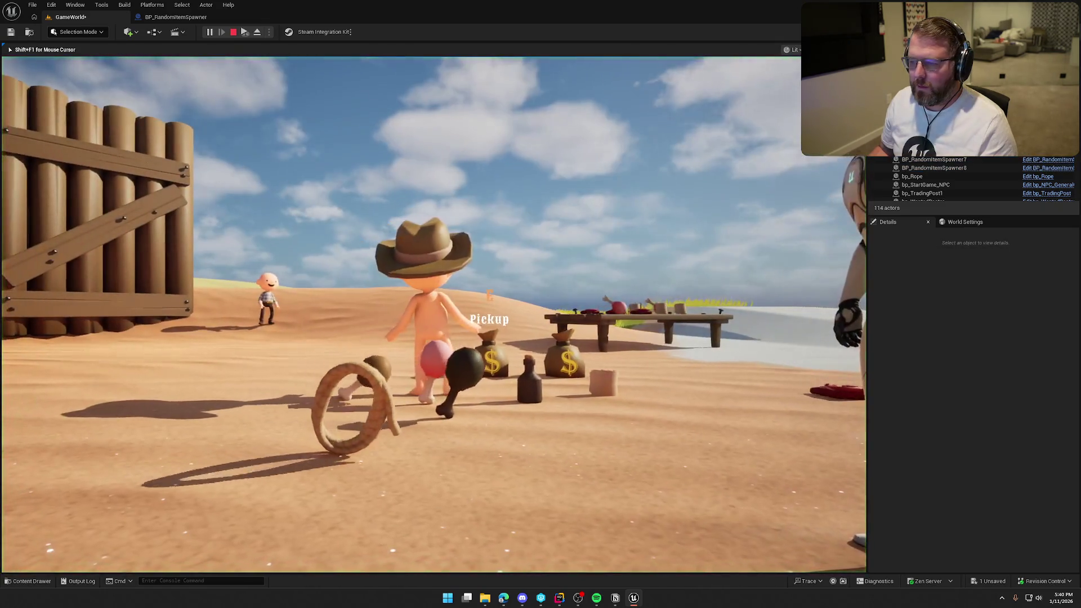
key("w")
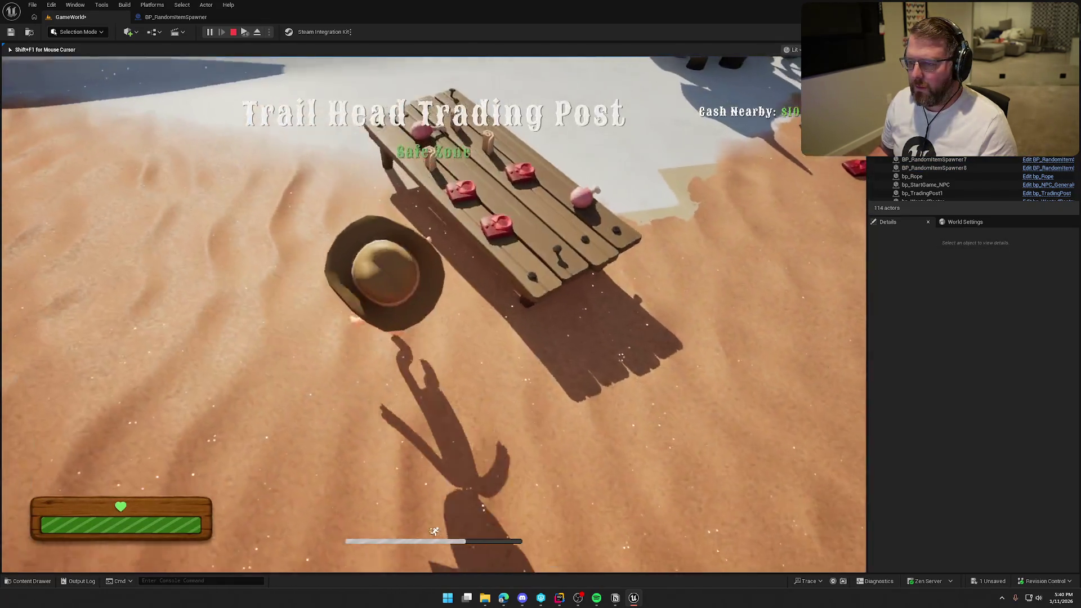
key("w")
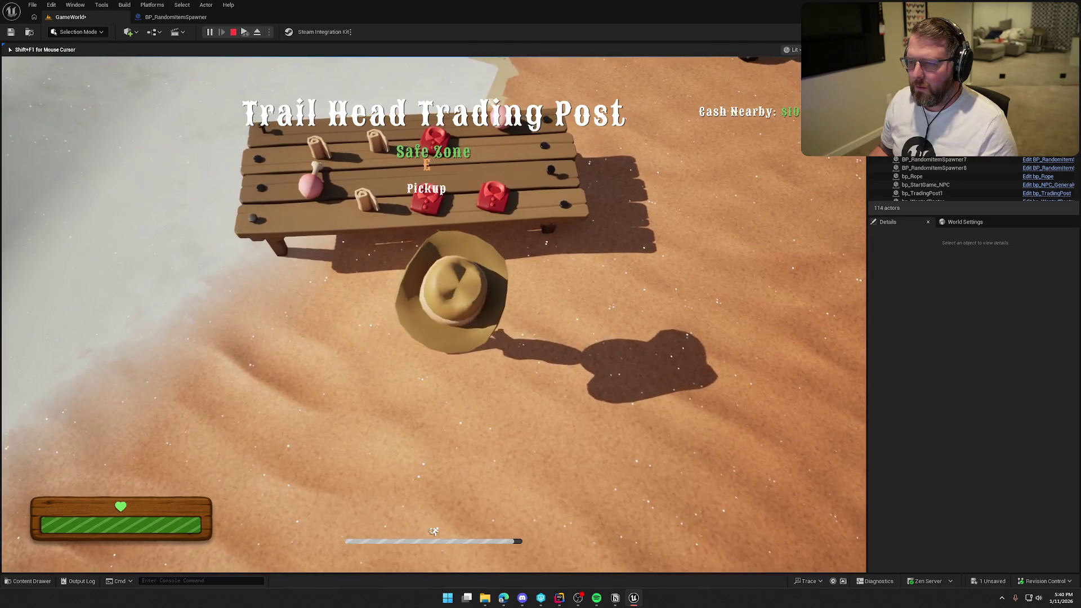
key("a")
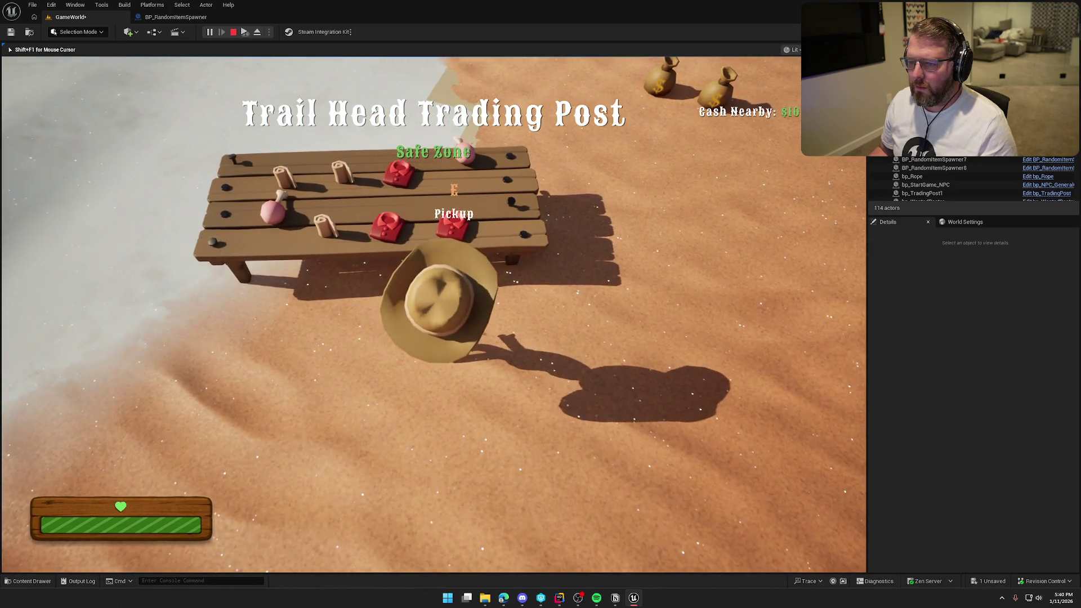
key("w")
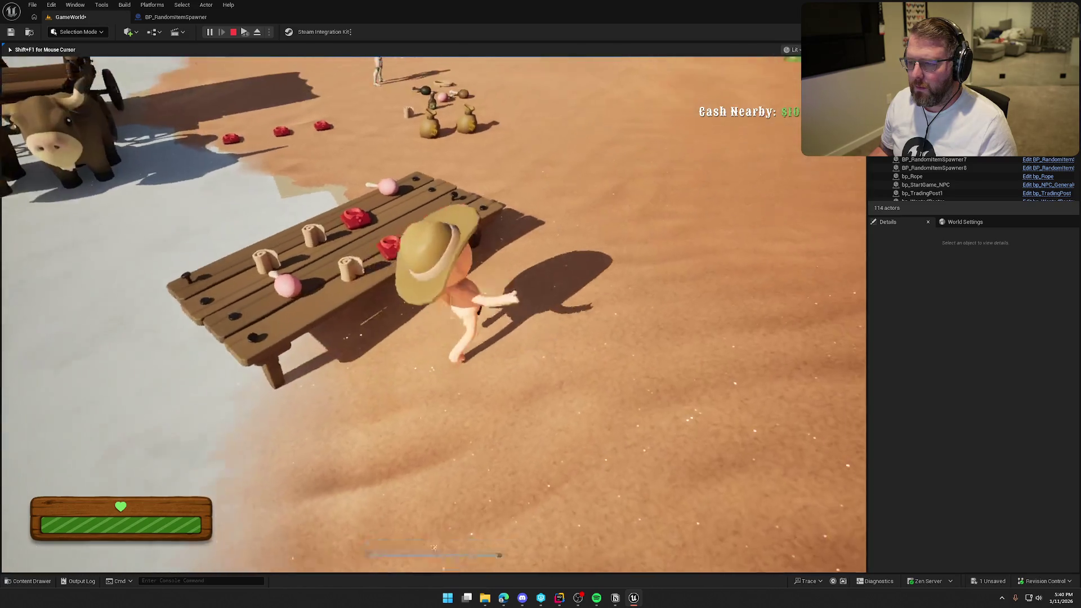
key("w")
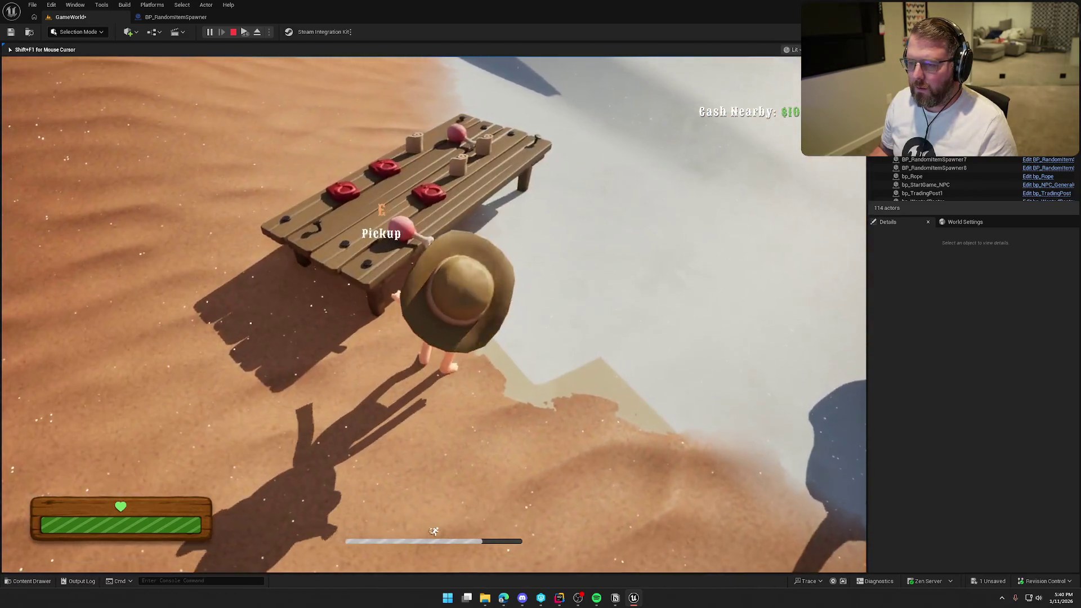
key("w")
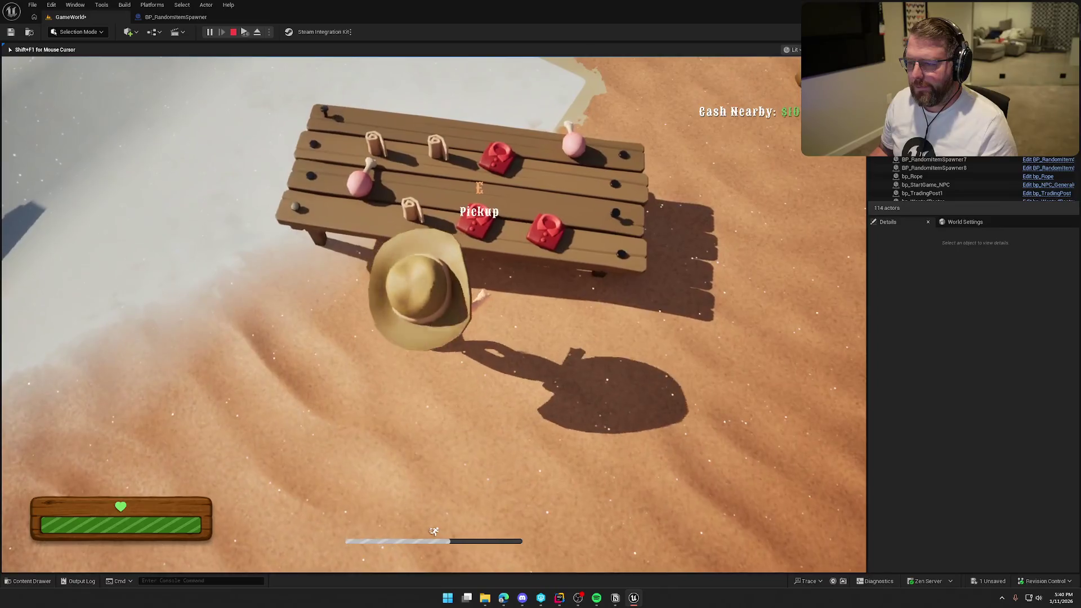
key("w")
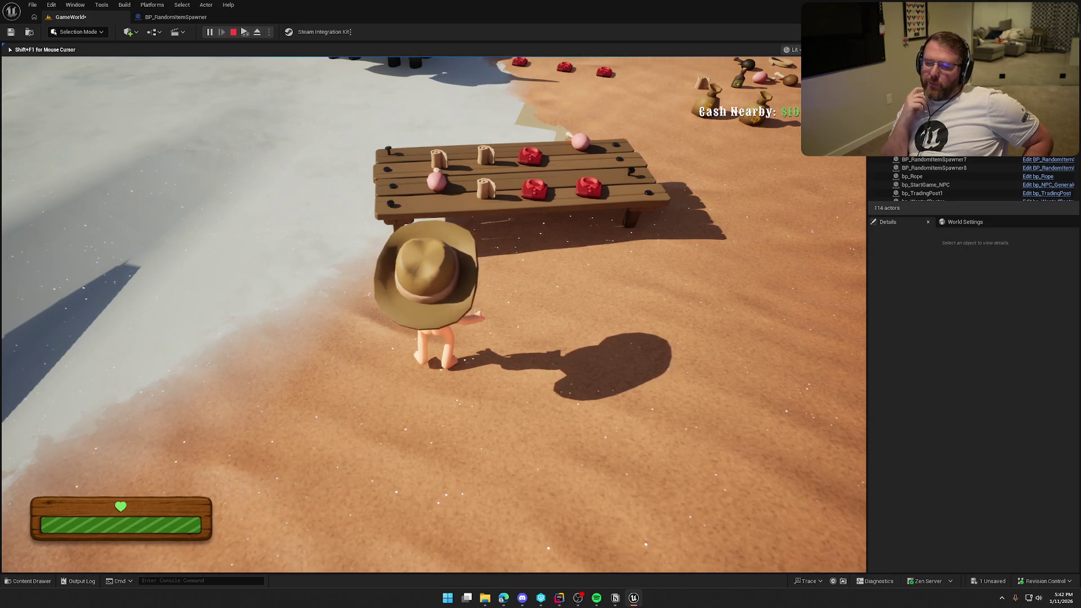
key("shift+w")
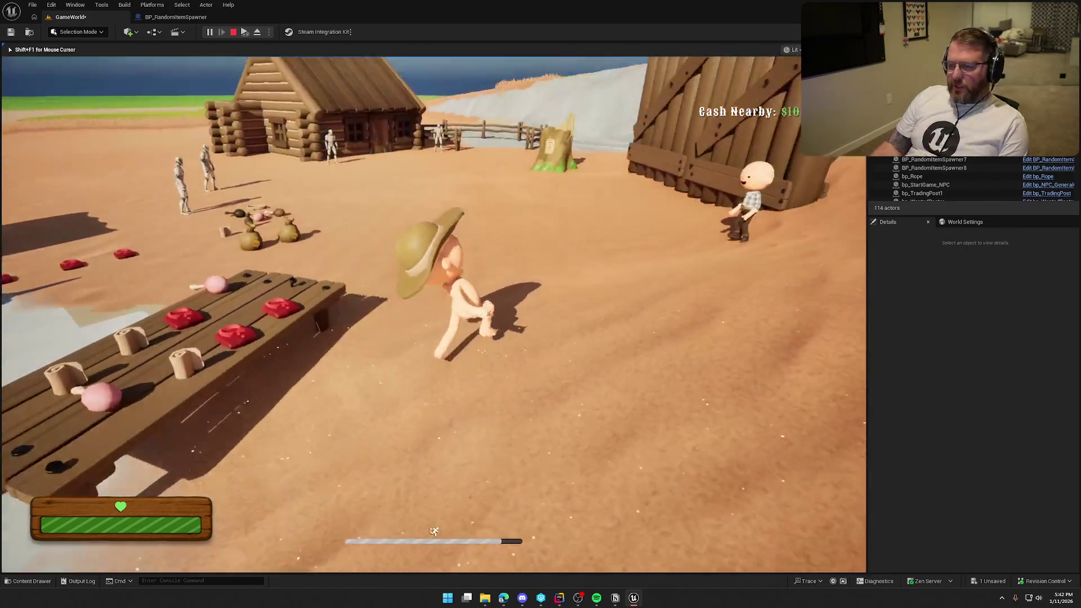
key("shift+w")
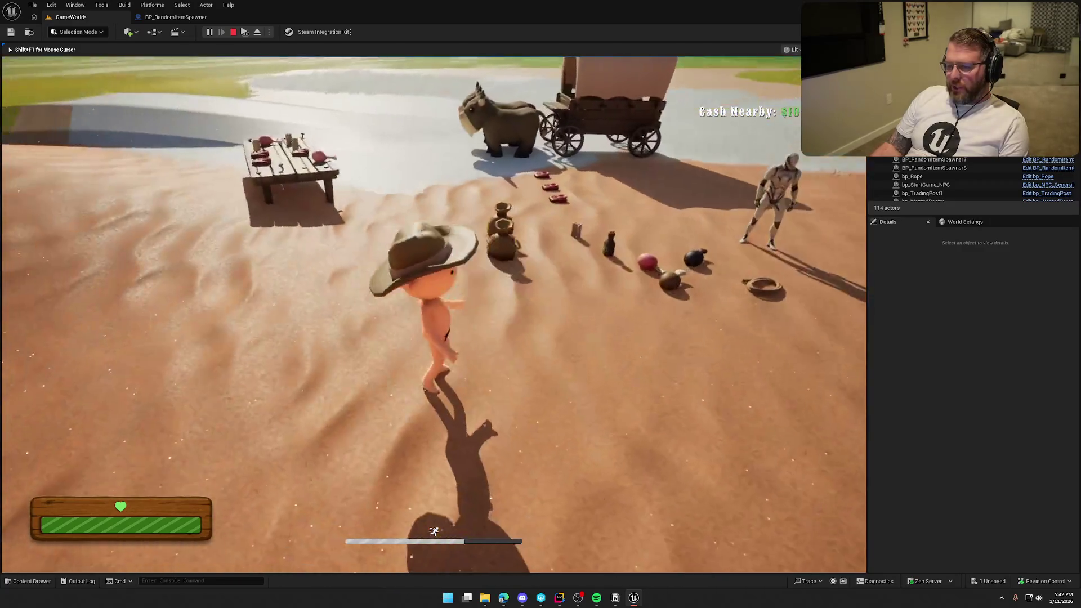
key("shift+w")
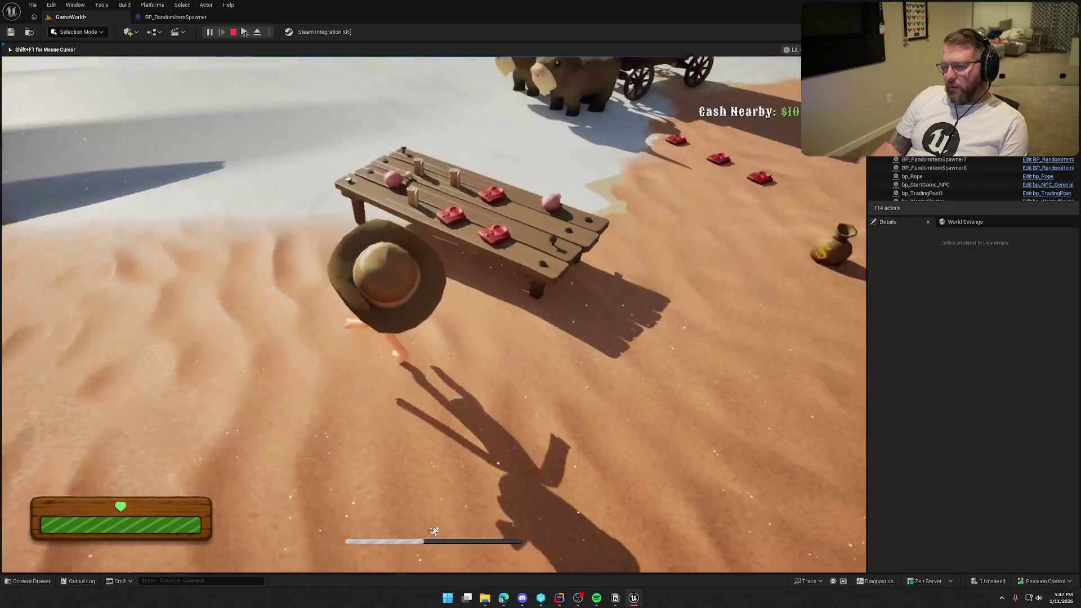
key("w")
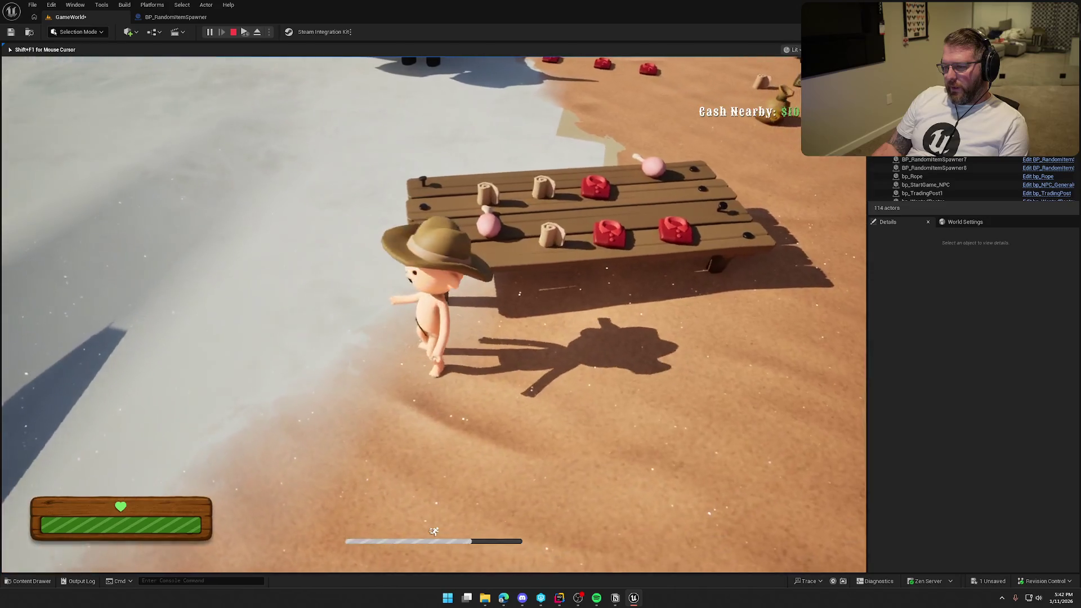
key("w")
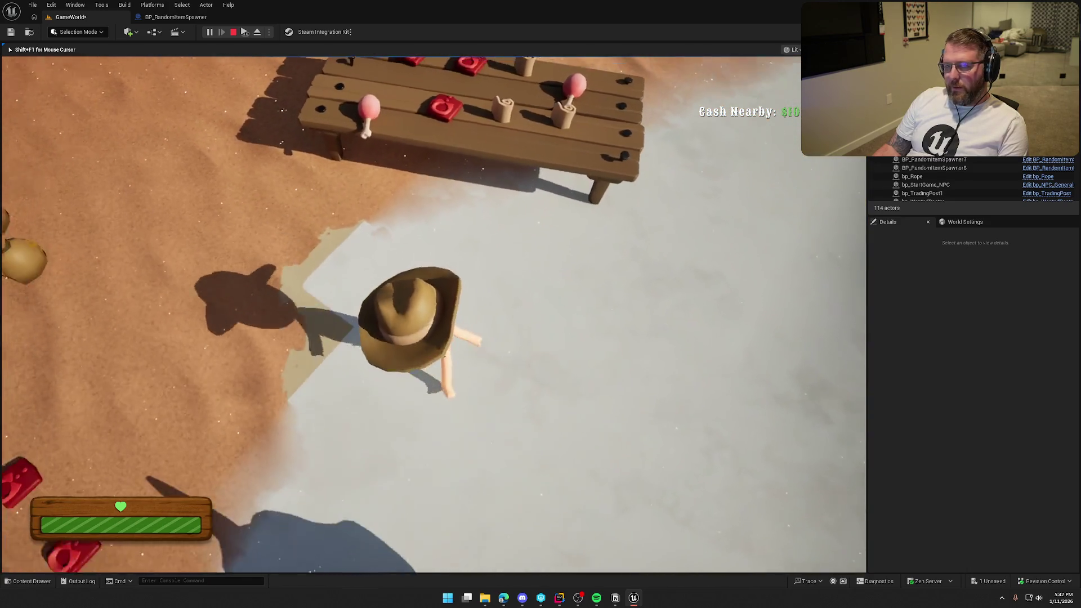
key("w")
key("d")
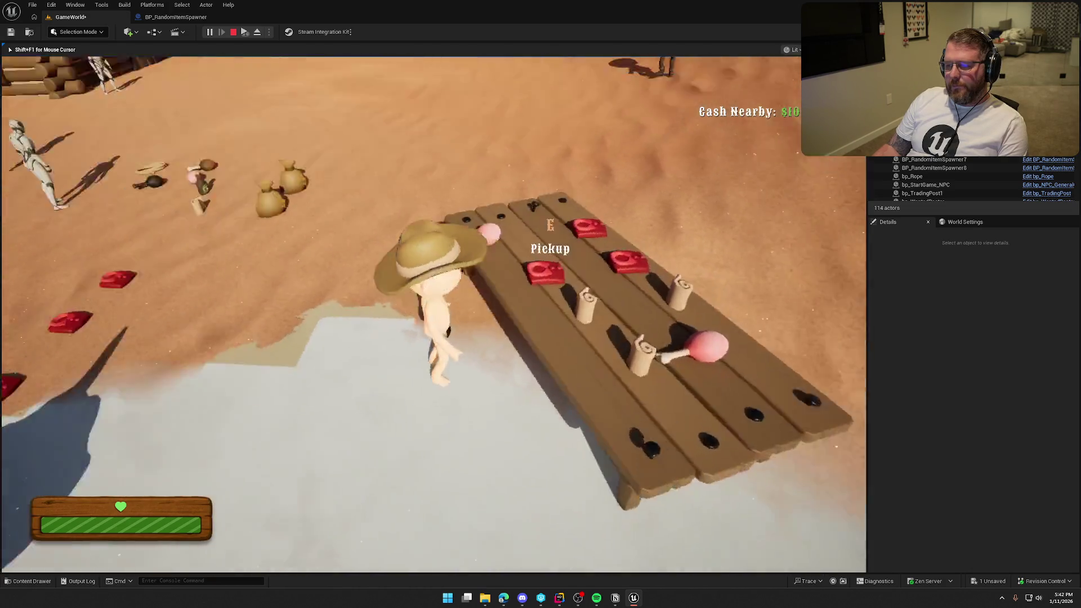
key("w")
key("shift")
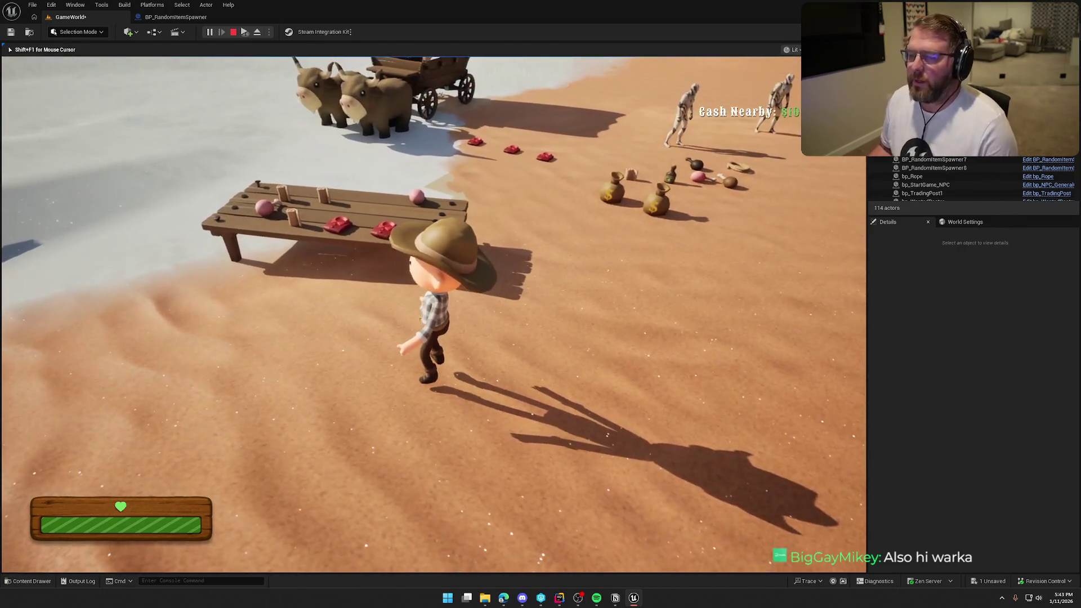
Run back to the table, pick up the red item and drop it again.
key("shift")
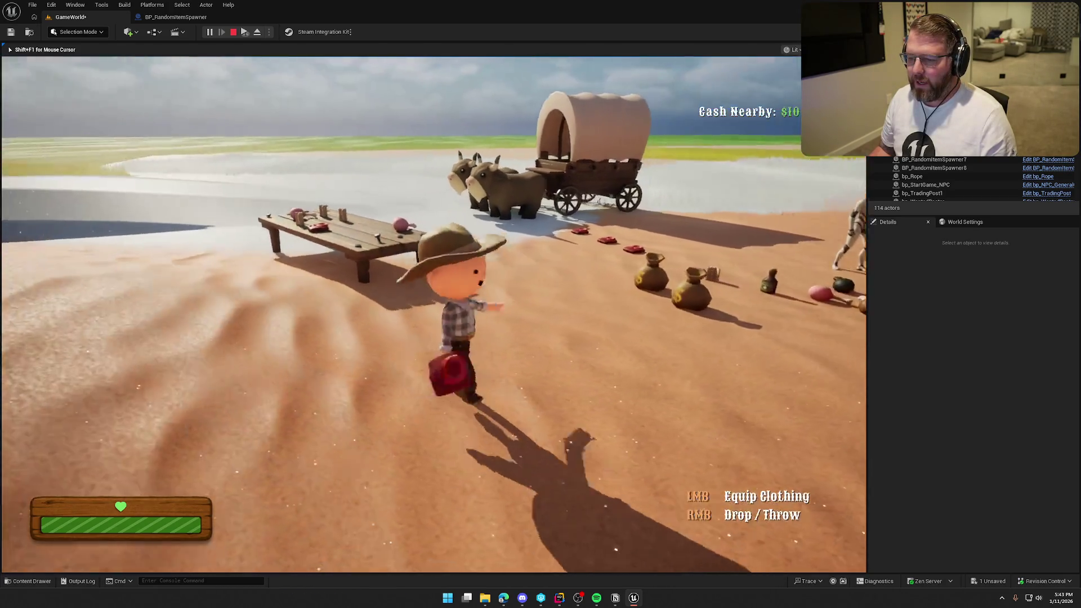
key("w")
key("shift")
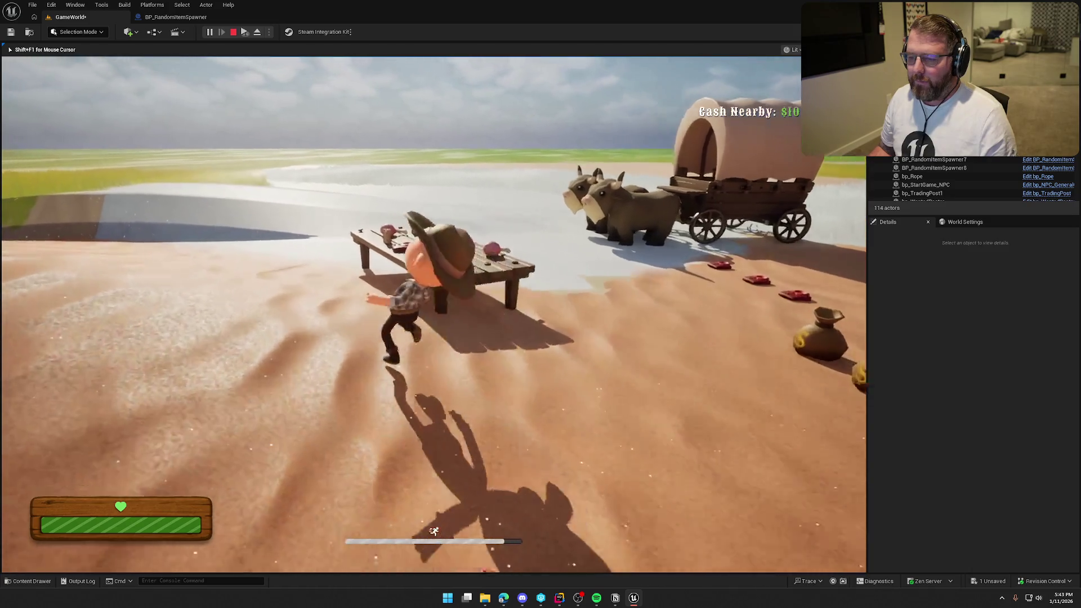
key("e")
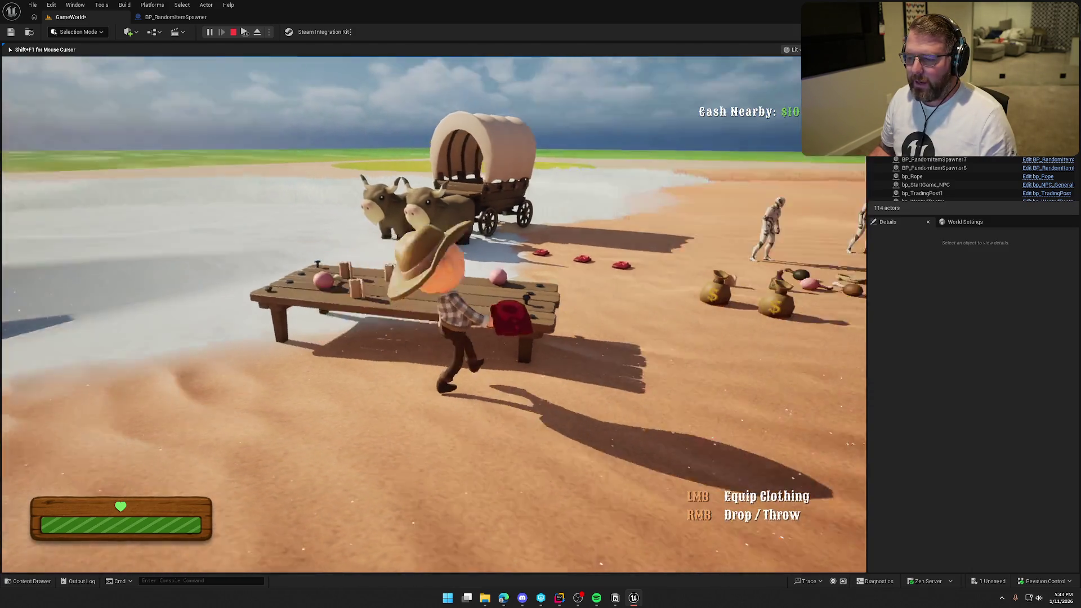
right_click(434, 315)
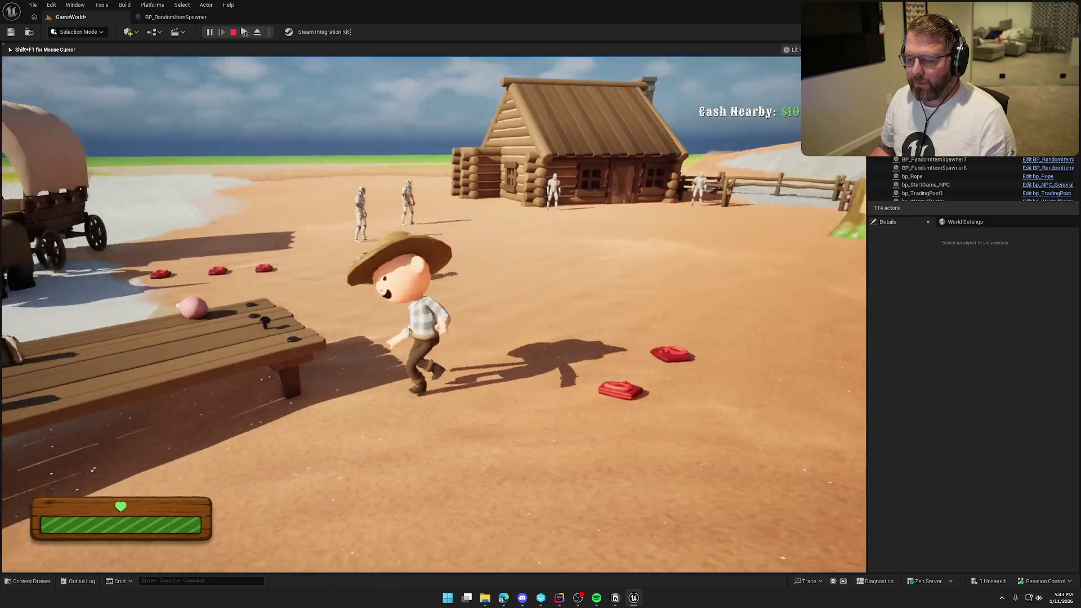
key("w")
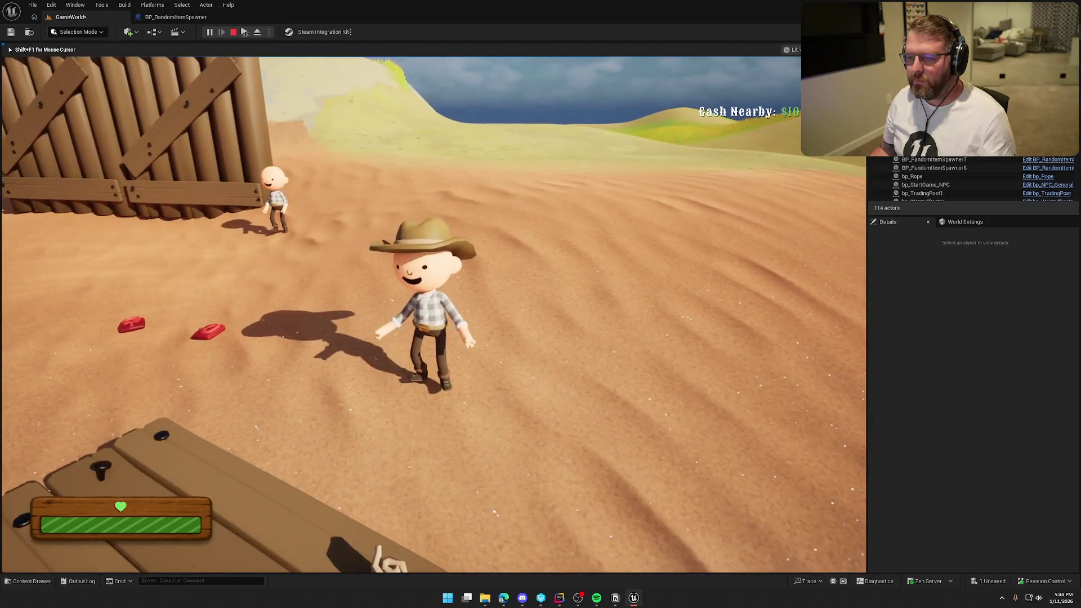
Walk up to the table, sprint away, and restart the play session.
key("w")
key("shift")
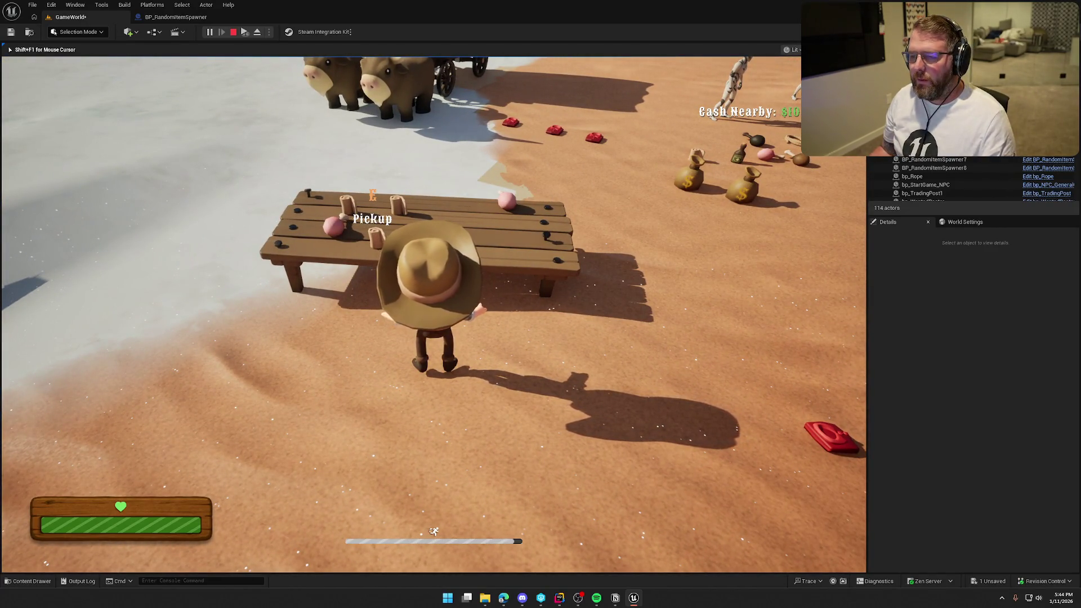
key("Escape")
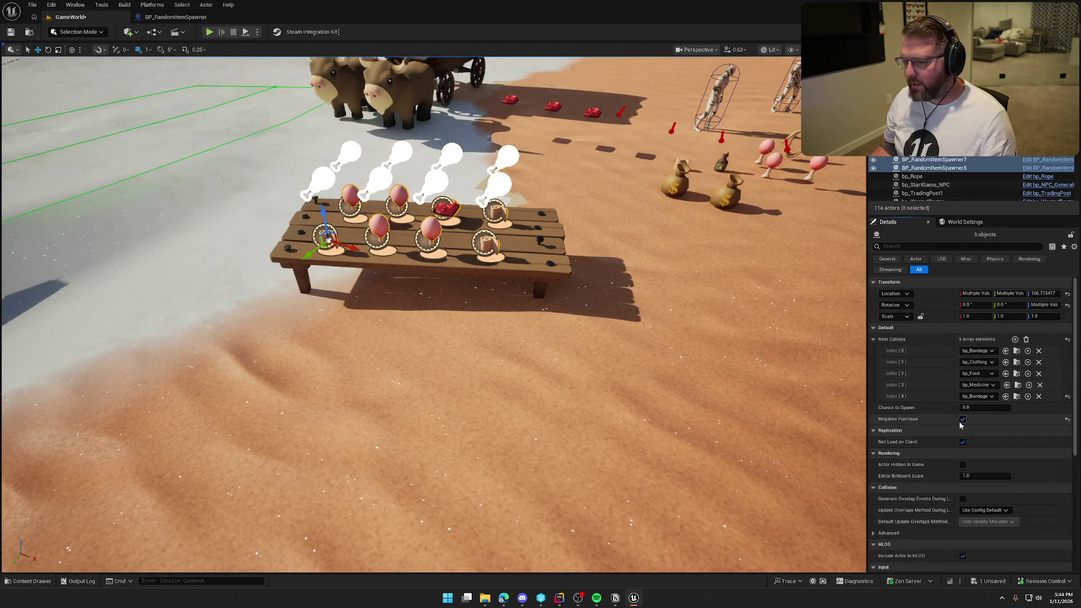
left_click(210, 33)
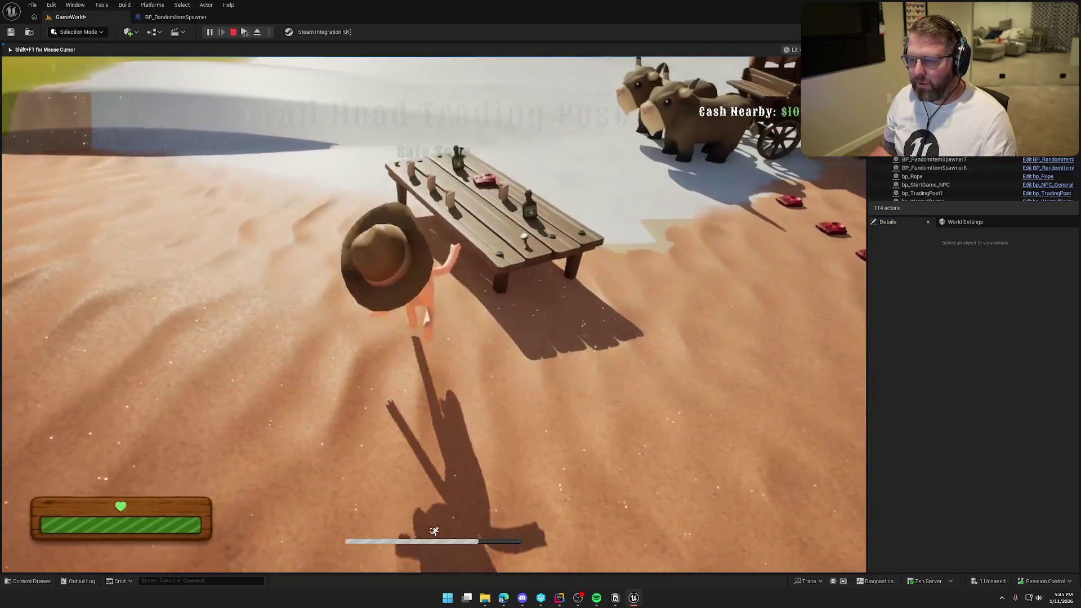
Walk and sprint the character around the table and onto the snow, then end the session.
key("w")
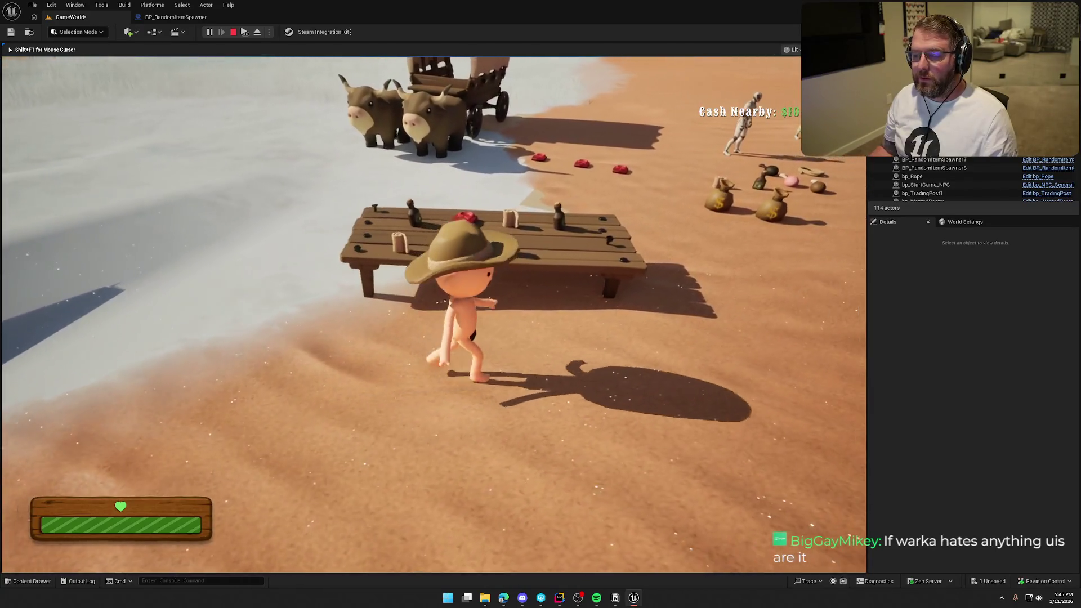
key("a")
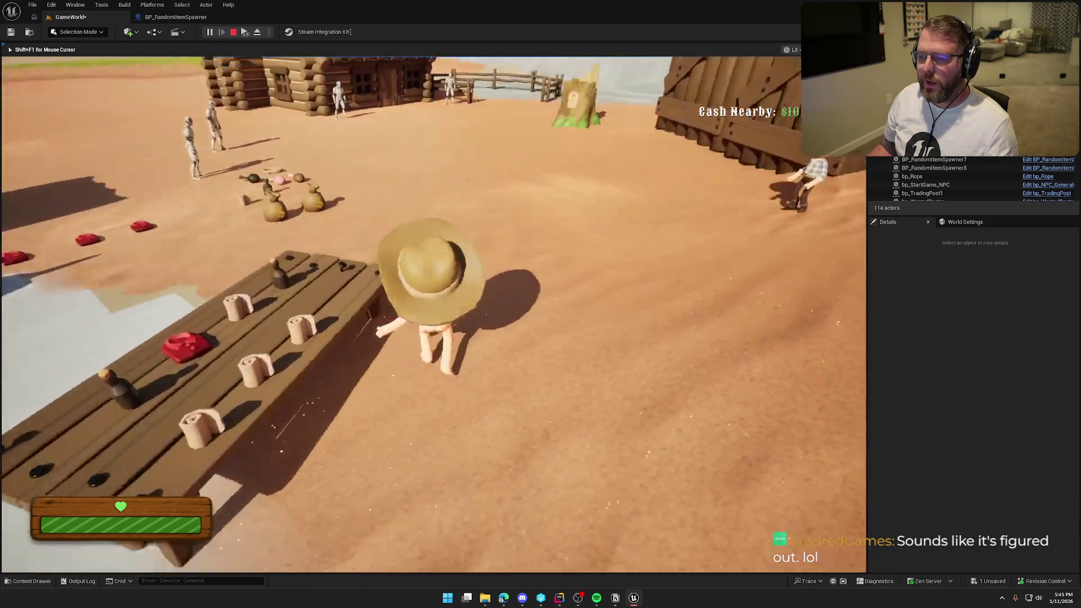
key("w")
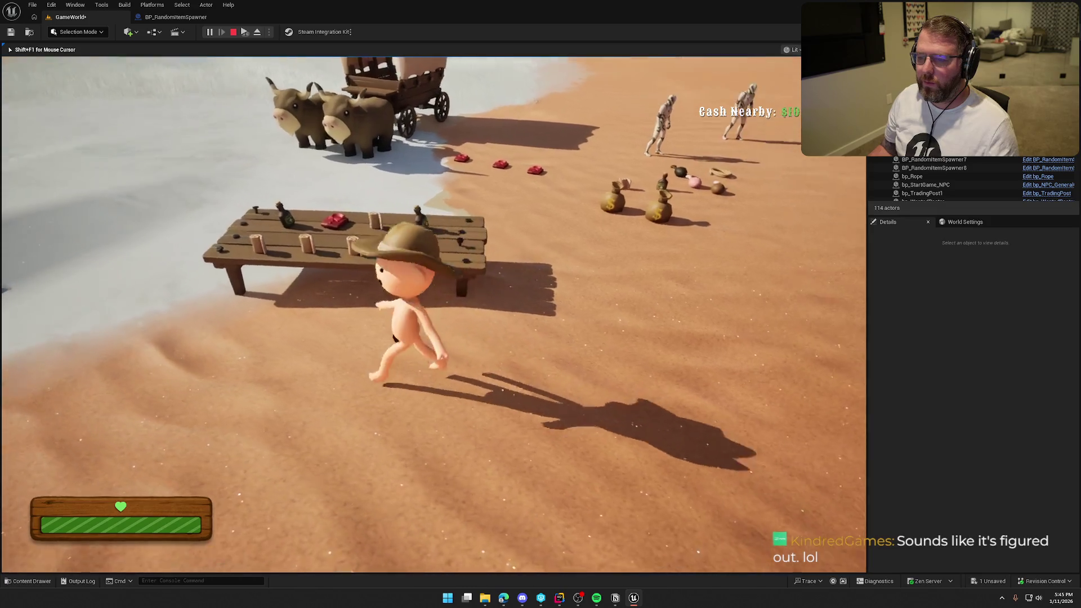
key("d")
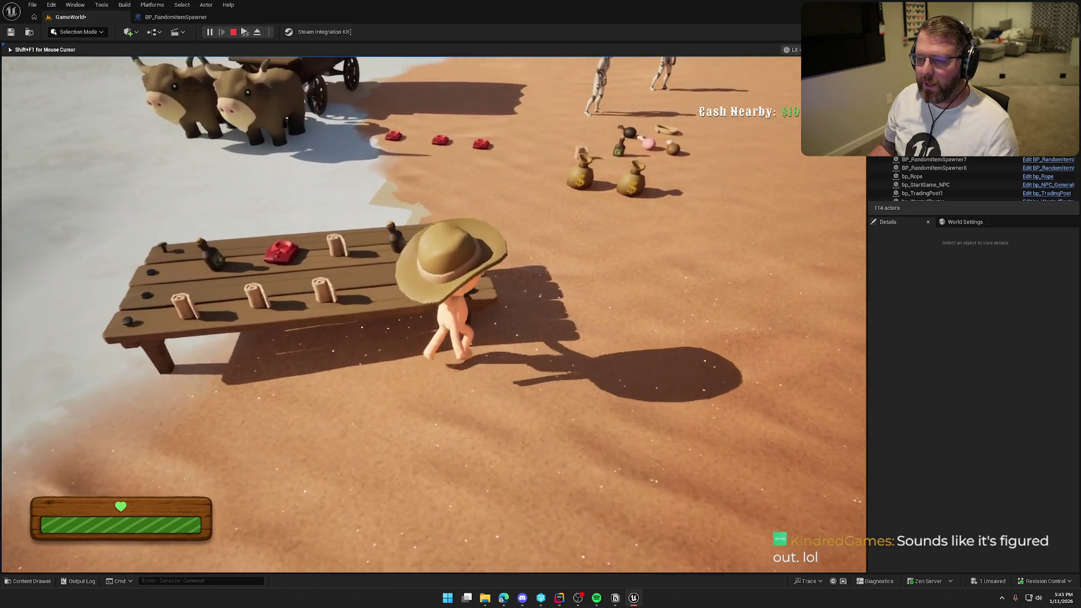
key("shift+w")
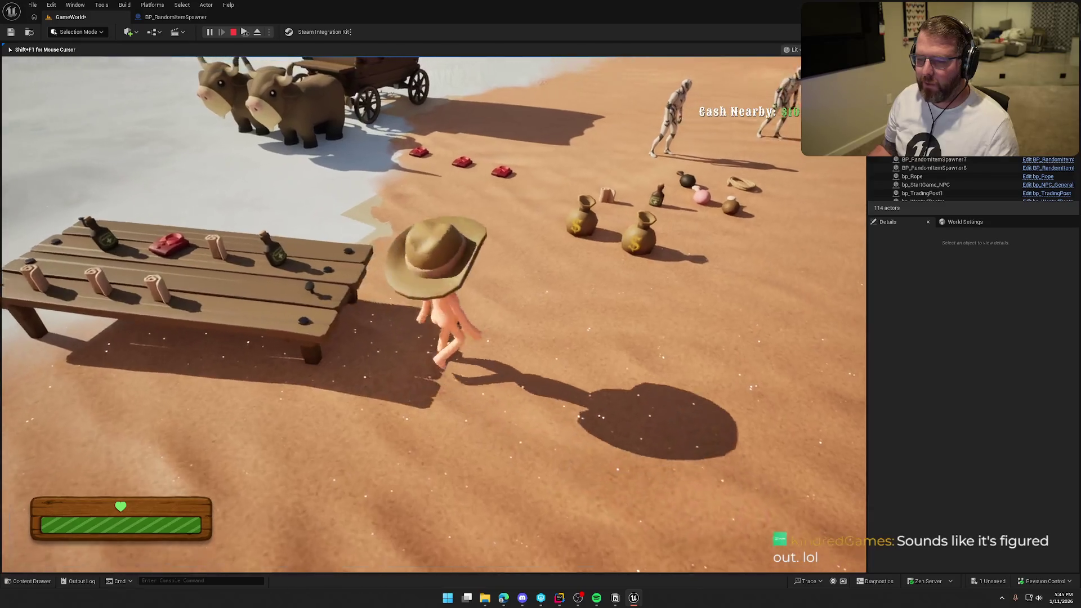
key("w")
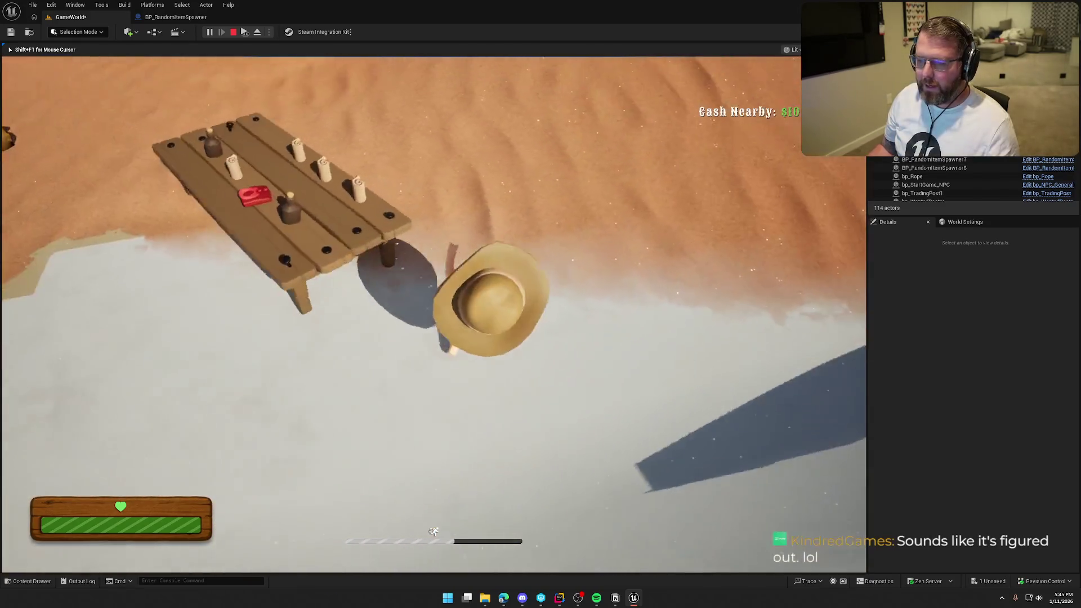
key("w")
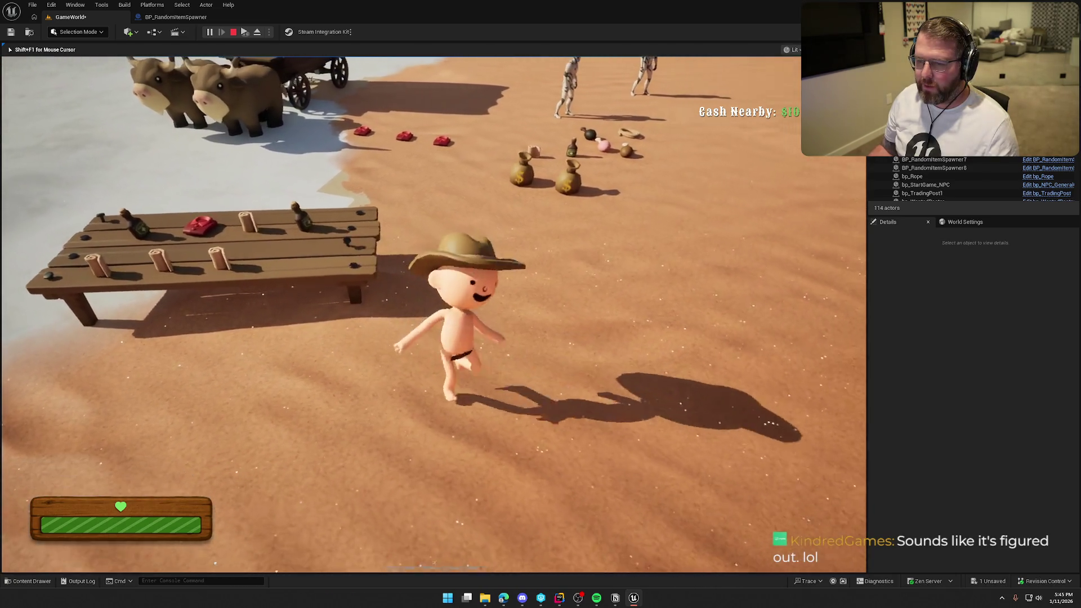
key("shift+w")
key("w")
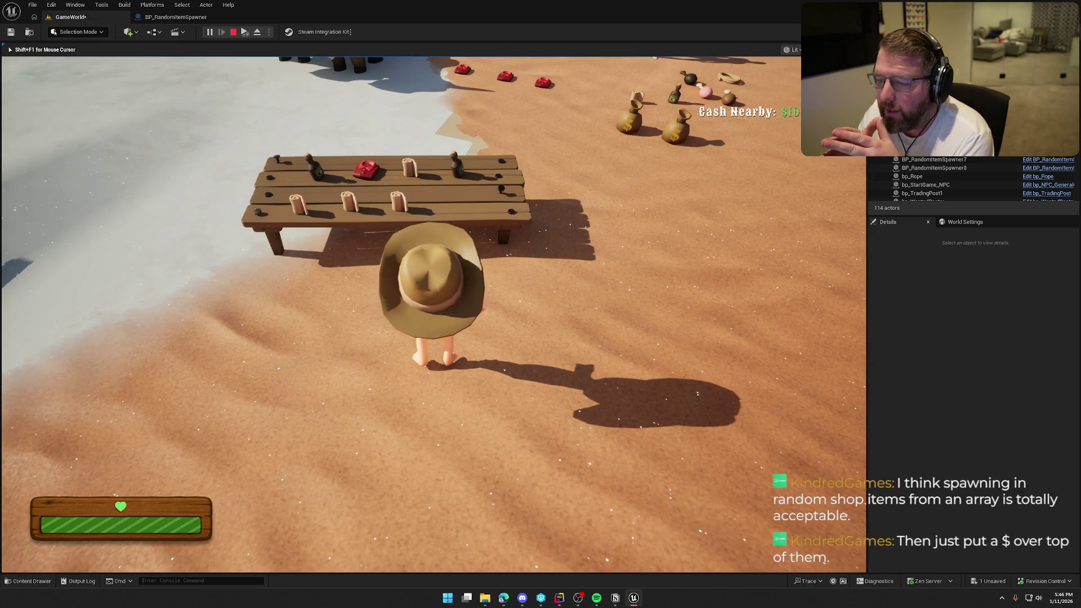
key("w")
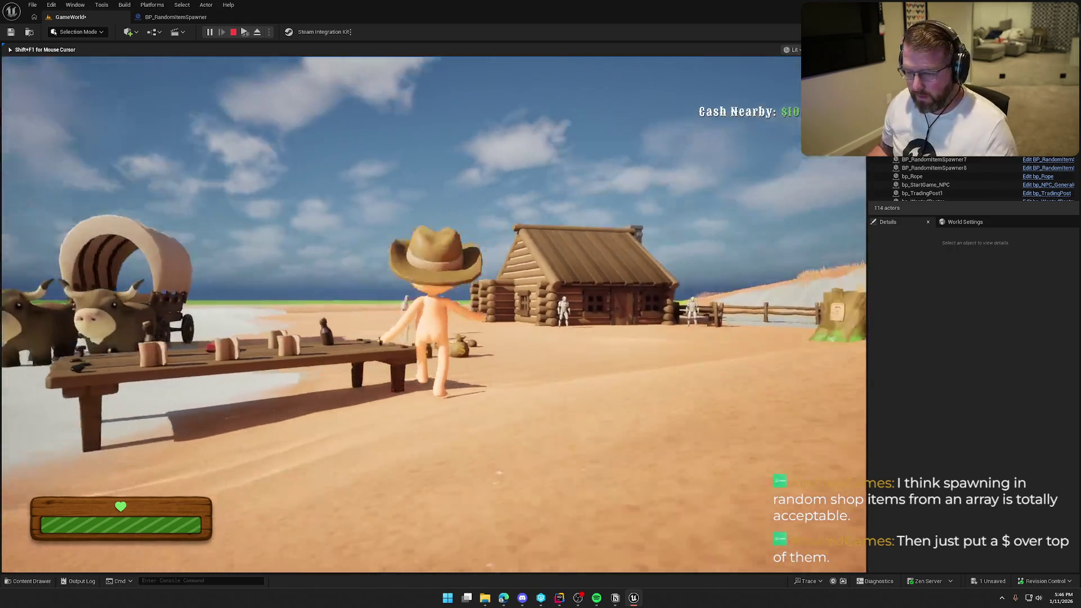
key("w")
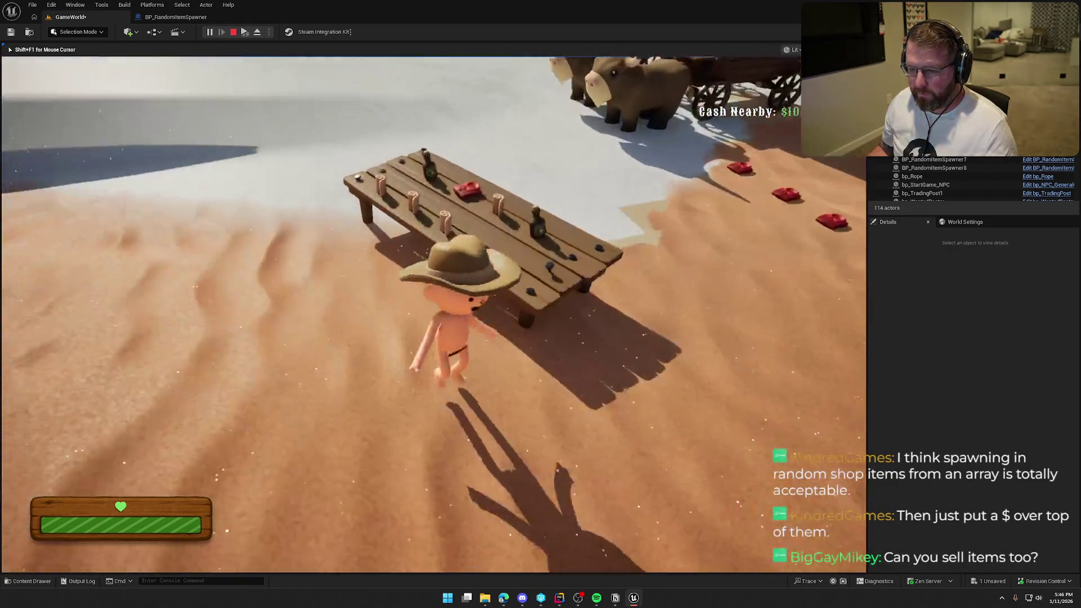
key("Escape")
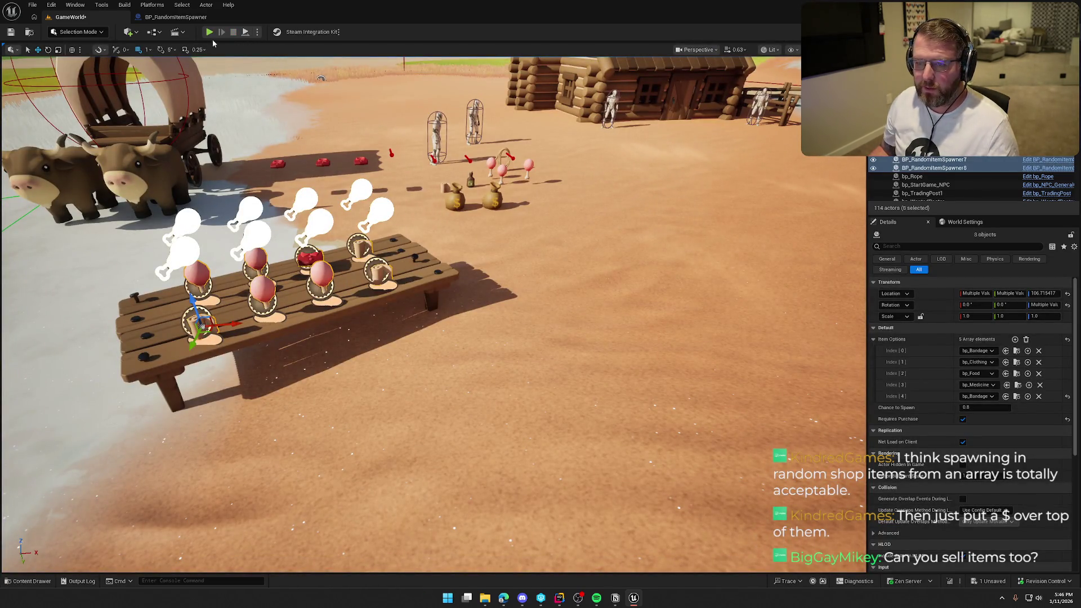
Restart play twice and walk the cowboy up to the table's front.
key("alt+p")
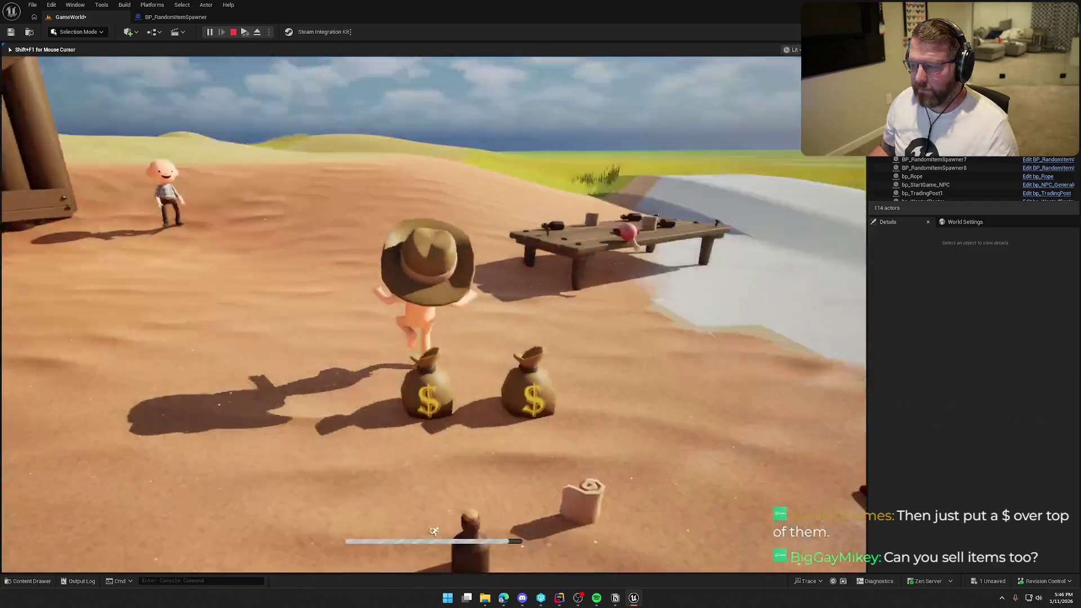
key("w")
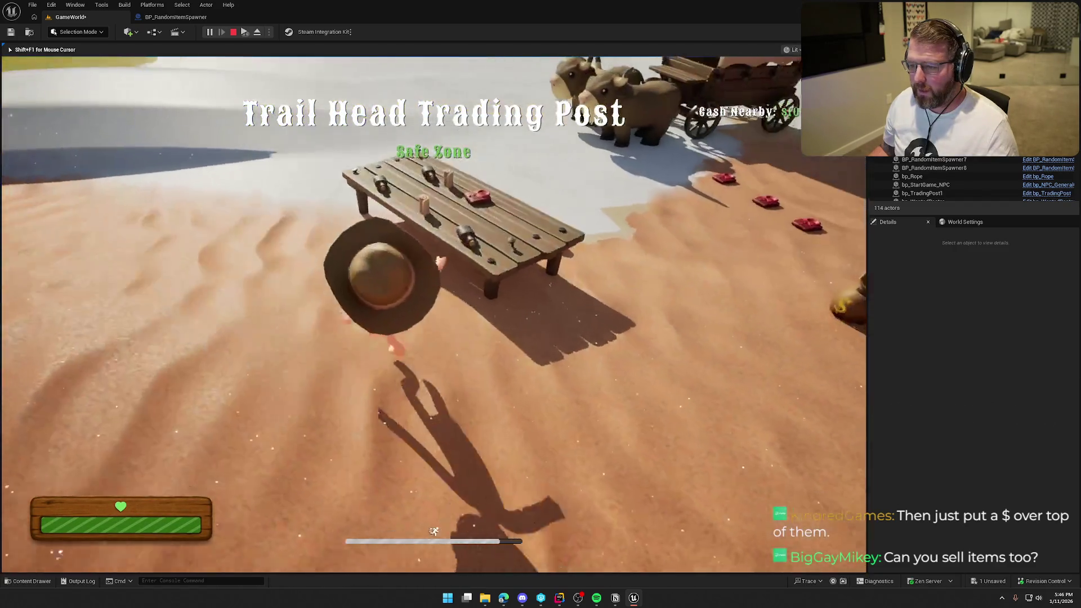
key("Escape")
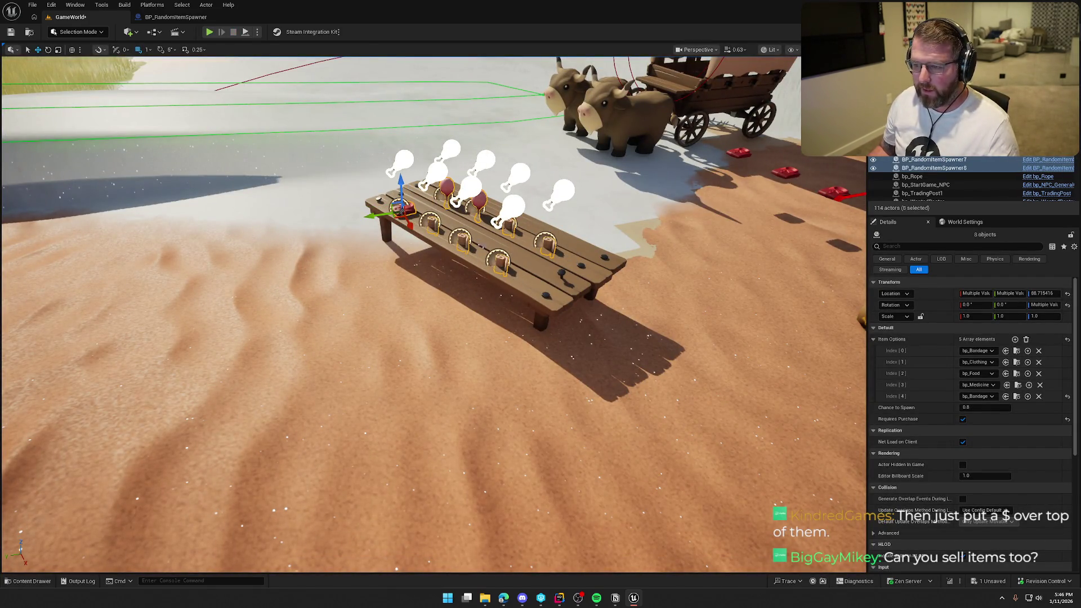
left_click(209, 32)
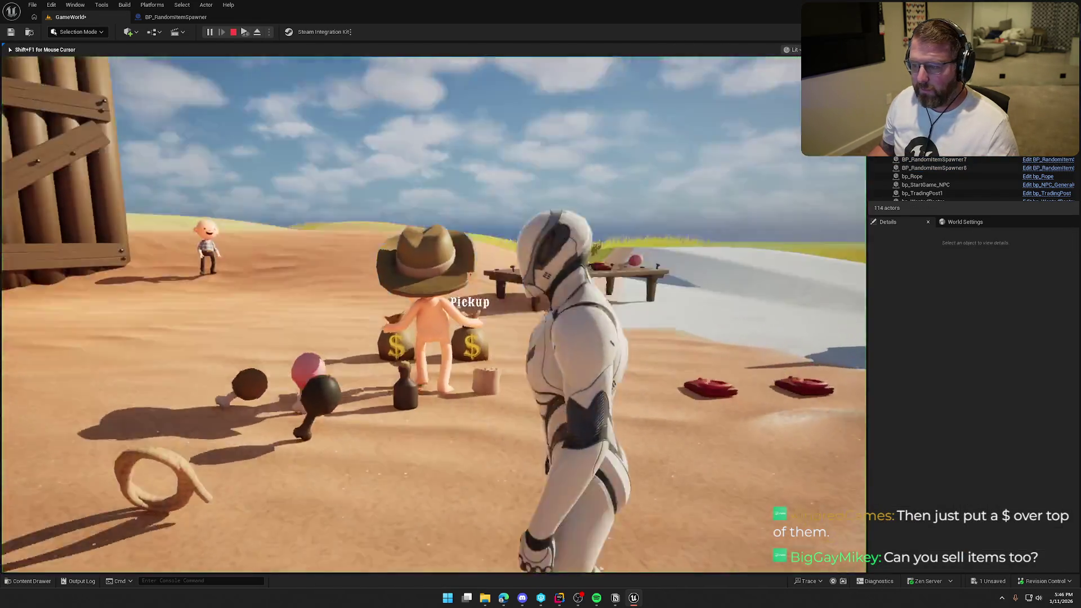
key("w")
key("w")
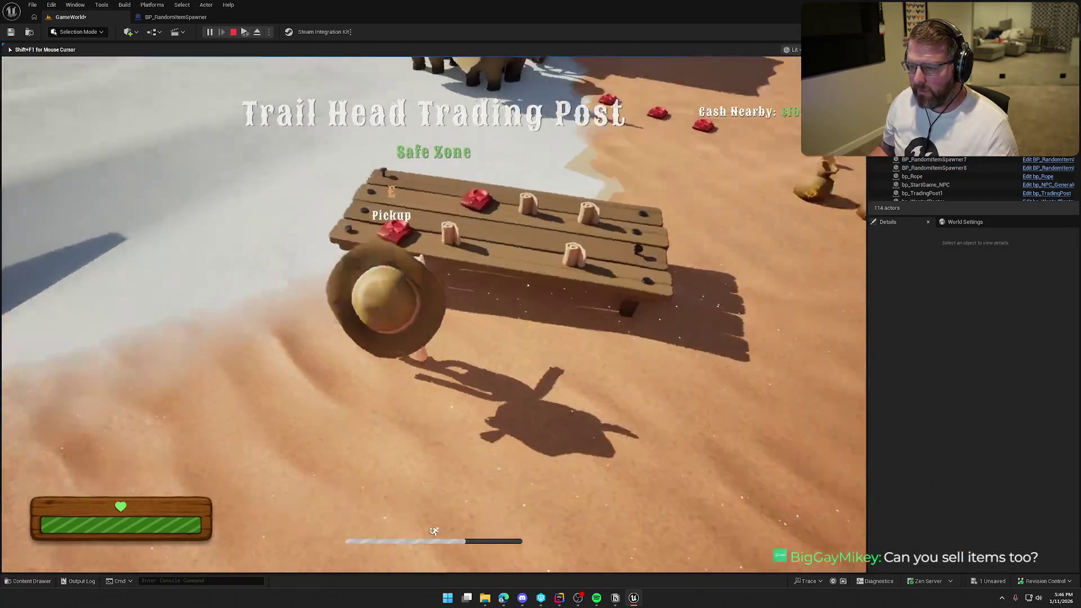
key("w")
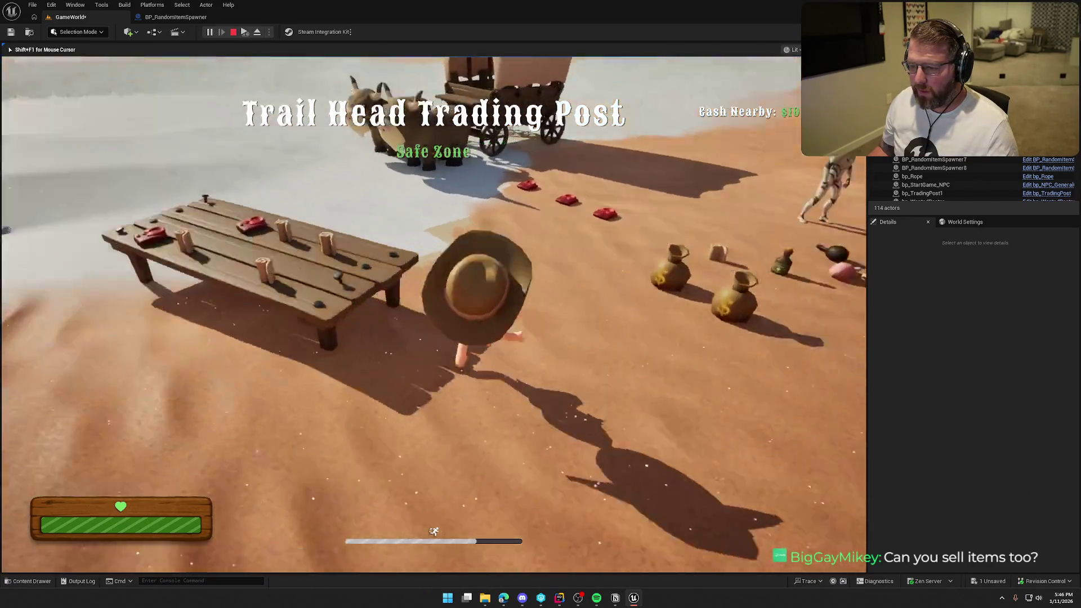
key("w")
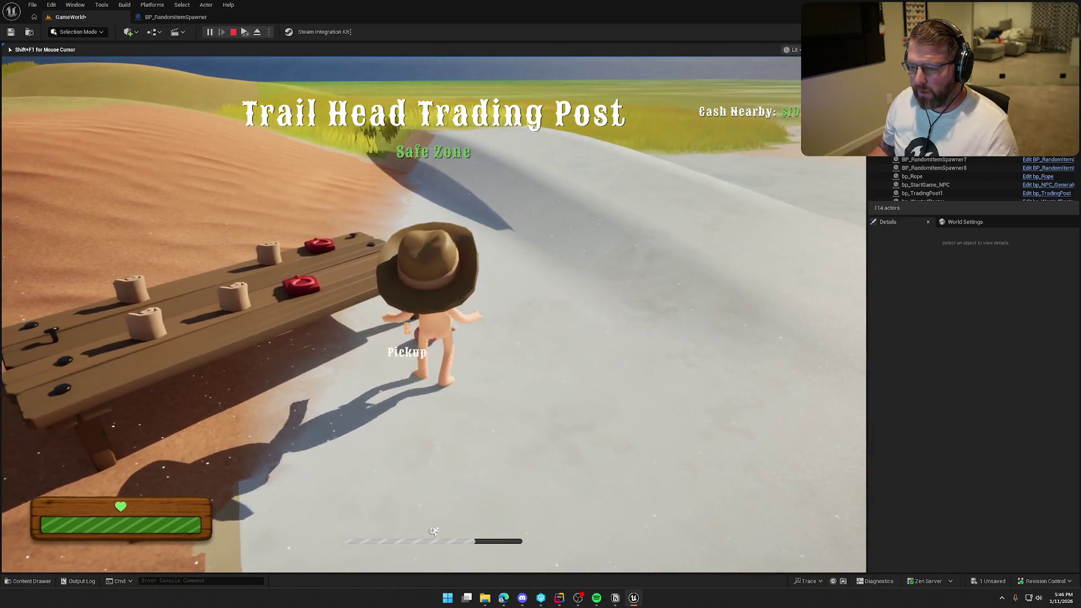
key("w")
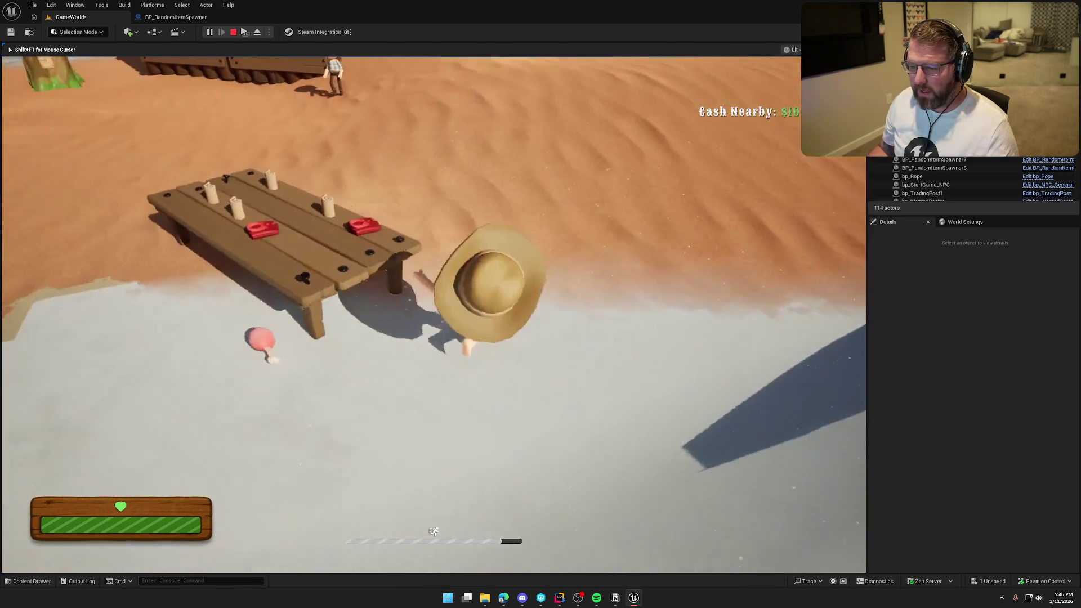
key("w")
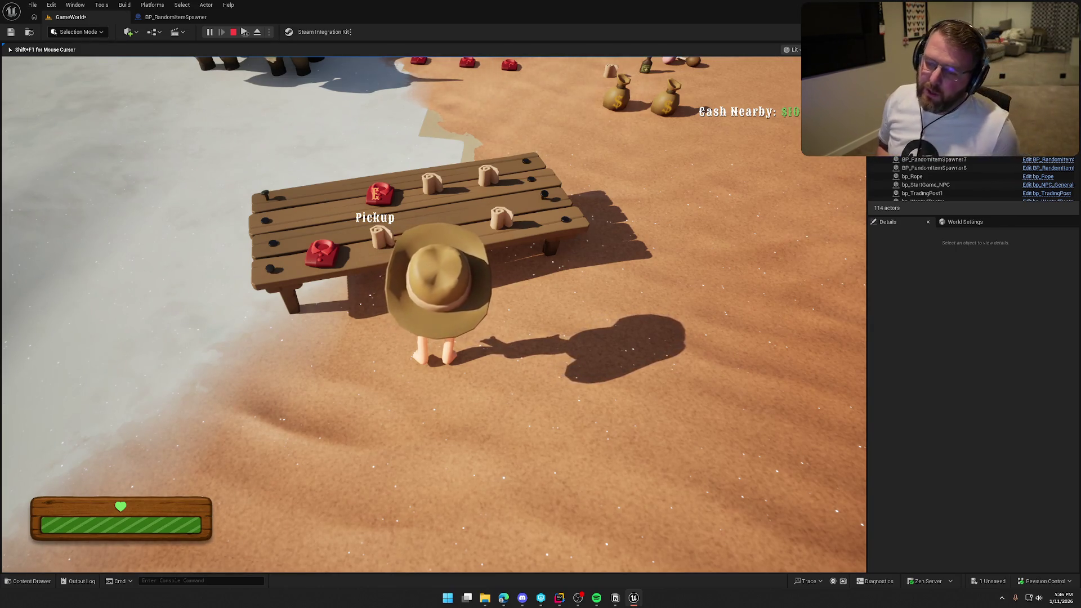
Circle the table, run toward the money bags, then return until the Pickup prompt shows.
mouse_move(434, 304)
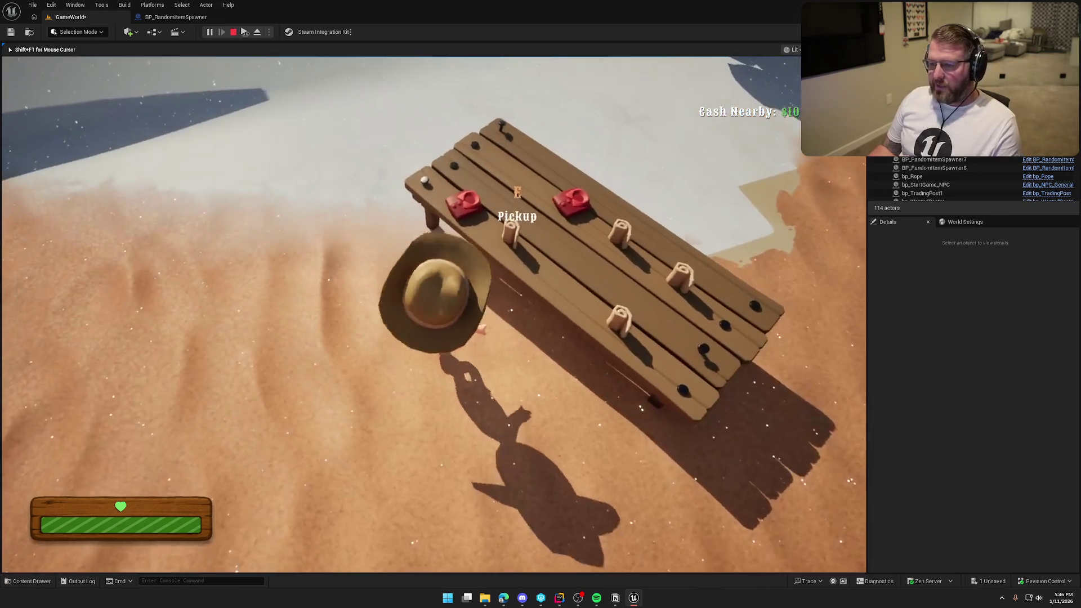
key("w")
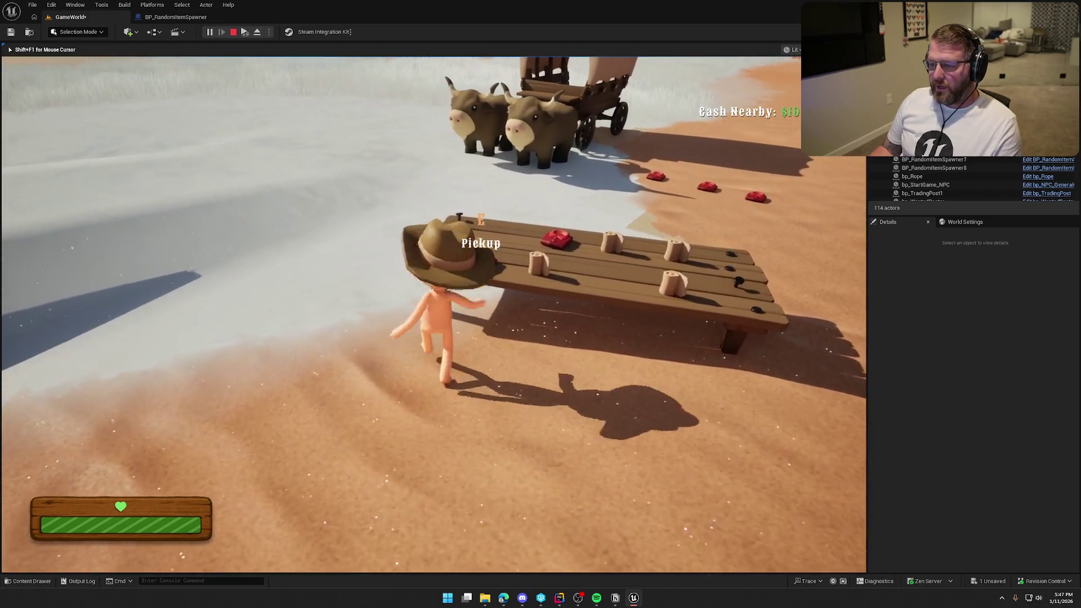
key("w")
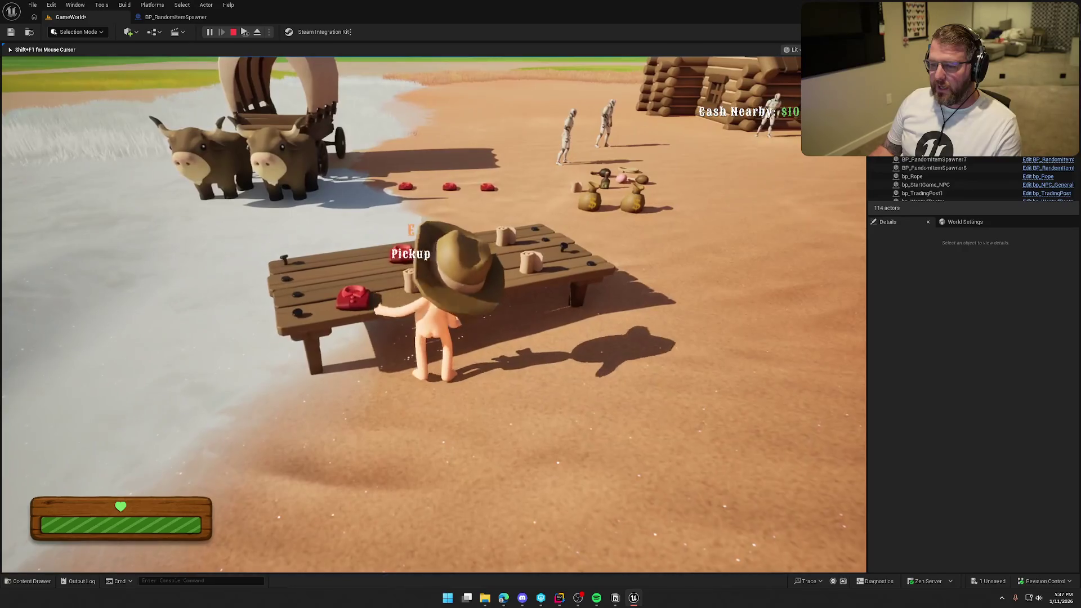
key("d")
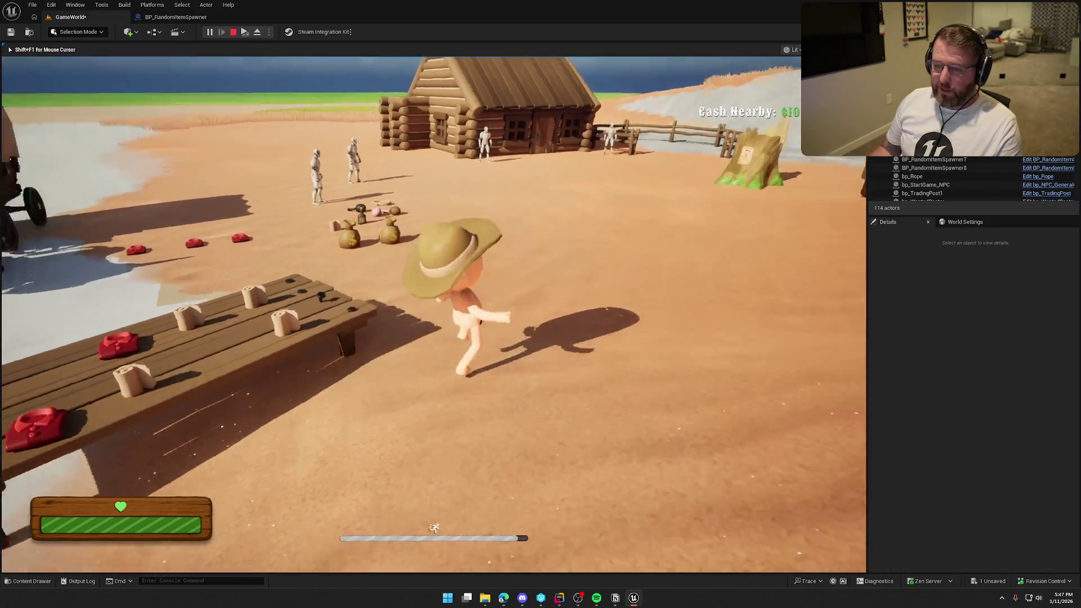
key("w")
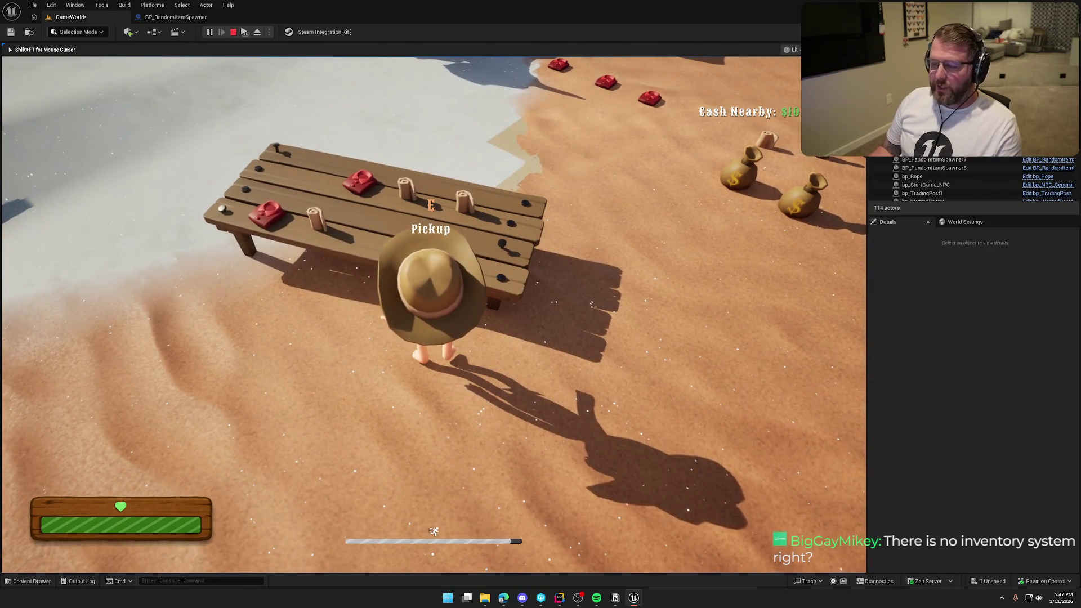
key("s")
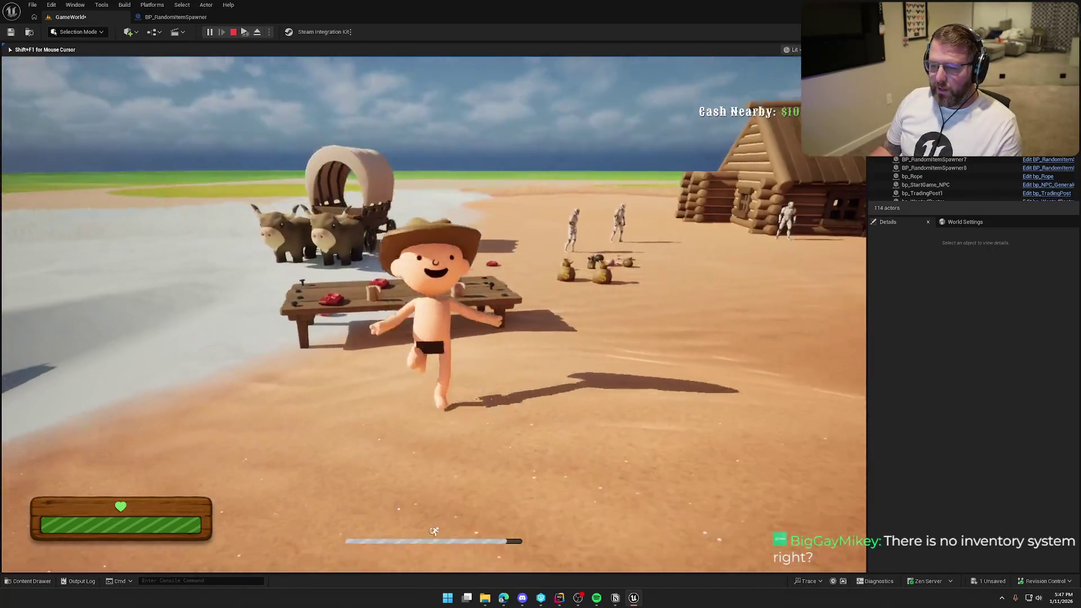
key("w")
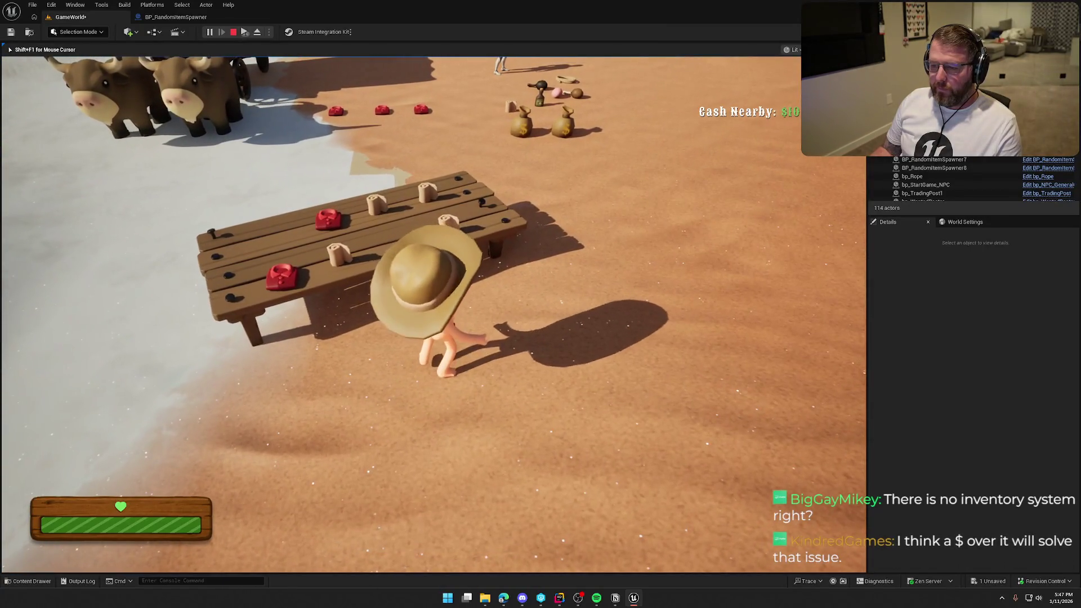
key("s")
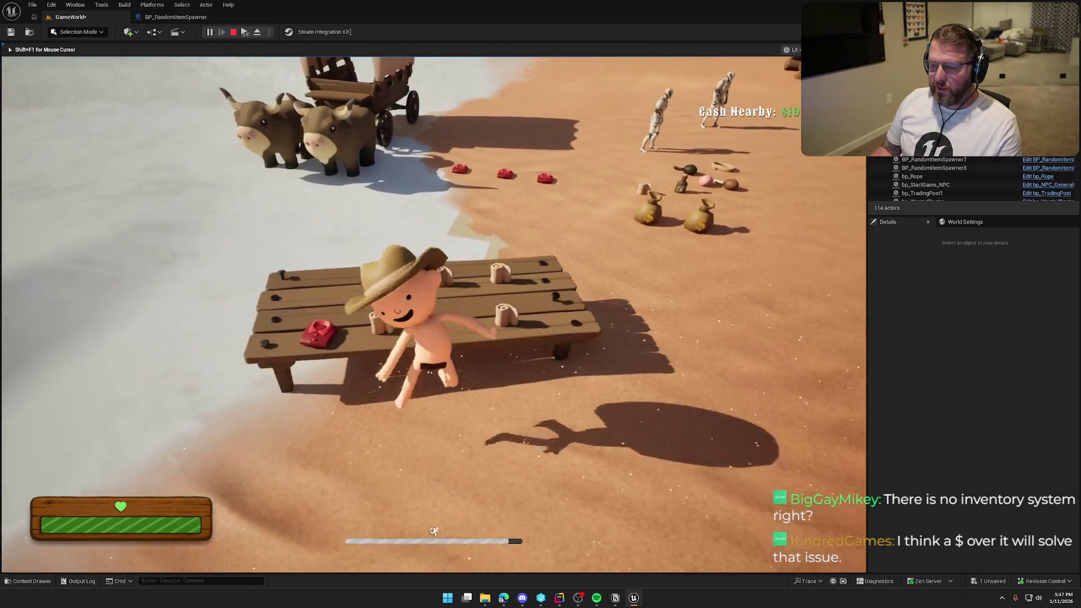
key("w")
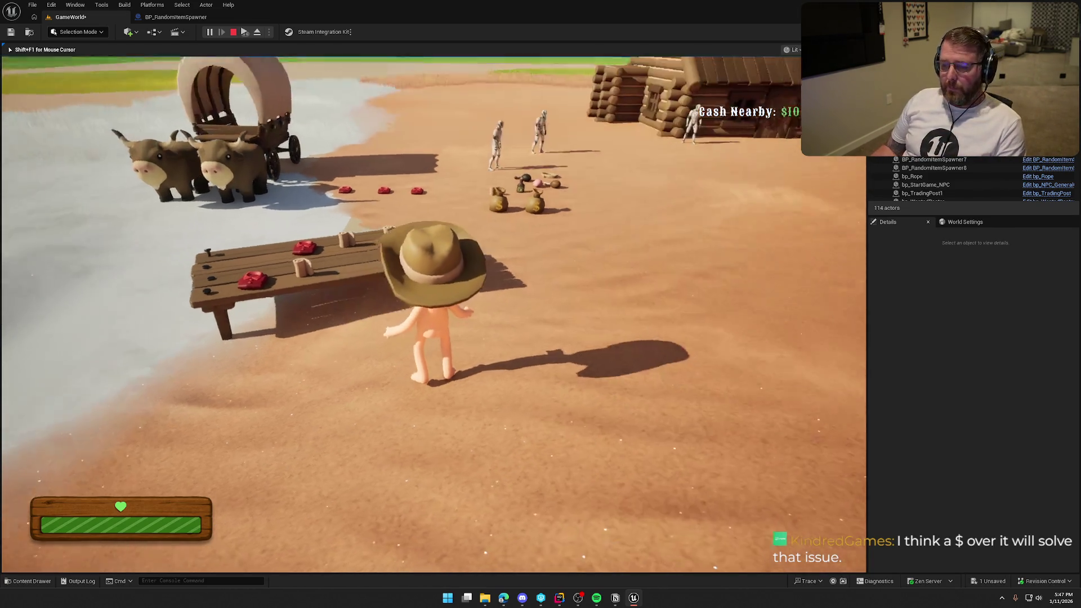
key("a")
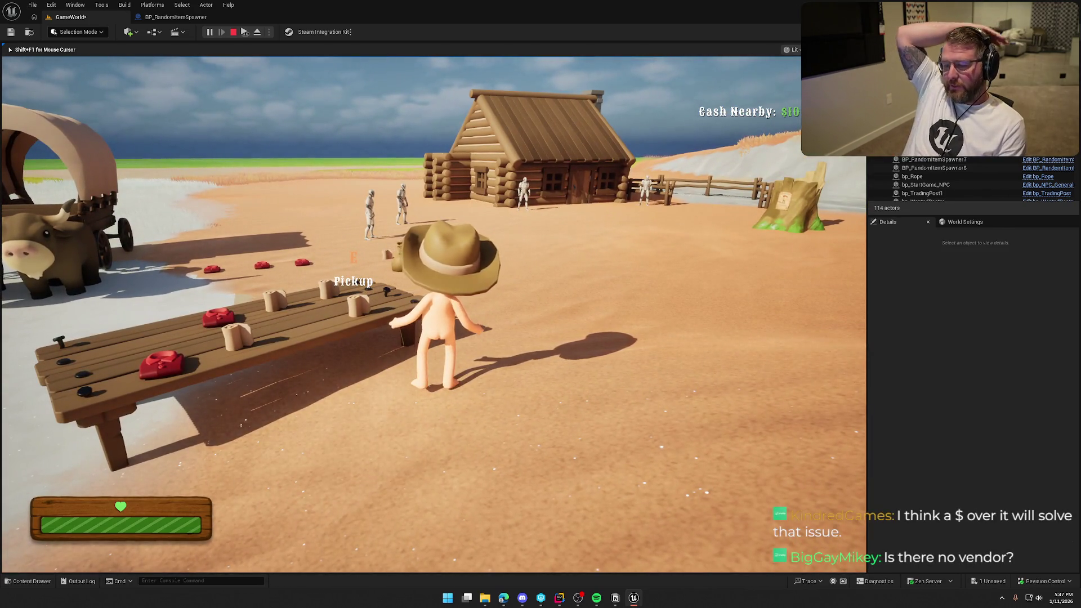
Sprint to the vendor NPC beside the log cabin and talk to him.
key("w")
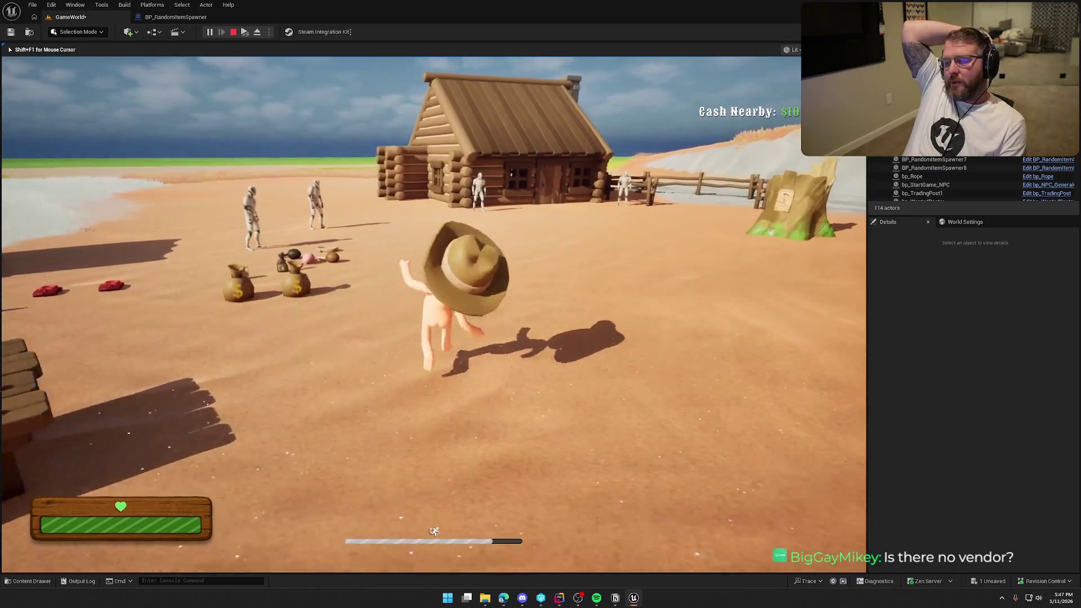
key("w")
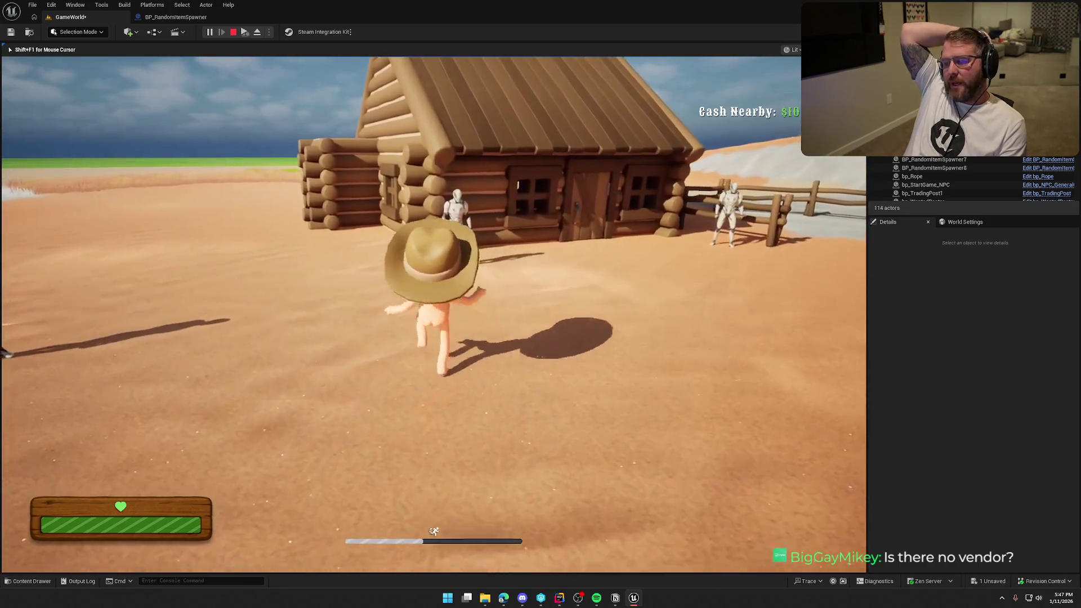
key("w")
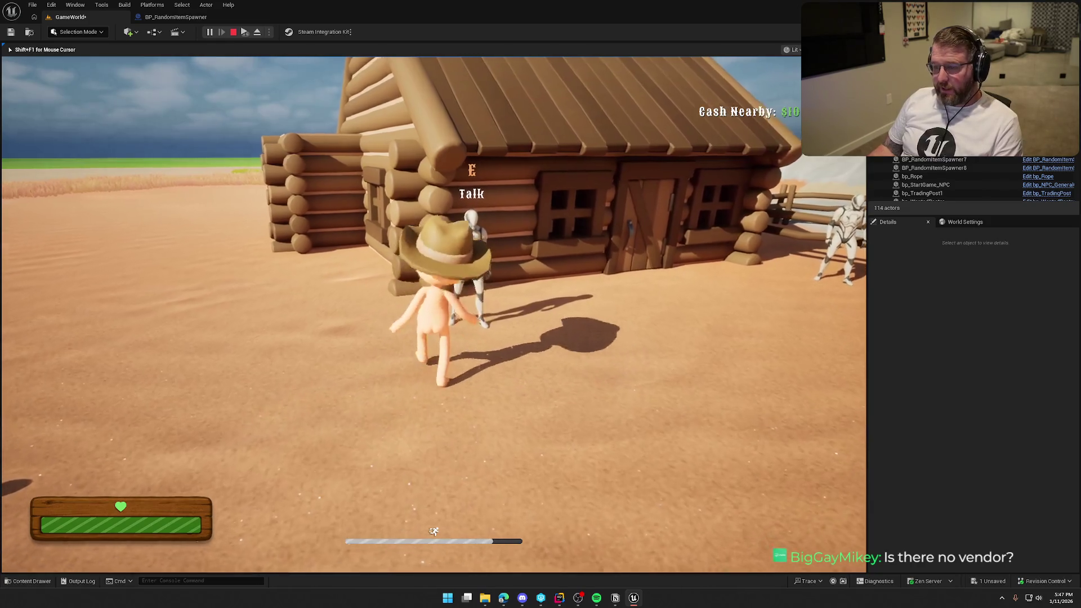
key("e")
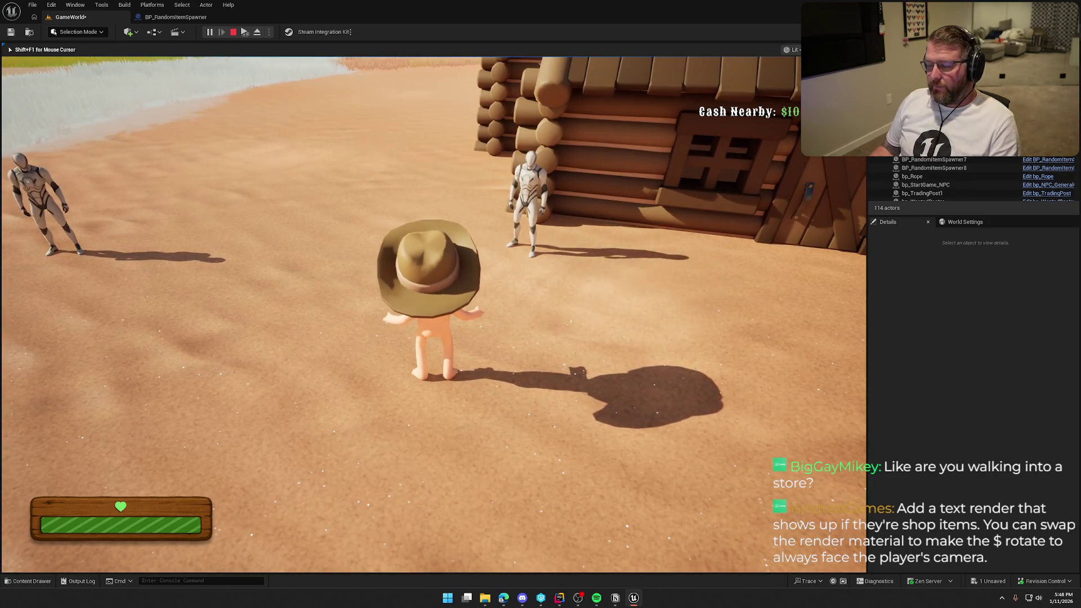
Walk the character around the front of the cabin, crouching along the way.
key("d")
key("a")
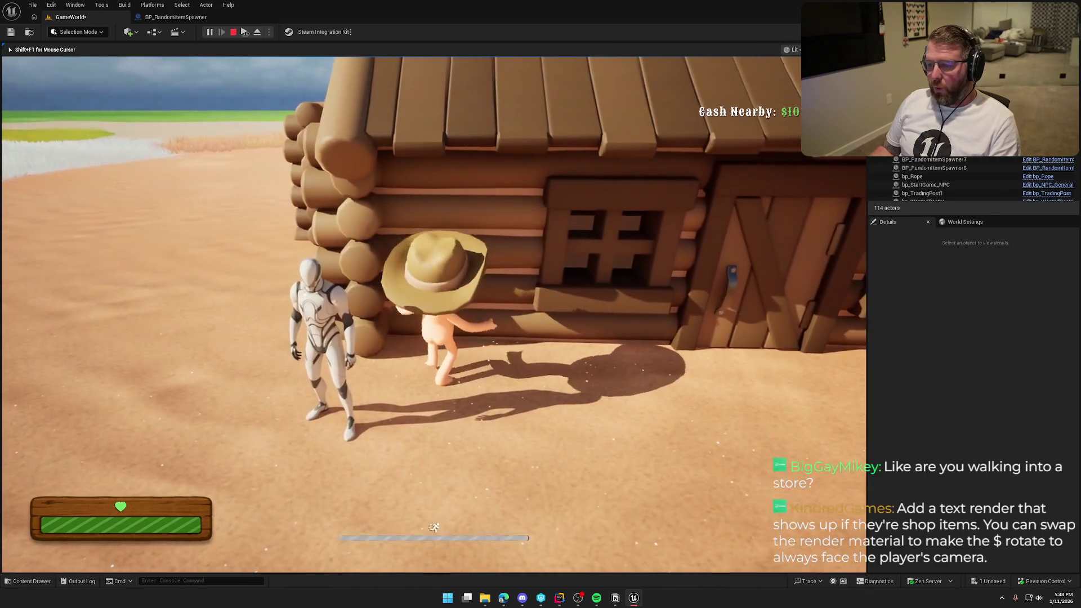
key("a")
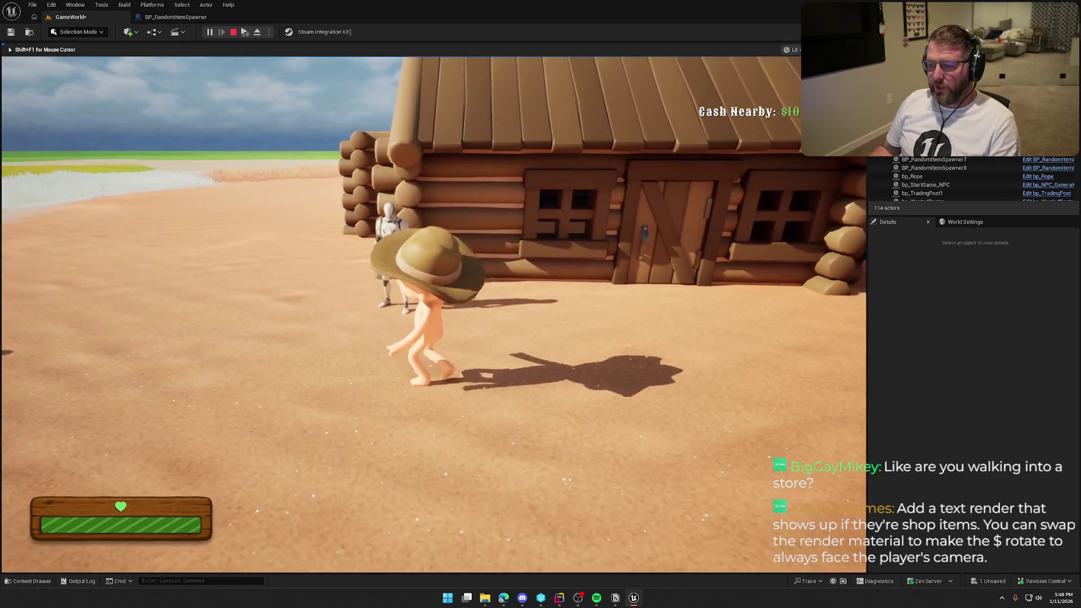
key("a")
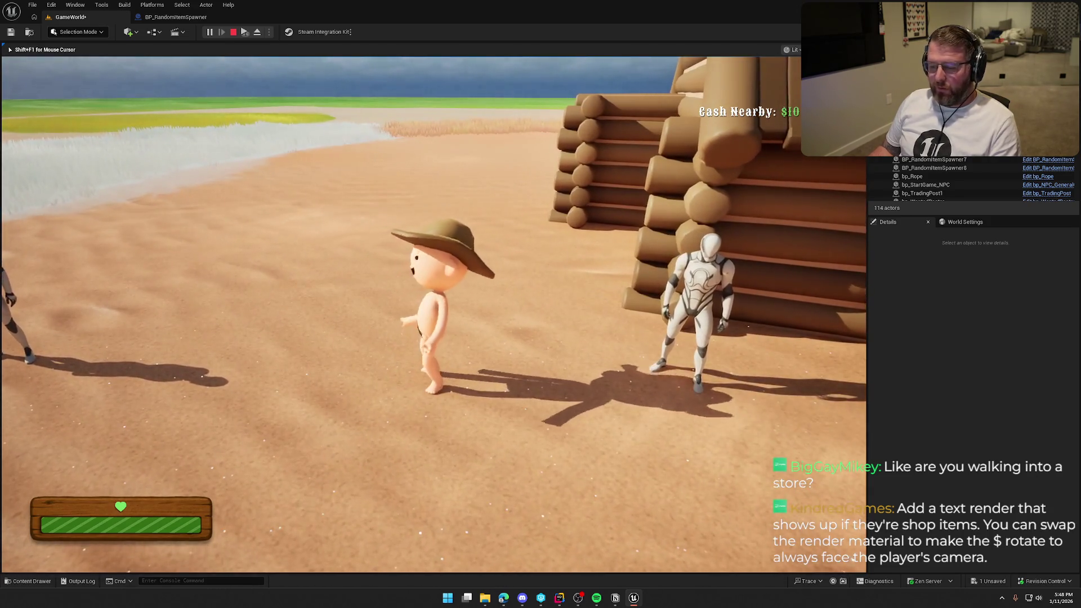
key("s")
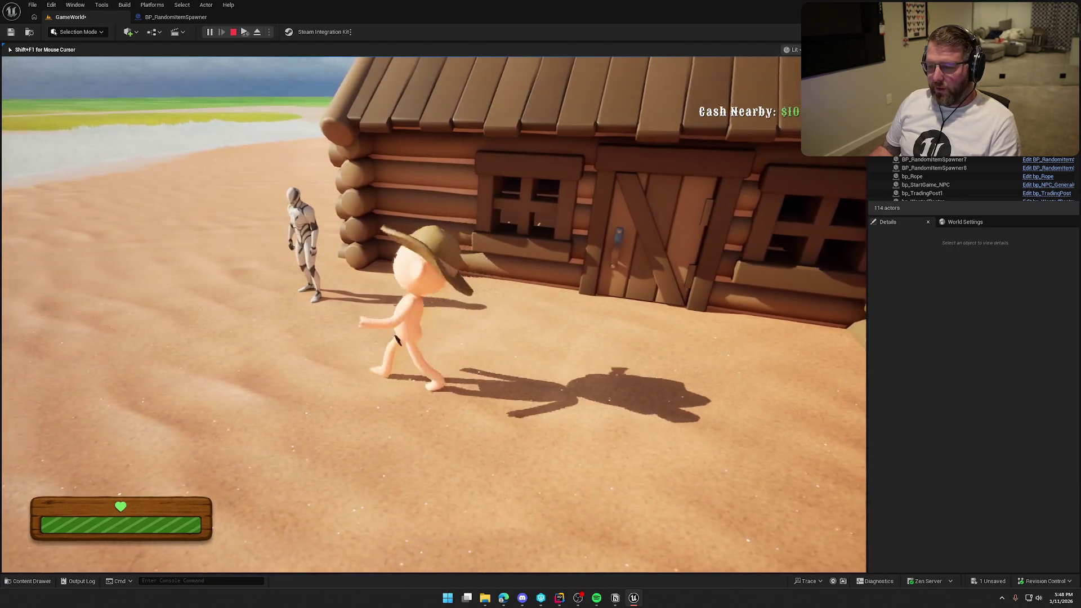
key("e")
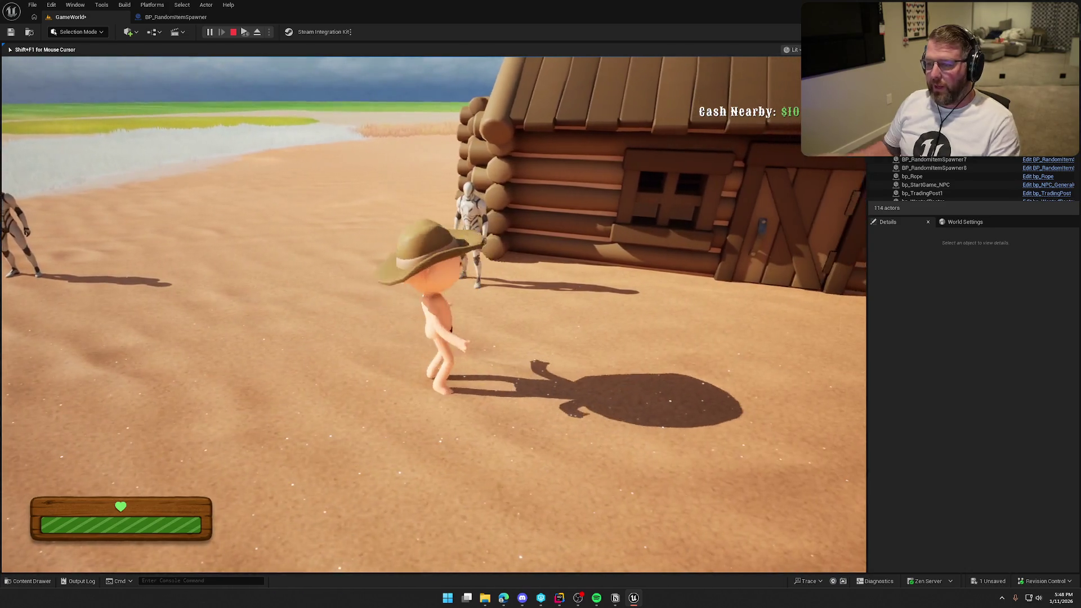
key("e")
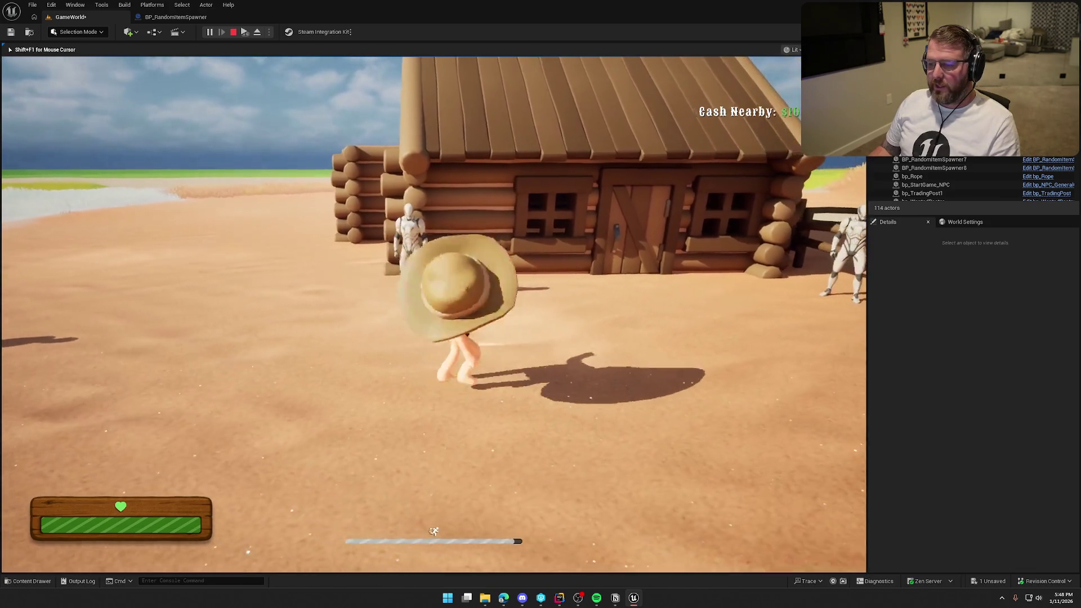
key("e")
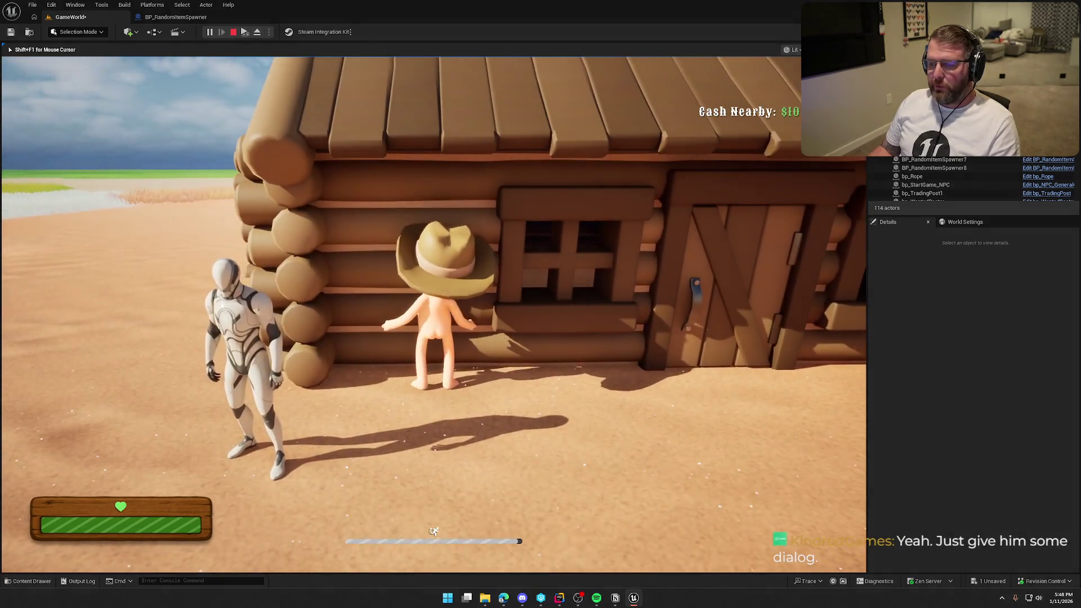
Run away, then walk back up to the NPC and face the cabin again.
key("s")
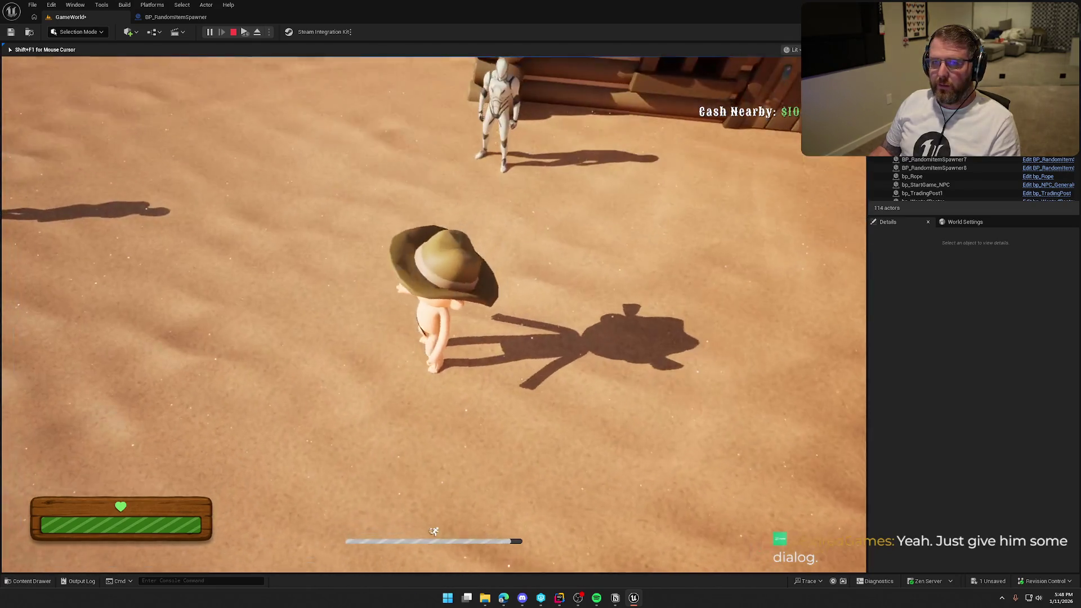
key("w")
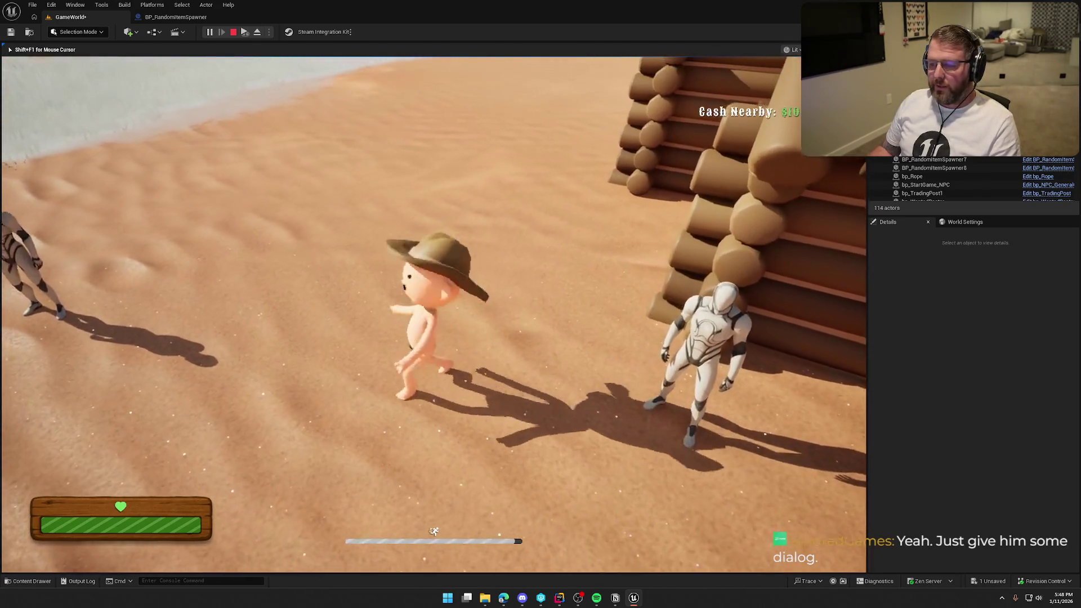
key("w")
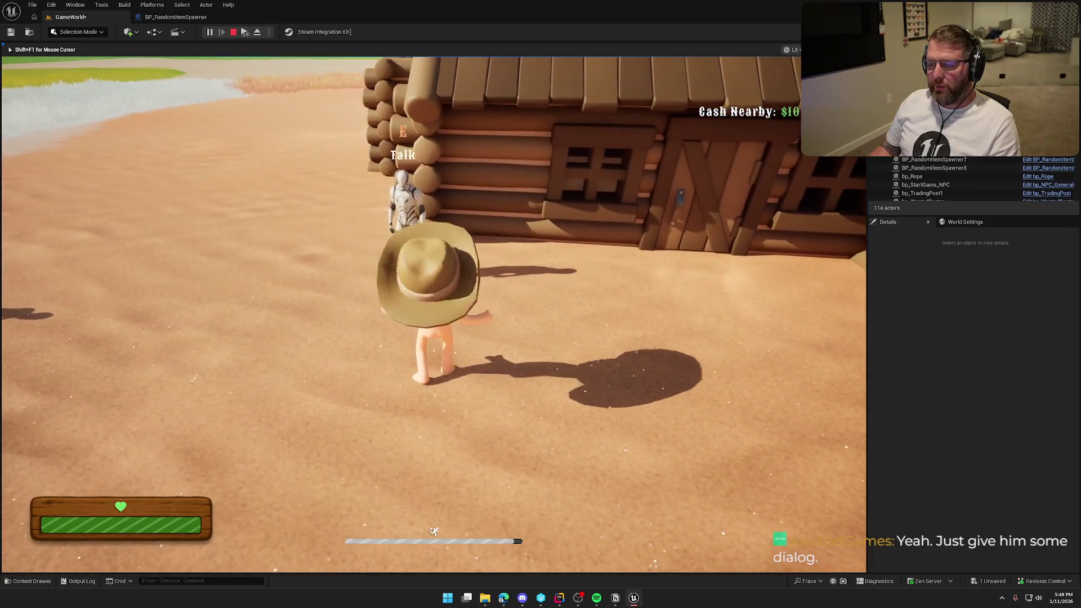
key("w")
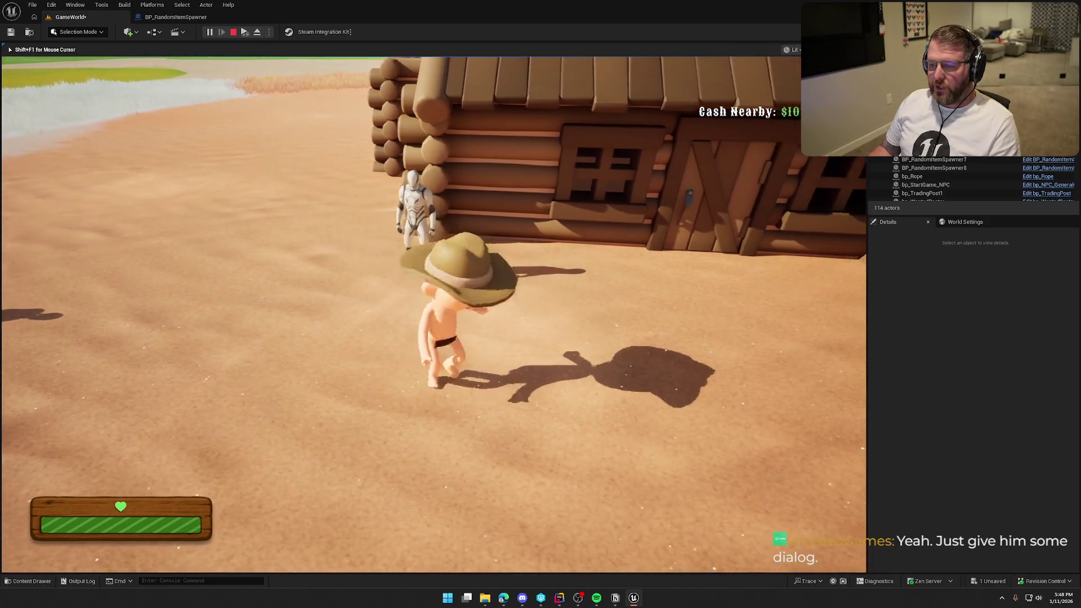
key("w")
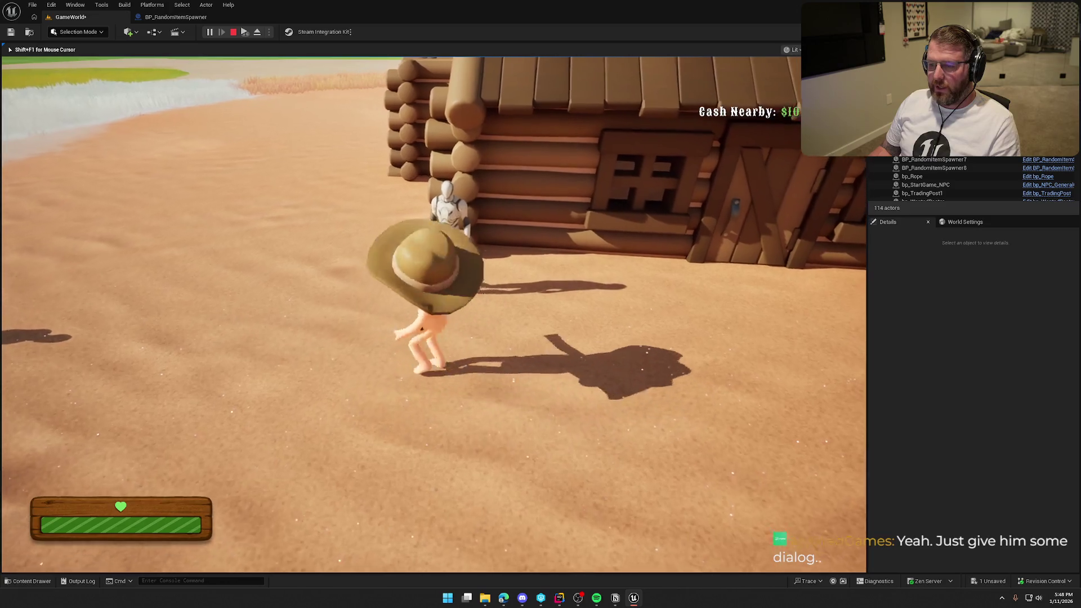
key("s")
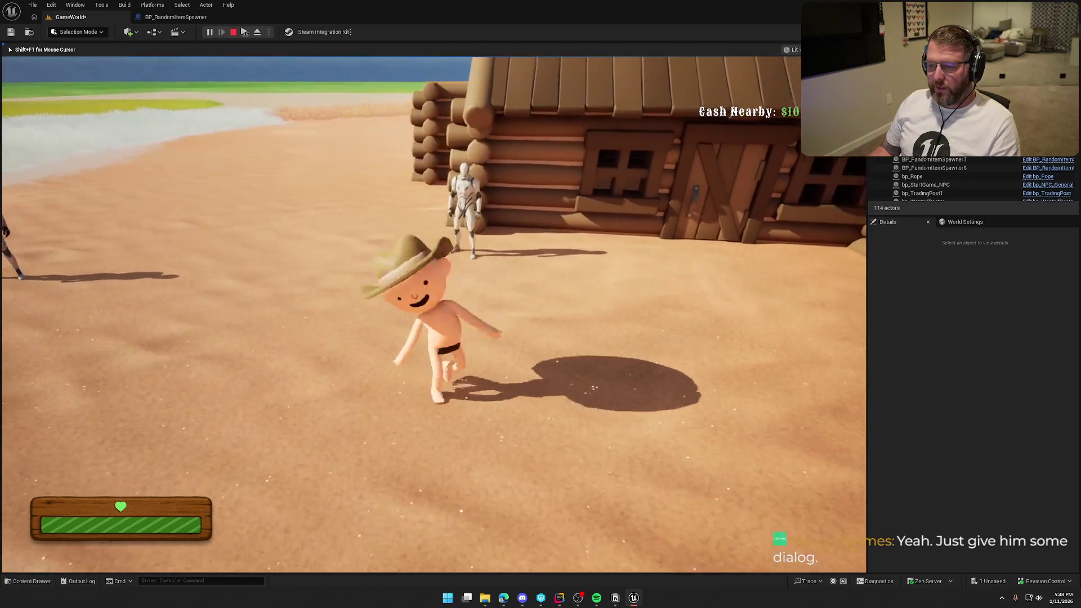
key("w")
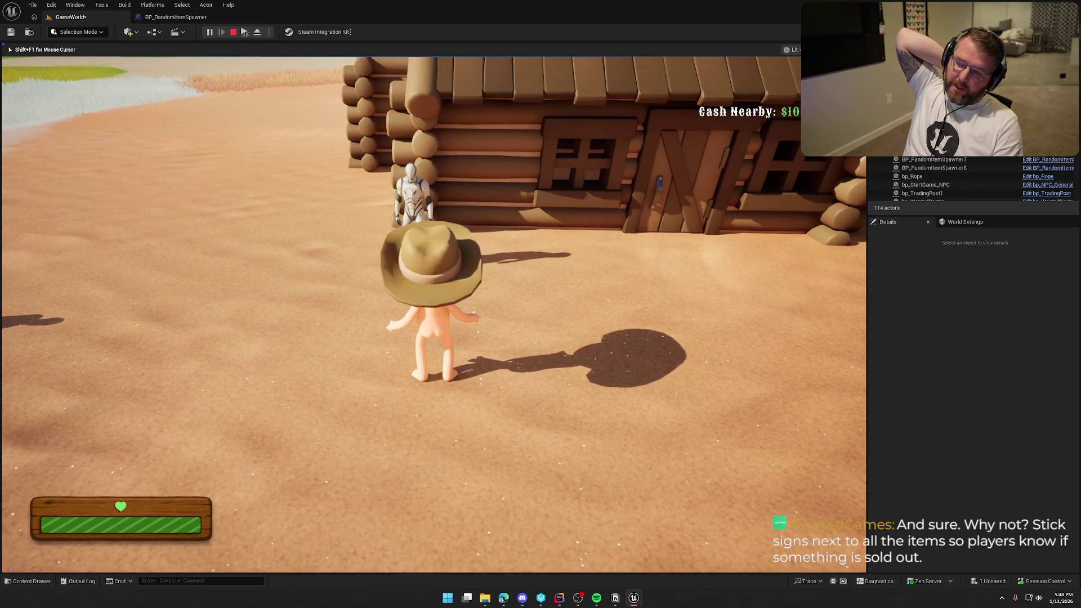
Approach the NPC, then sprint to the cabin door and back.
key("w")
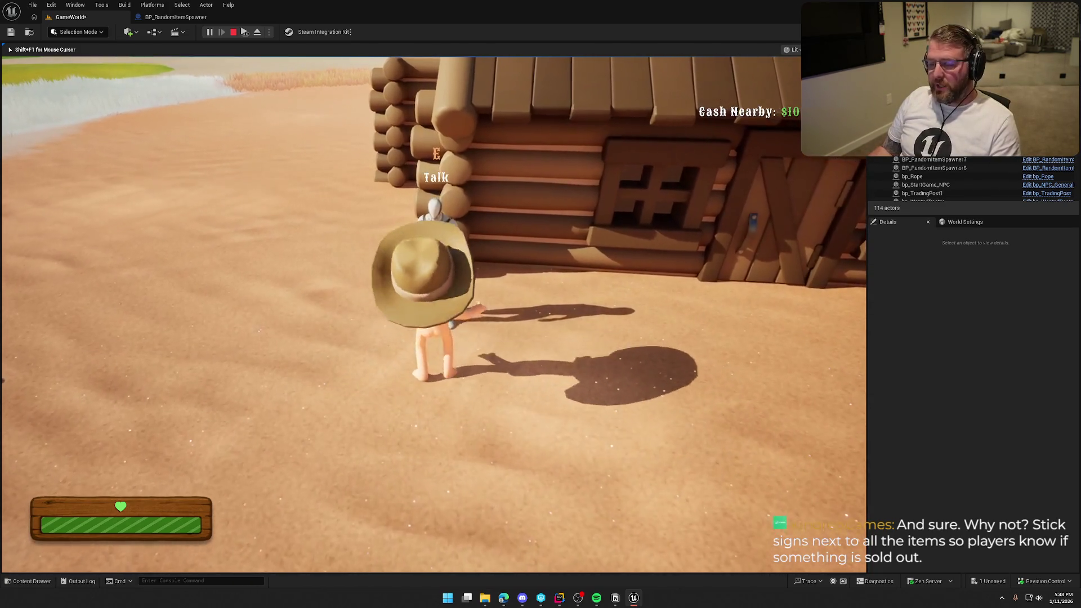
key("s")
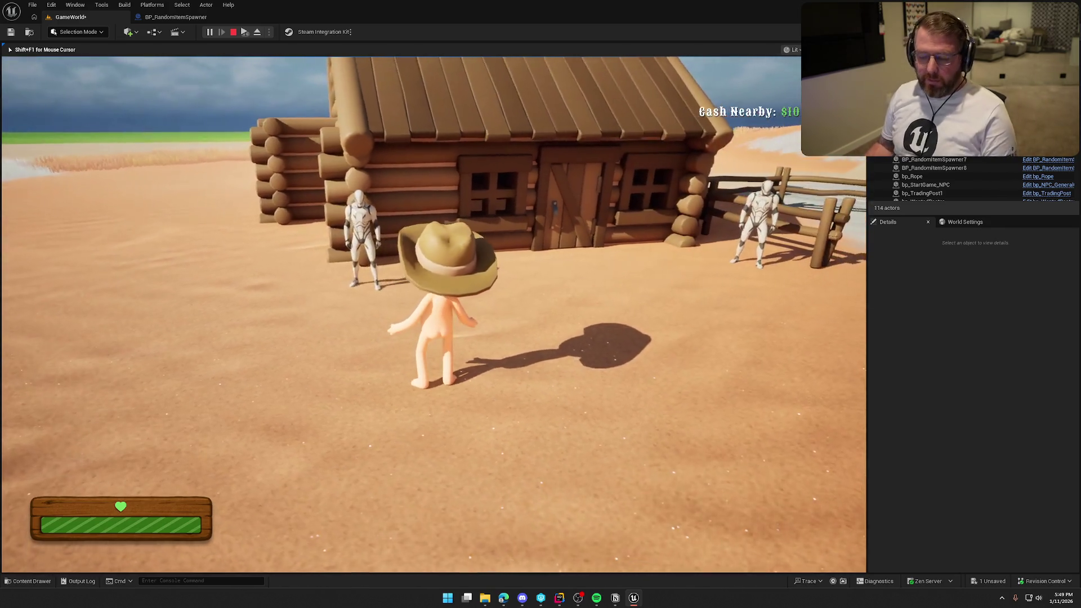
key("shift+w")
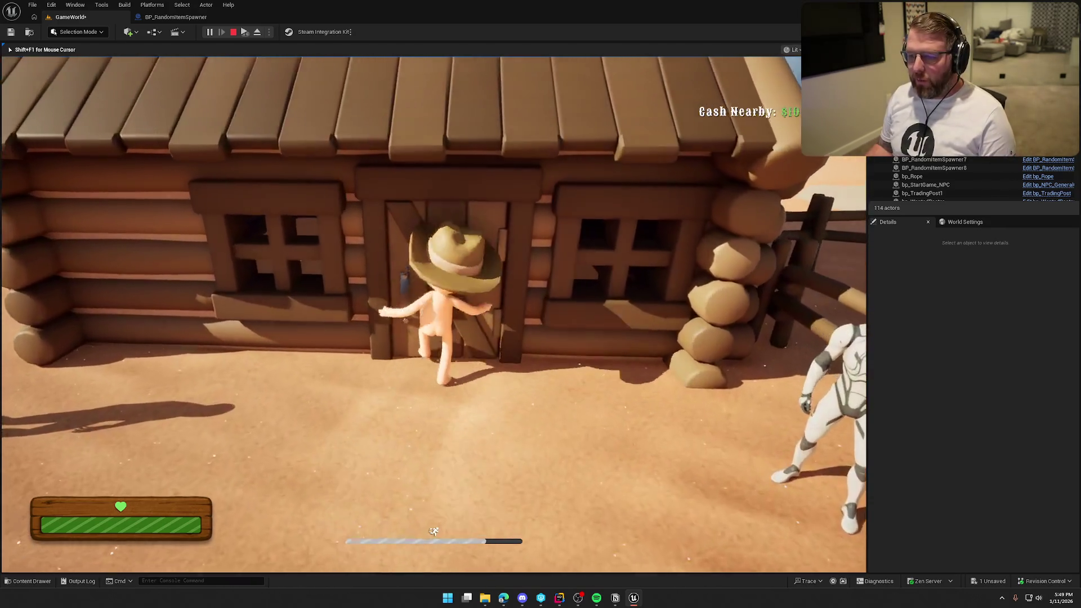
key("s")
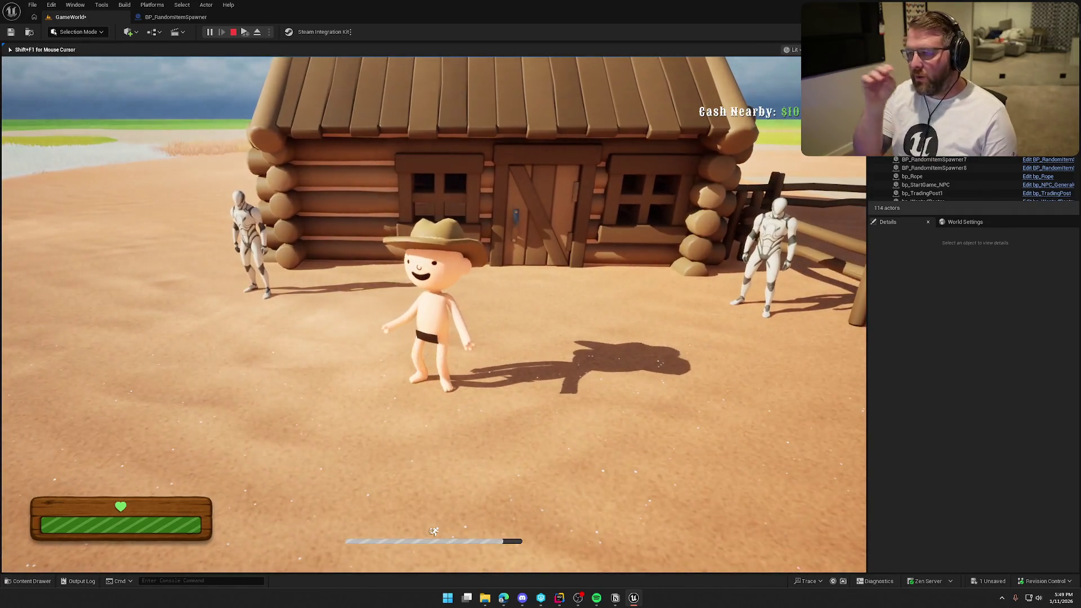
key("a")
key("shift+a")
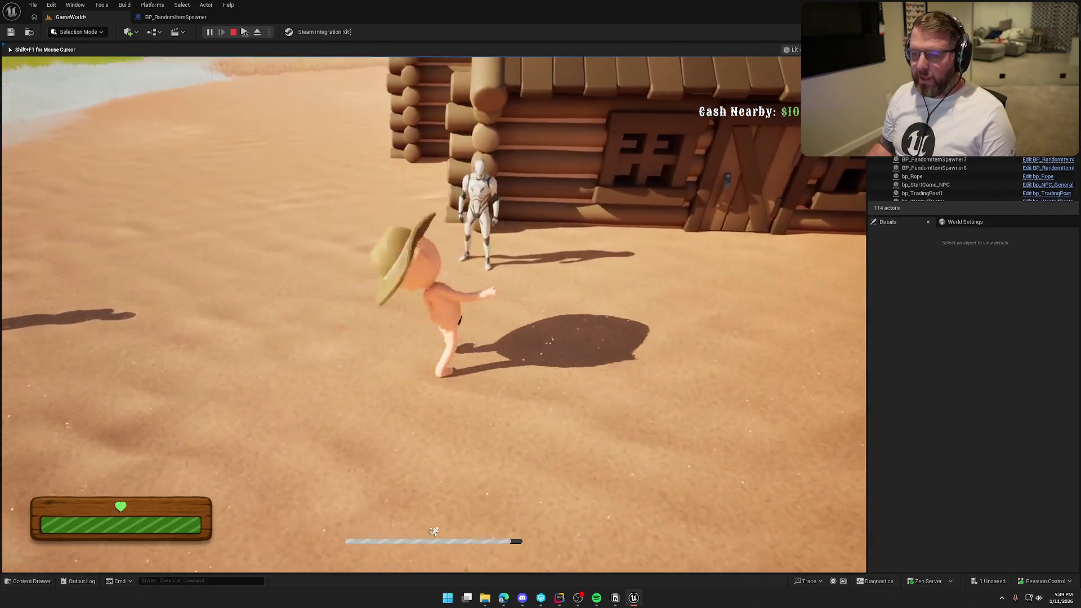
key("w")
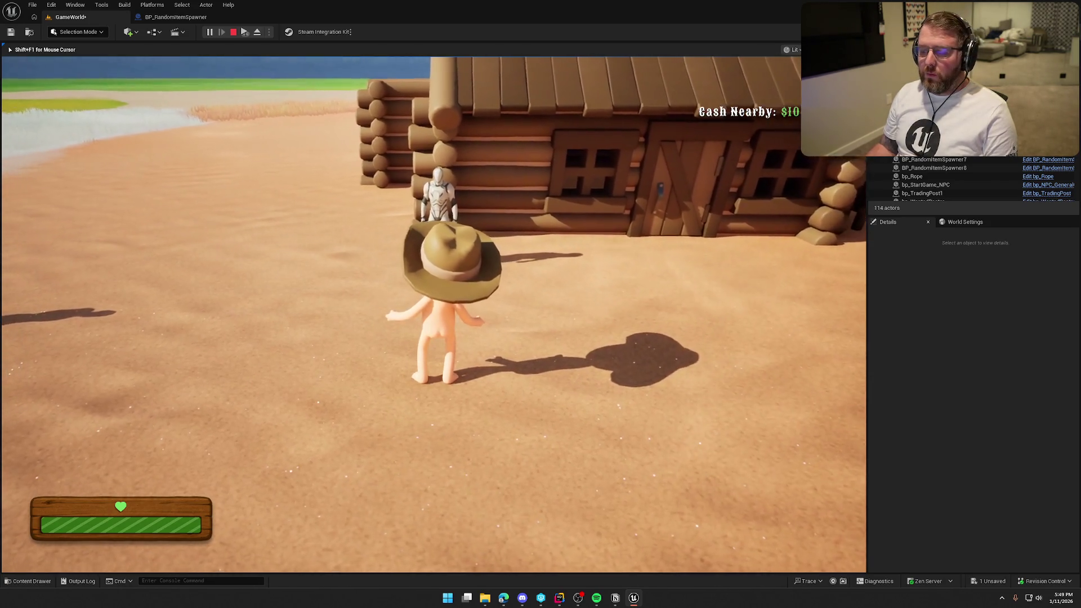
Sprint across the sand toward the wagon and up to the market table's pickups.
mouse_move(434, 314)
key("shift+w")
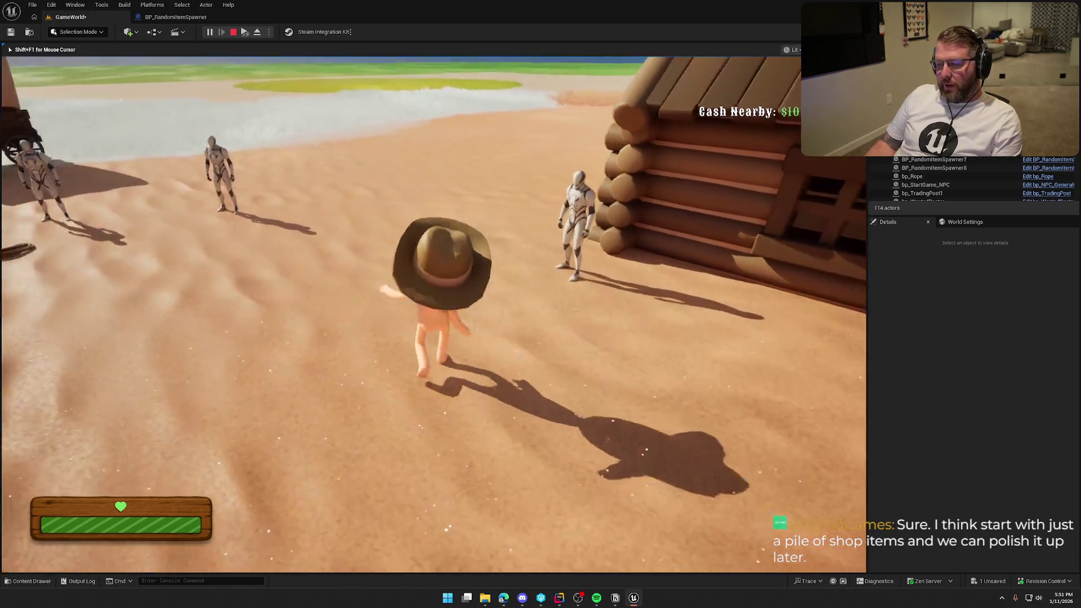
key("a")
key("s")
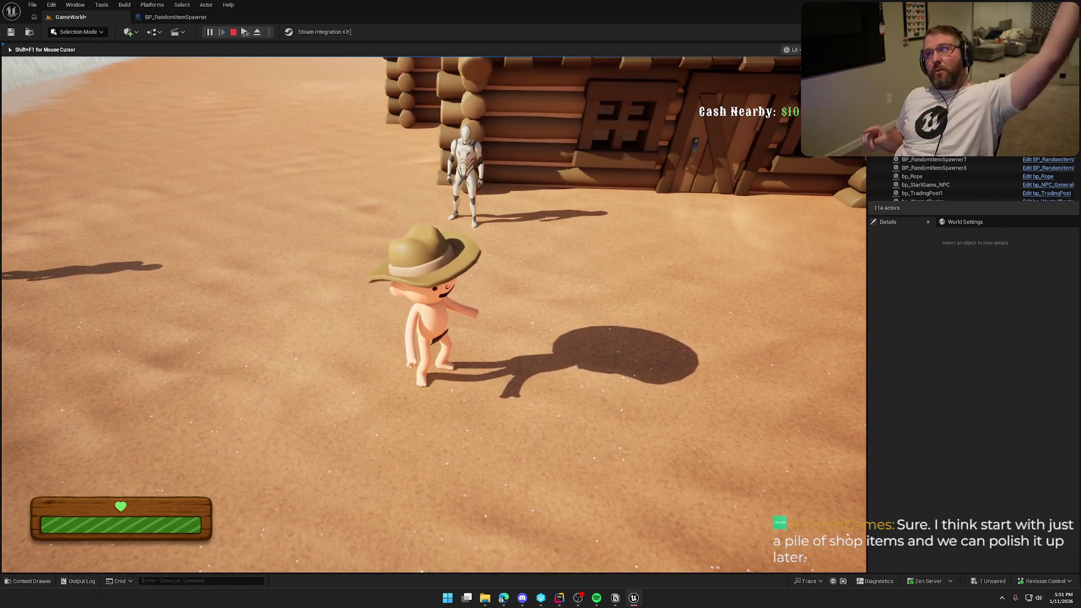
key("w")
key("shift")
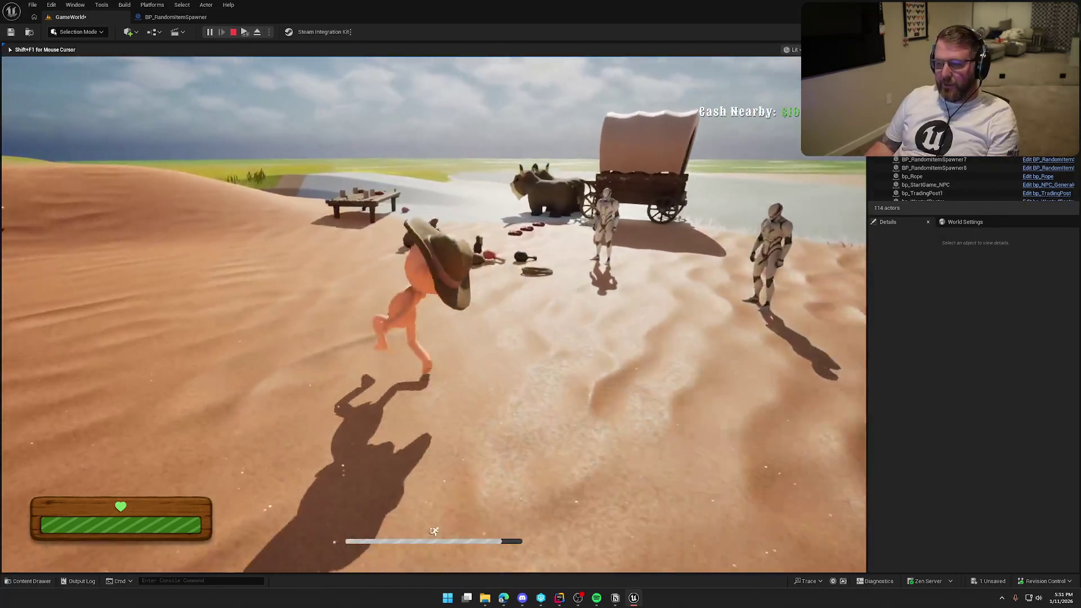
key("w")
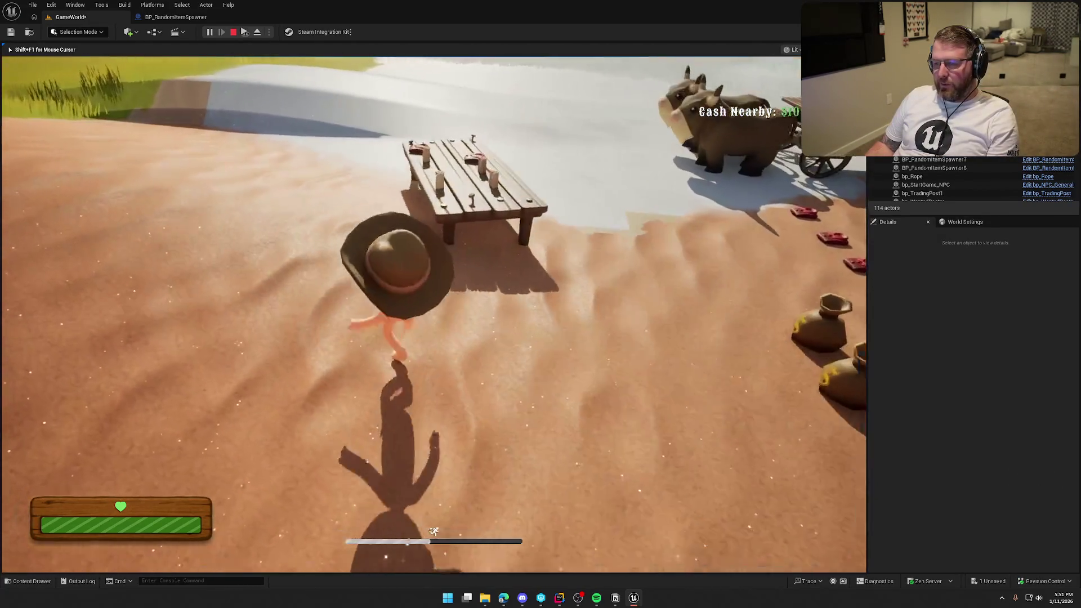
Walk around the table checking the food and shirt pickups, then end the play test.
key("a")
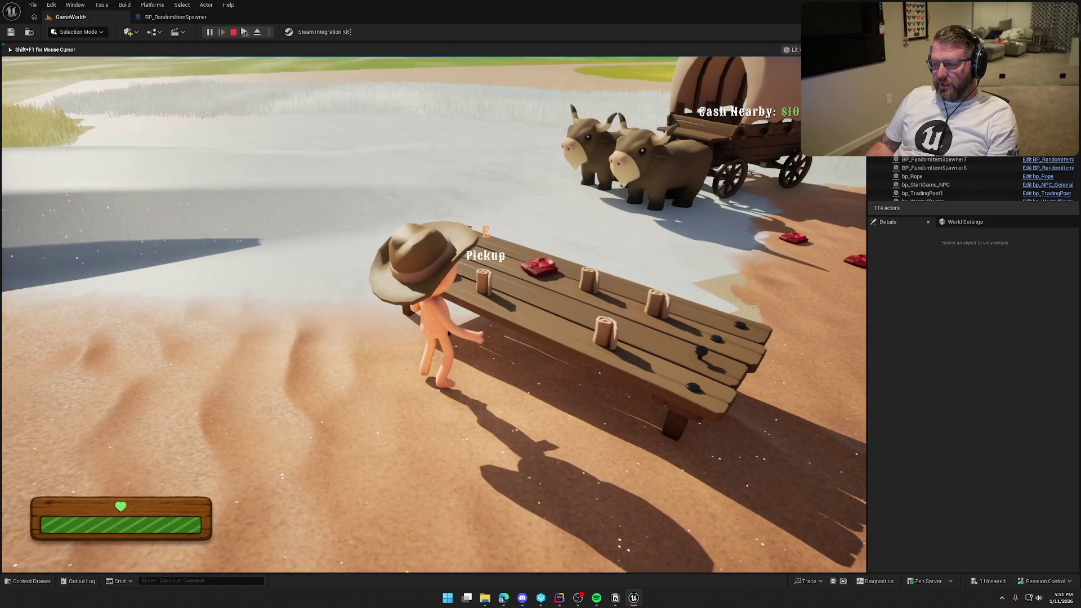
key("shift")
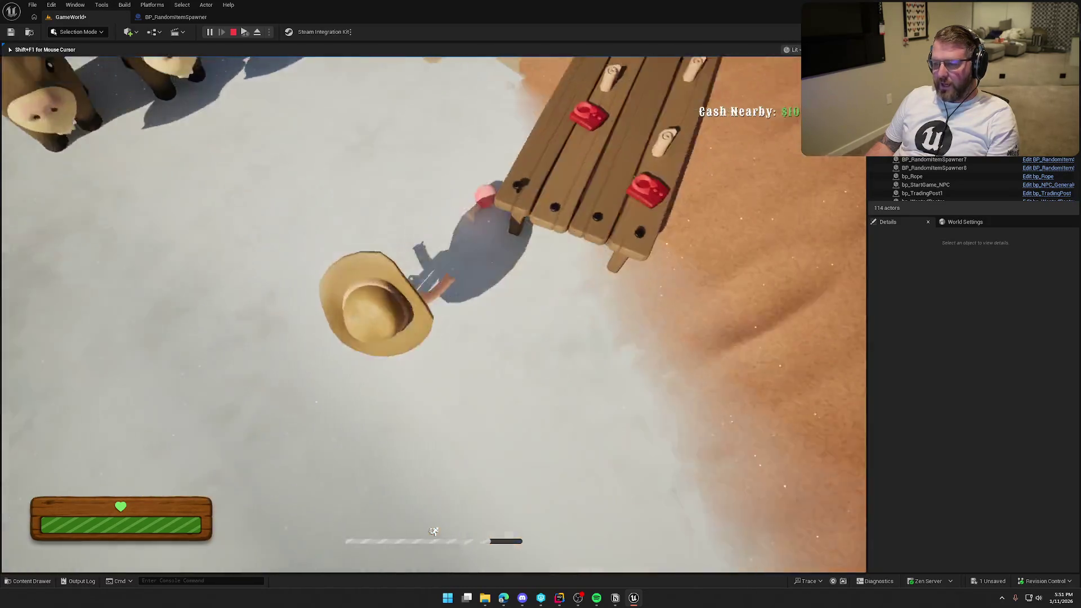
key("w")
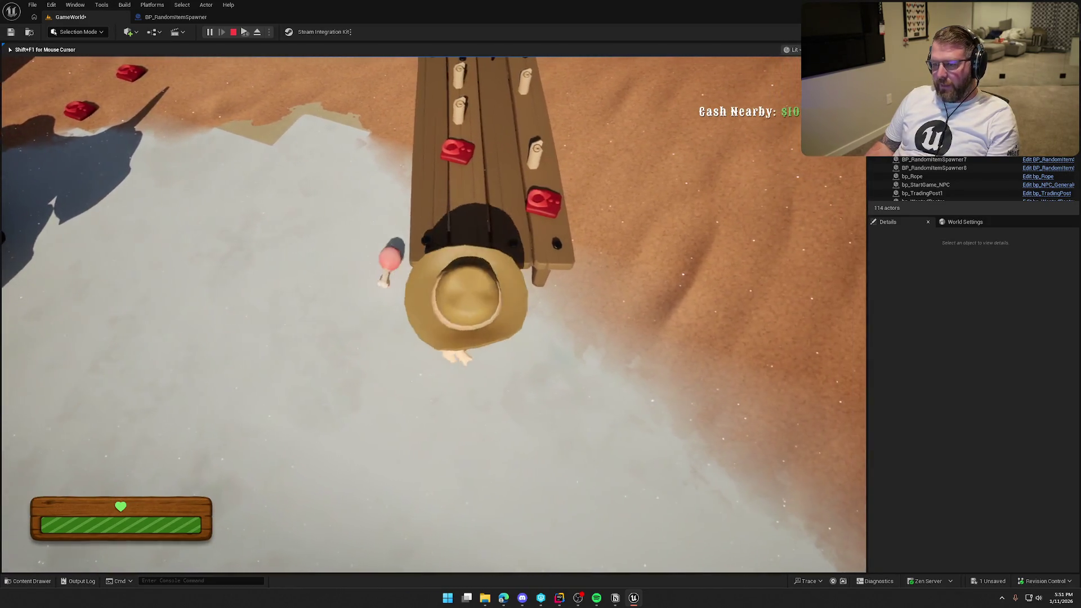
key("w")
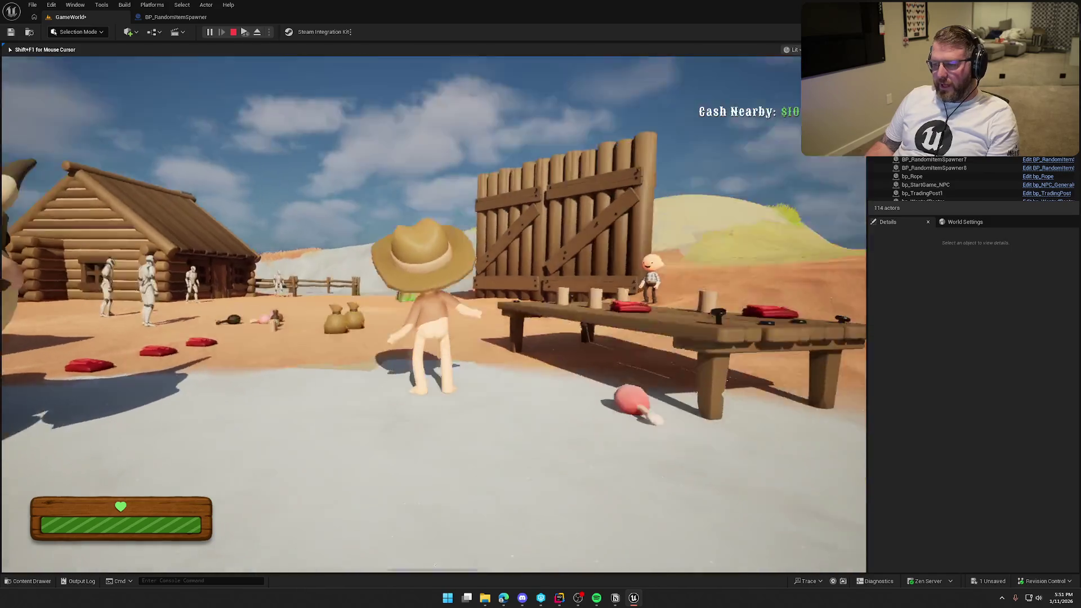
key("shift")
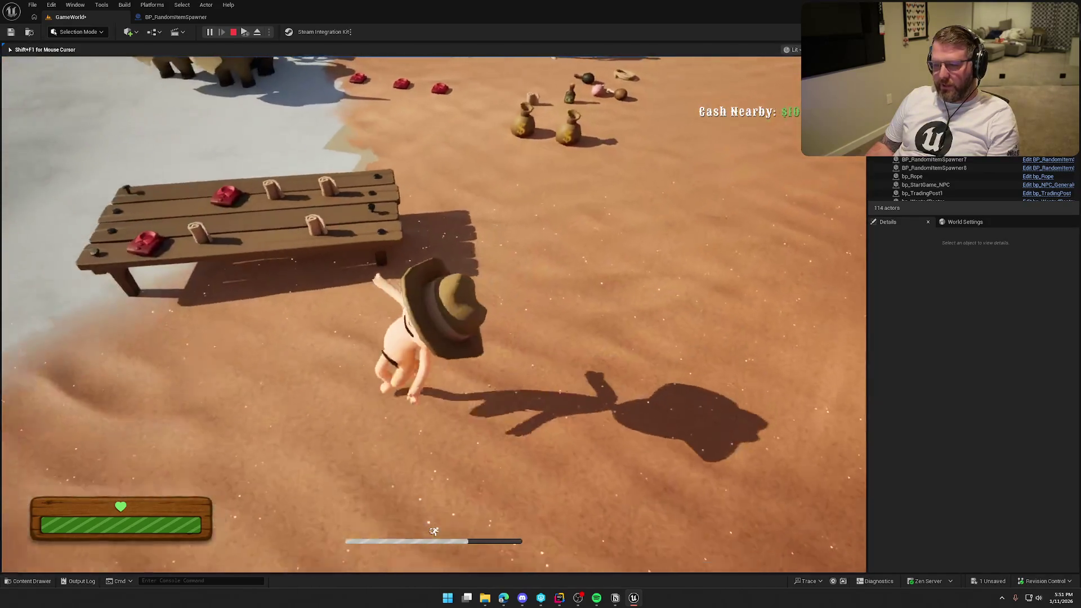
key("w")
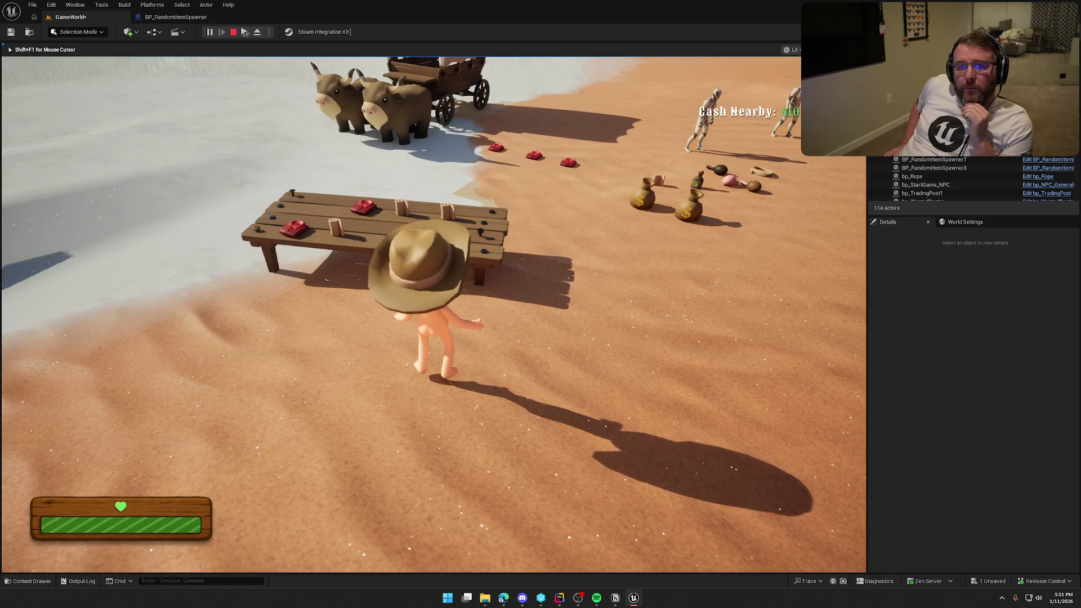
key("shift")
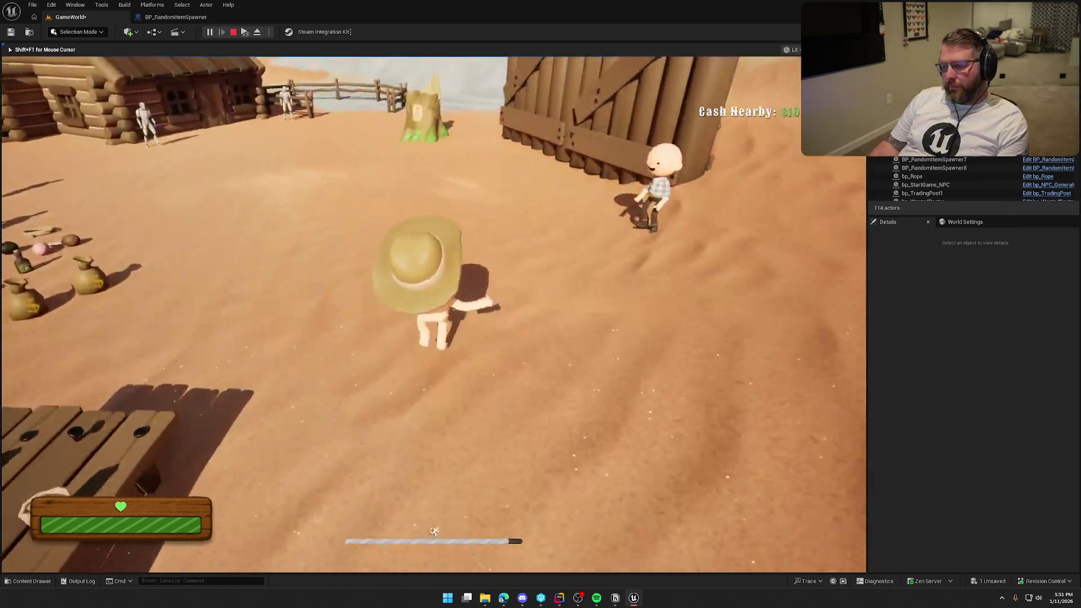
key("w")
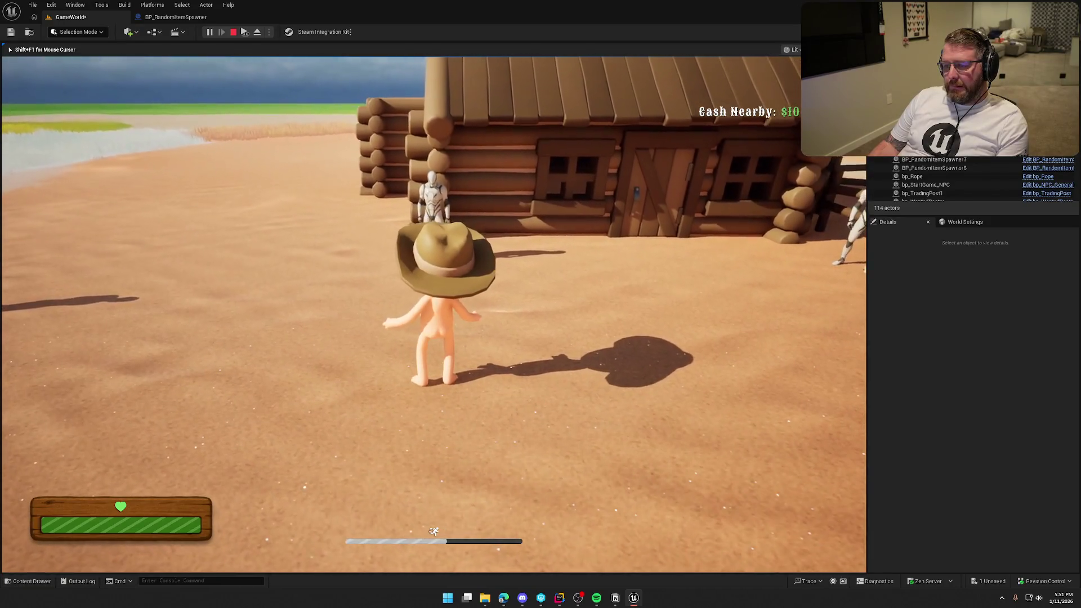
key("Escape")
key("f")
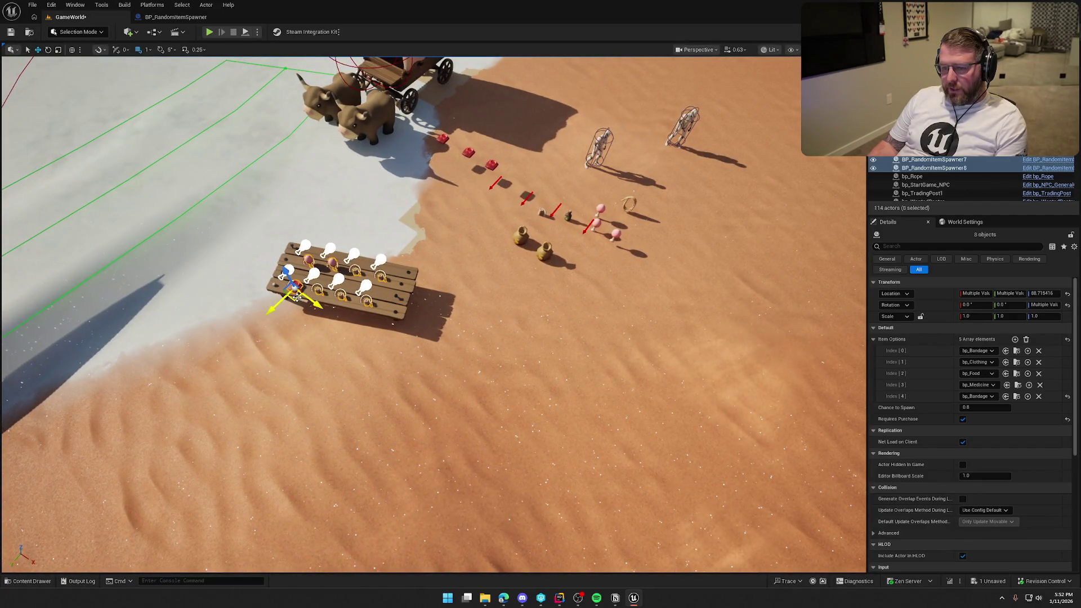
Move the eight spawners off the table to the cabin and drop them onto the ground.
mouse_move(288, 281)
left_mouse_down()
mouse_move(506, 289)
mouse_move(742, 222)
left_mouse_up()
key("f")
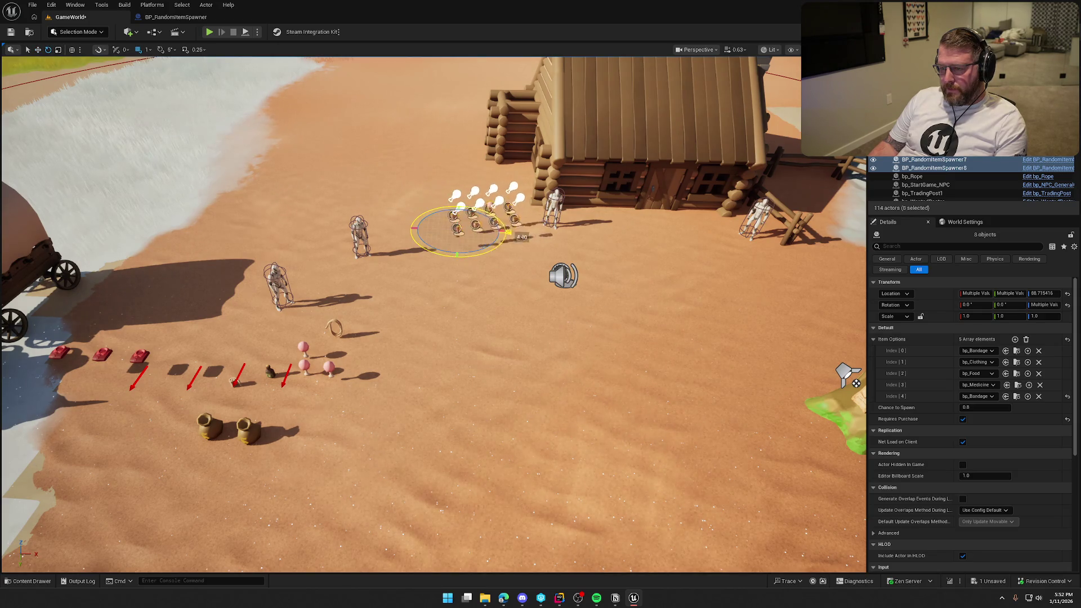
key("f")
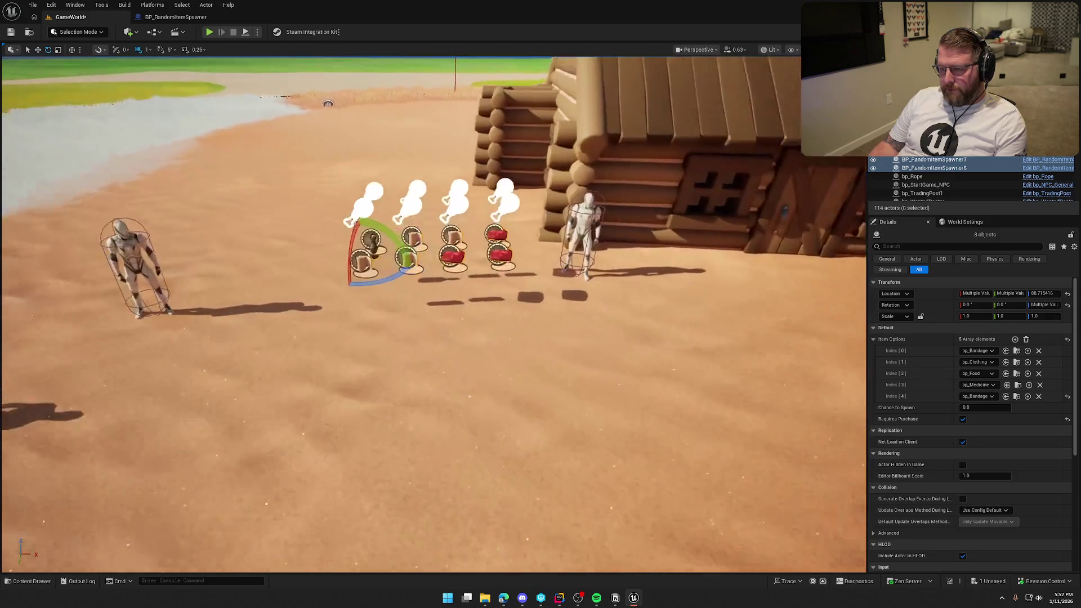
key("End")
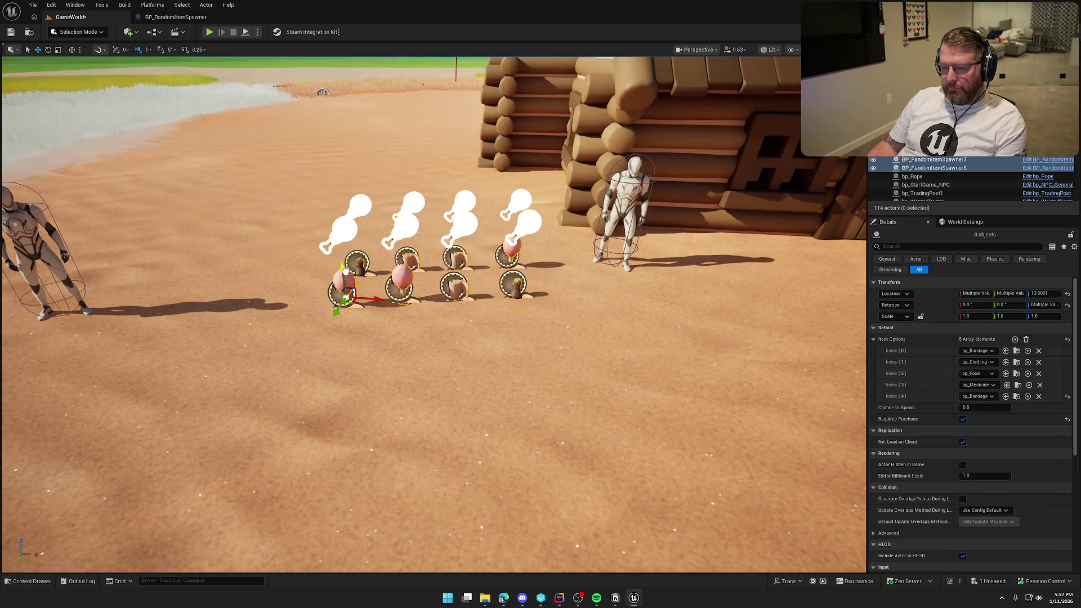
Turn the spawners about 30°, deselect them, and start a new play test.
mouse_move(348, 260)
left_mouse_down()
mouse_move(165, 329)
mouse_move(411, 319)
left_mouse_up()
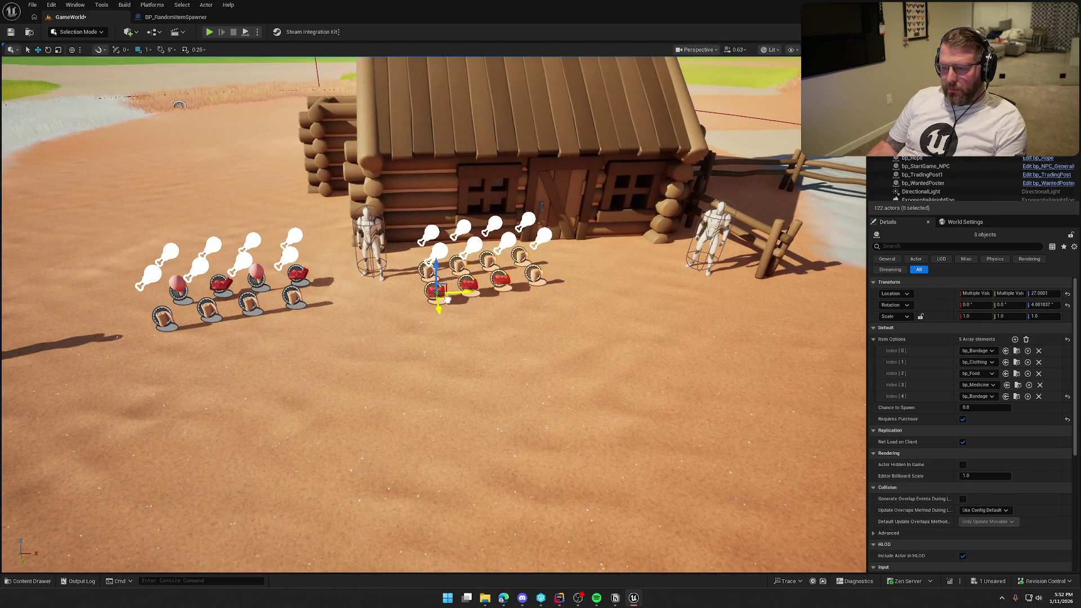
left_click_drag(482, 299, 477, 300)
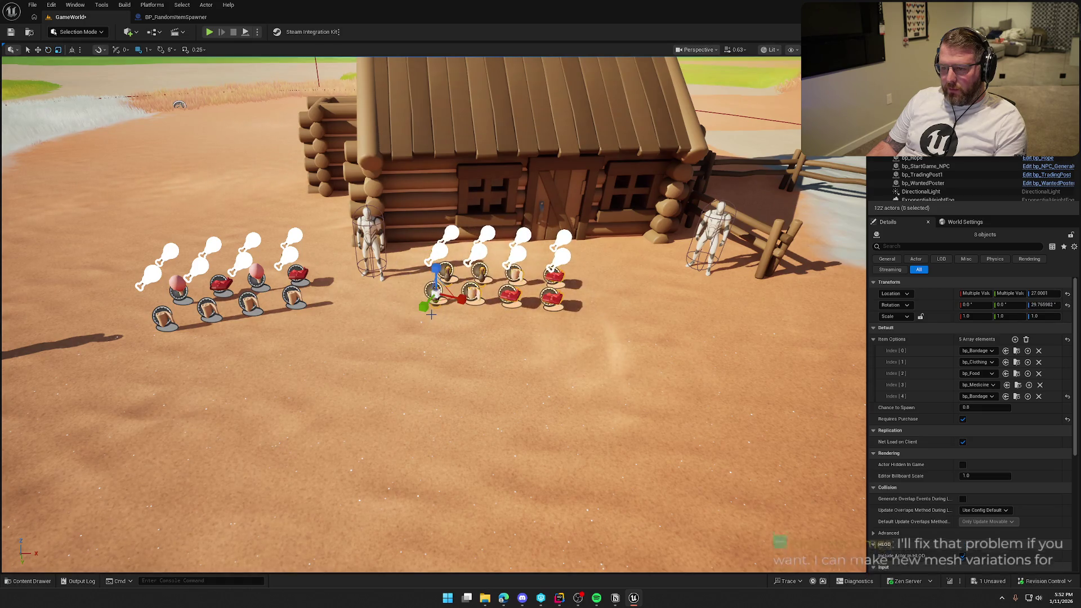
key("w")
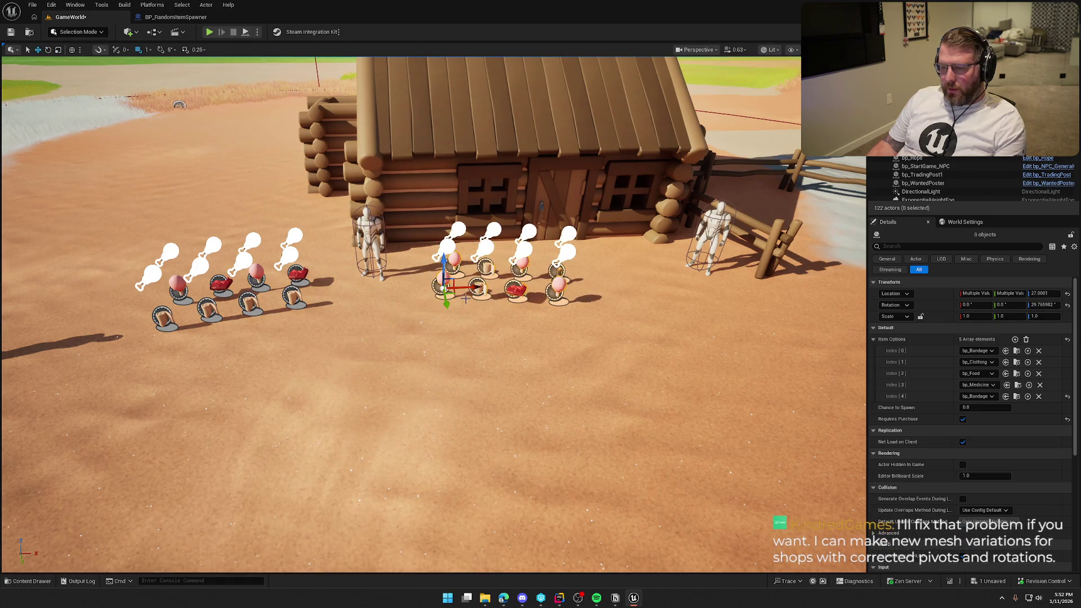
key("Escape")
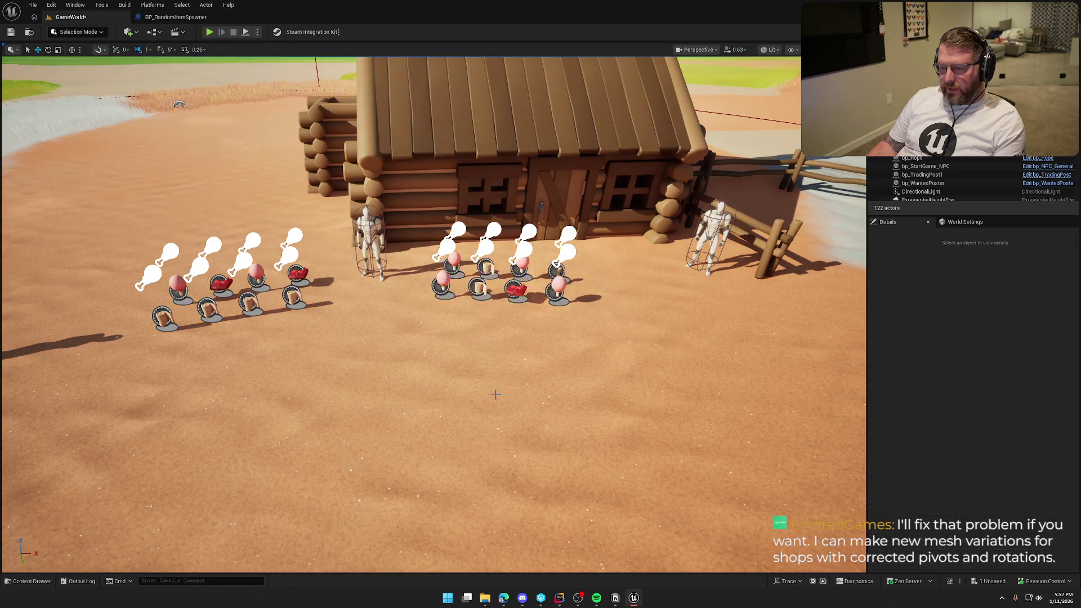
left_click(211, 32)
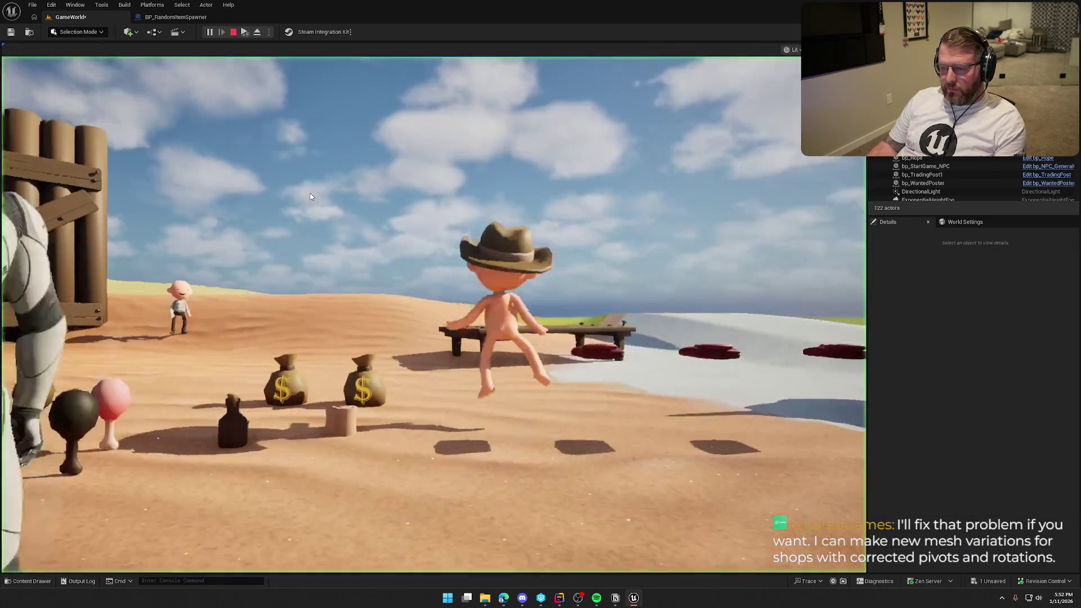
Walk to the trading post and check the red shirts spawned on the sand.
key("w")
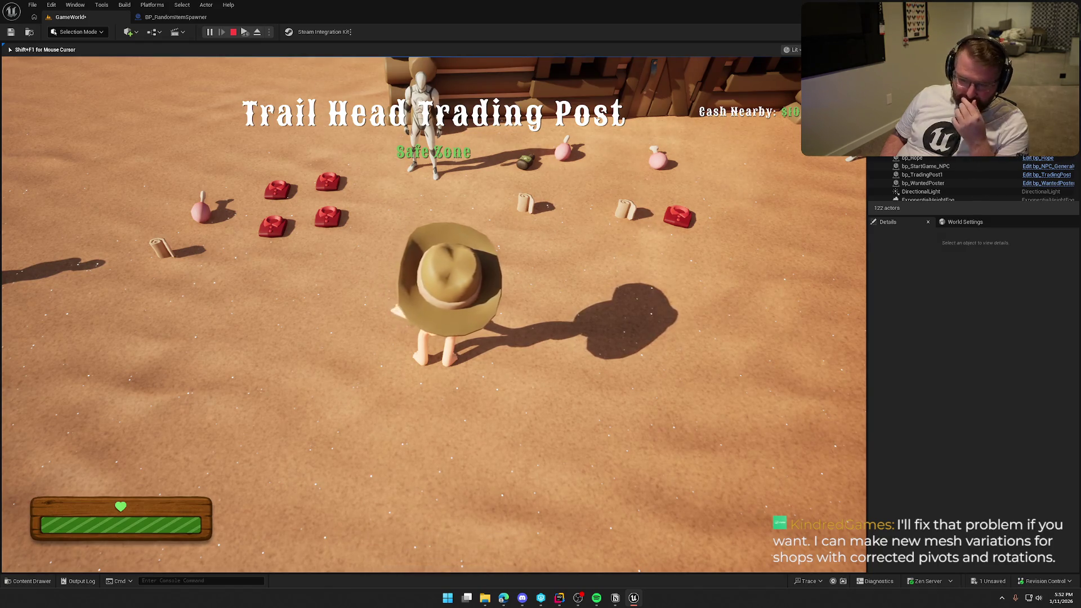
key("w")
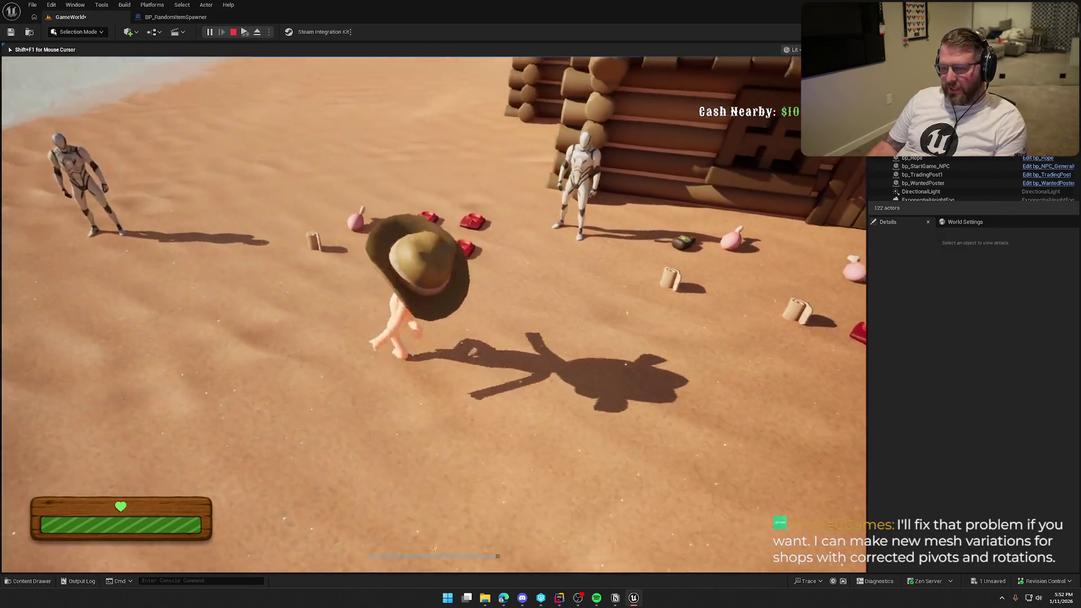
key("w")
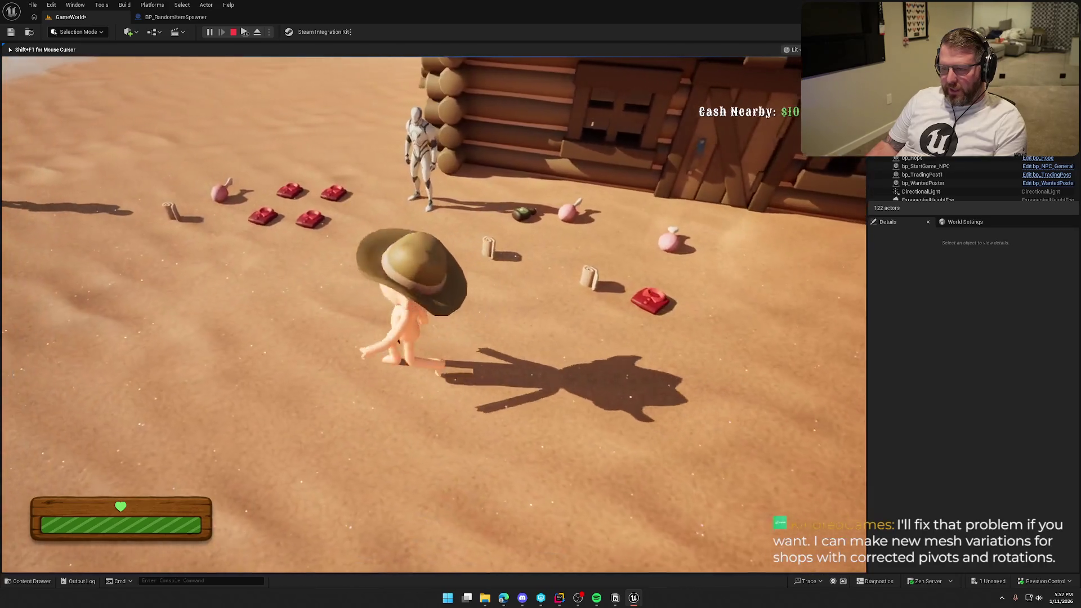
key("w")
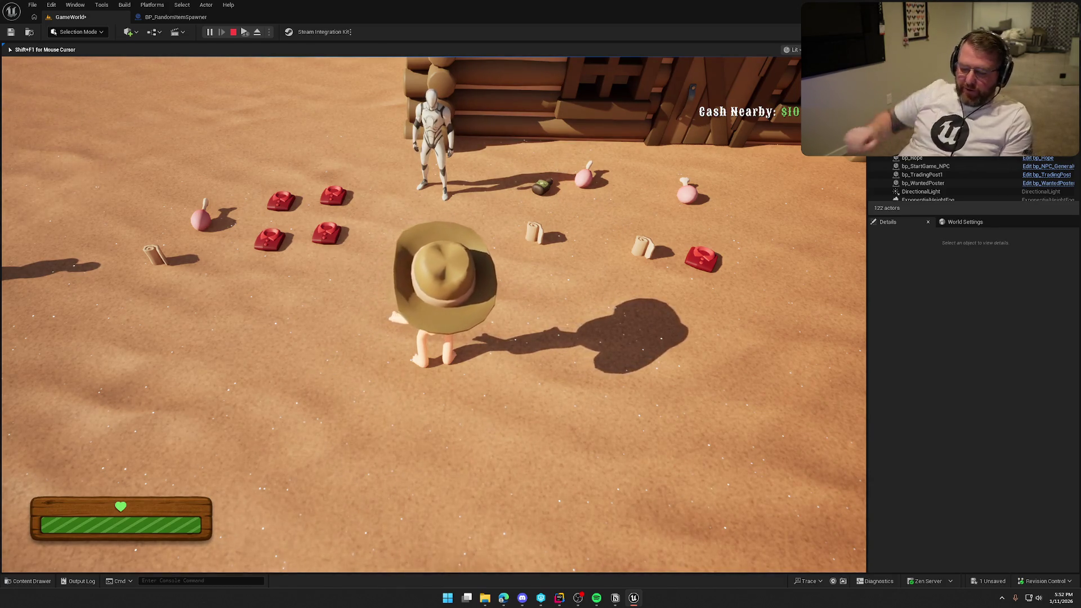
key("a")
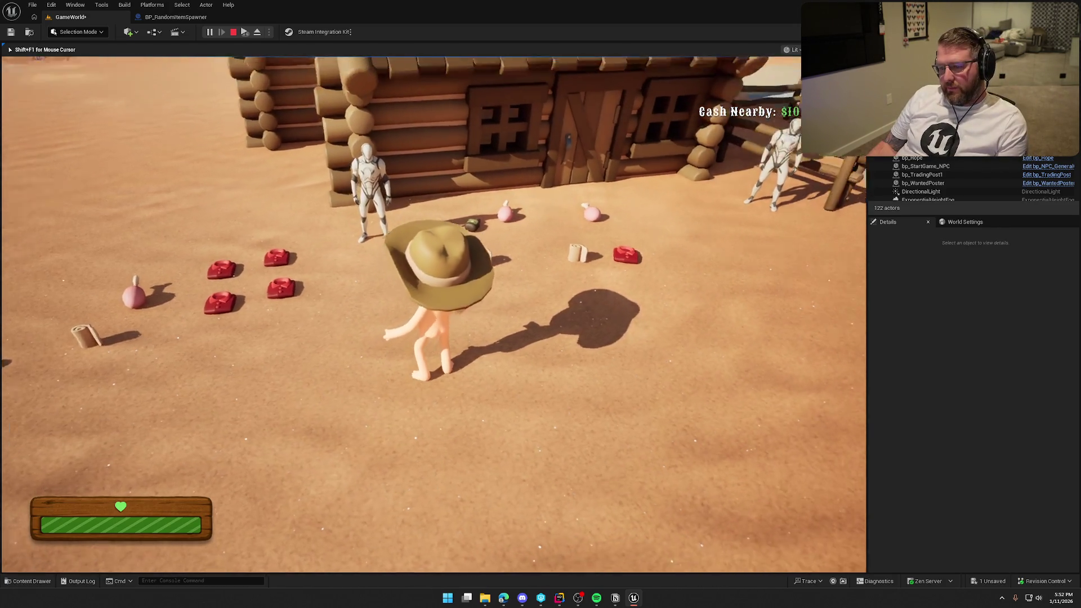
key("a")
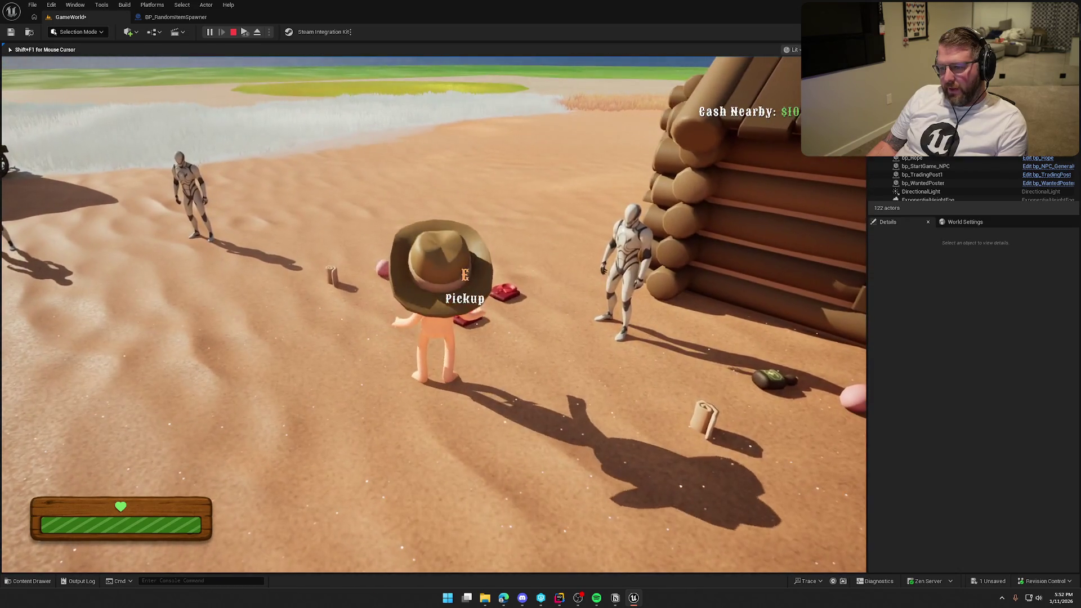
key("w")
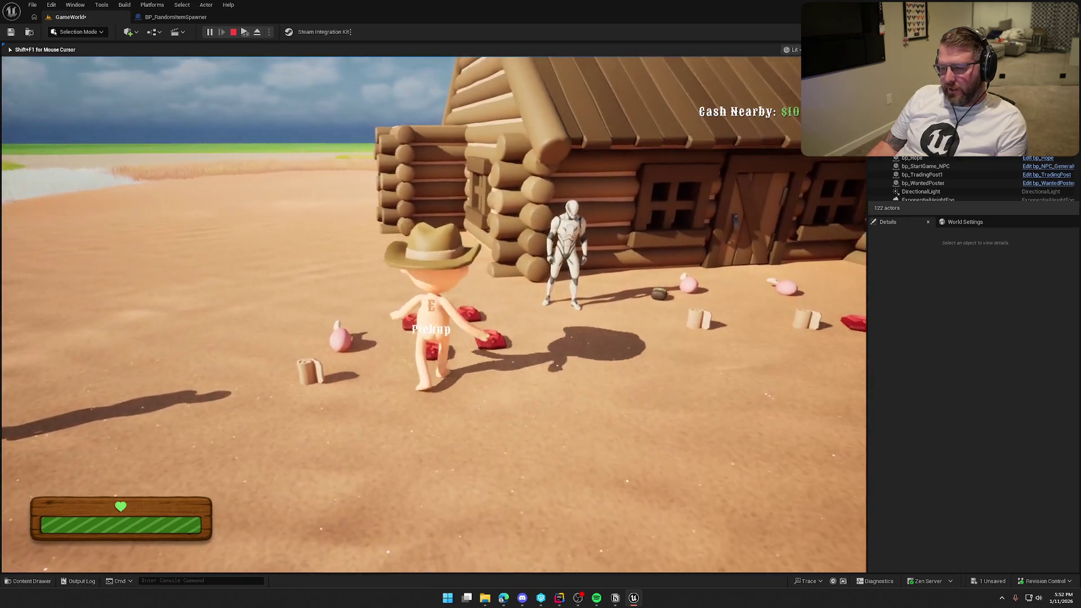
Check the items near the wagon and cabin, then end the play test.
key("e")
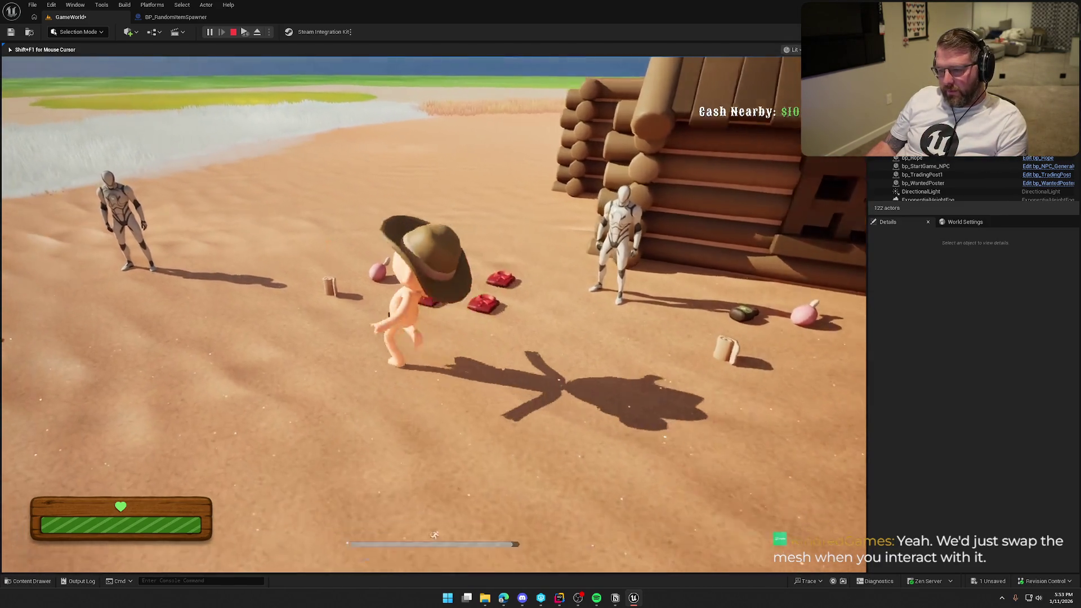
key("e")
key("w")
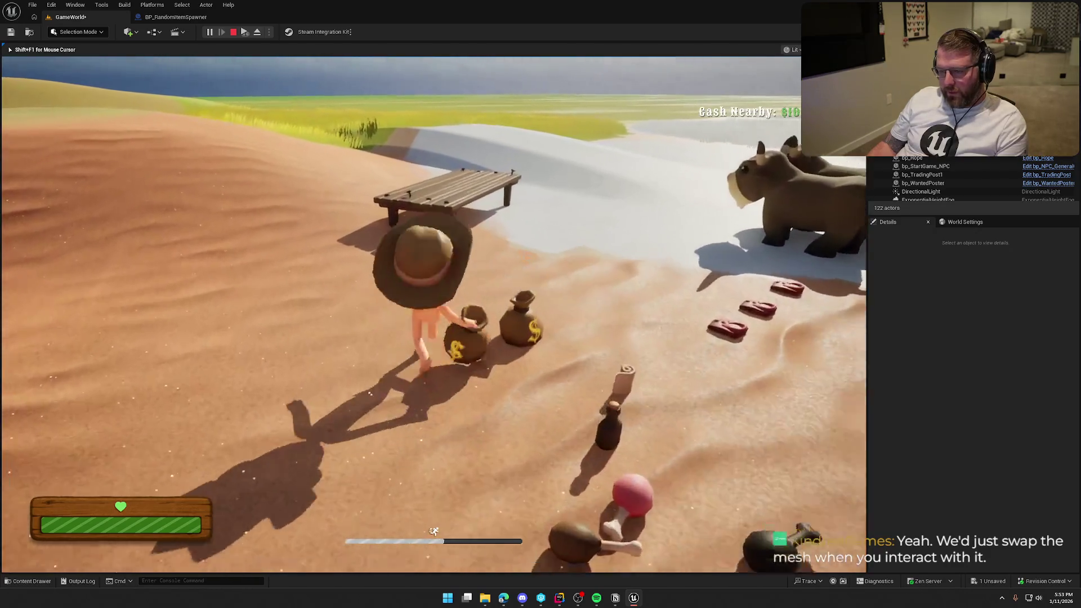
key("w")
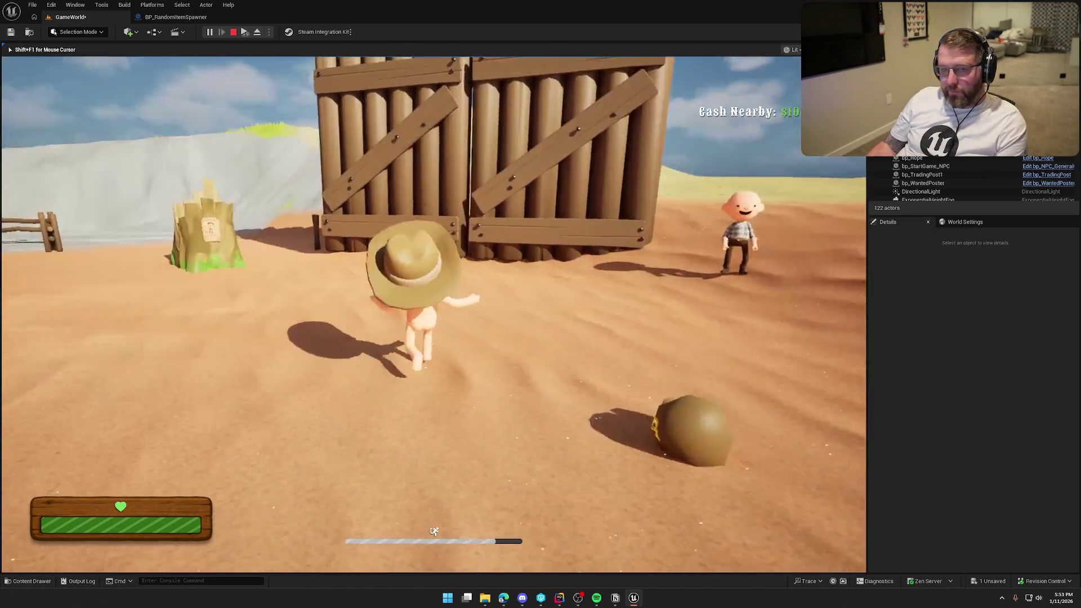
key("w")
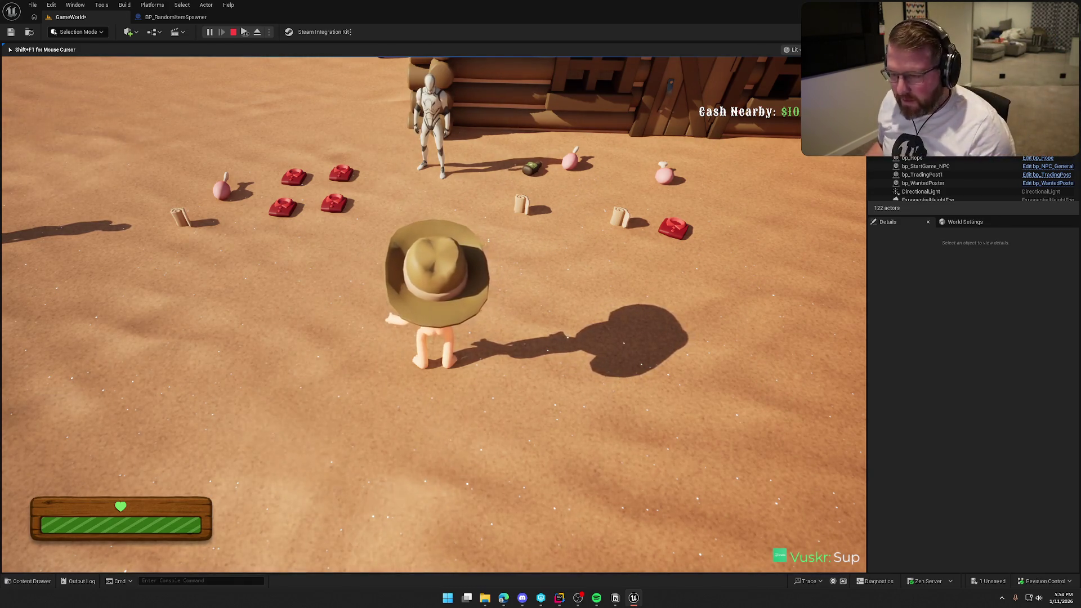
key("Escape")
From an overhead view, select the spawner cluster and shift it slightly up-left.
left_click_drag(382, 193, 357, 230)
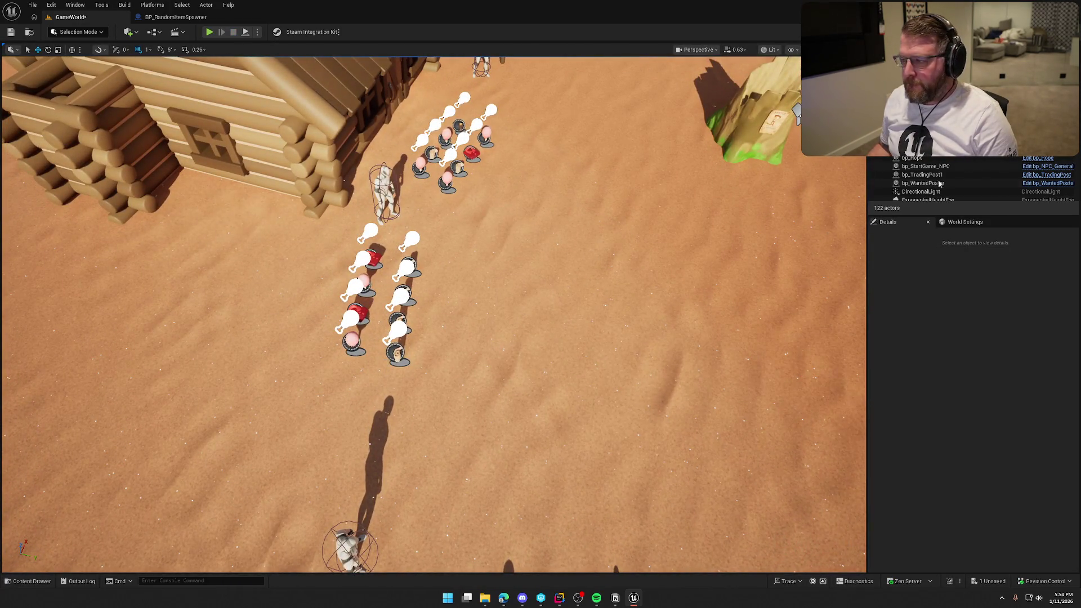
left_click(448, 179)
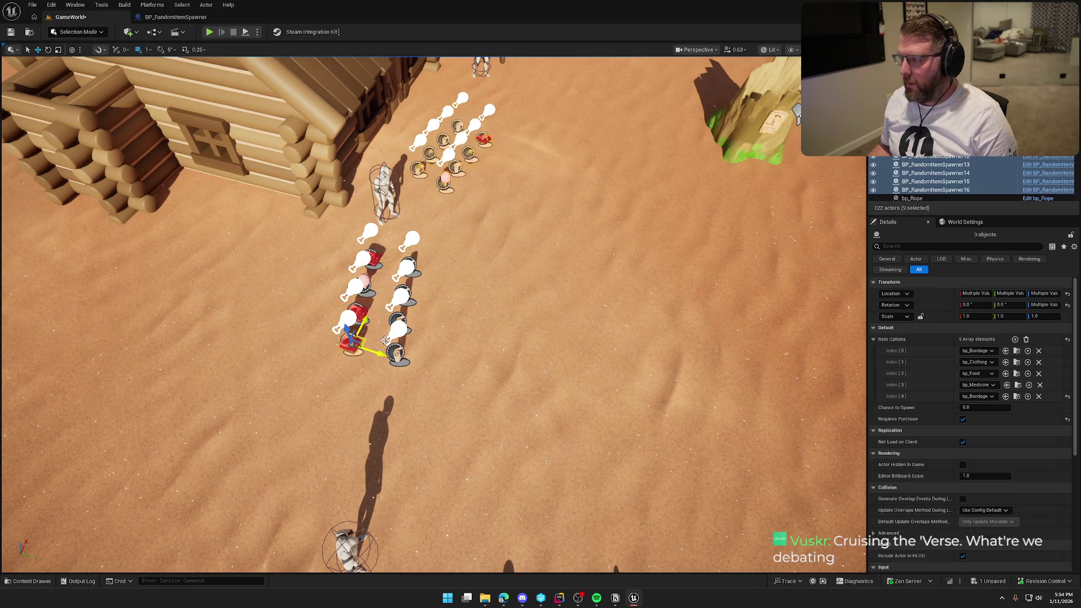
left_click(352, 341, "ctrl")
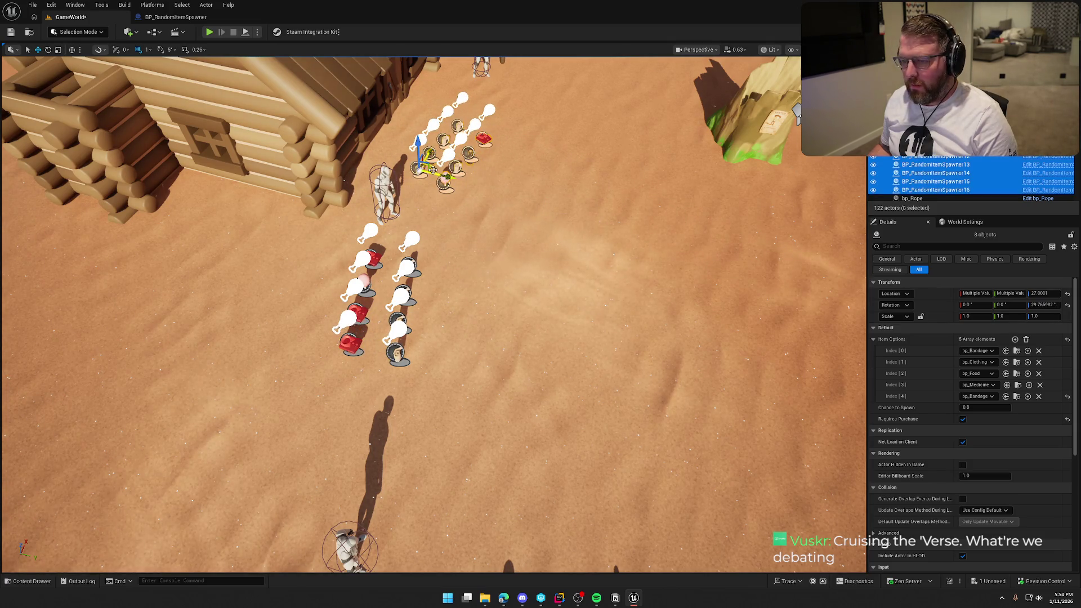
mouse_move(434, 168)
left_mouse_down()
mouse_move(417, 159)
mouse_move(482, 271)
left_mouse_up()
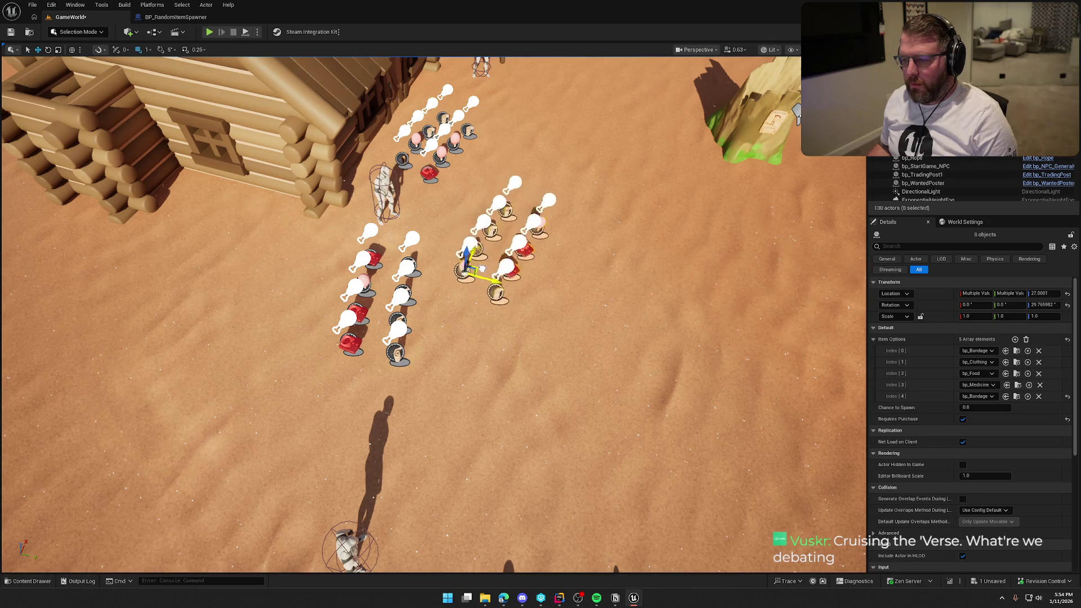
key("Escape")
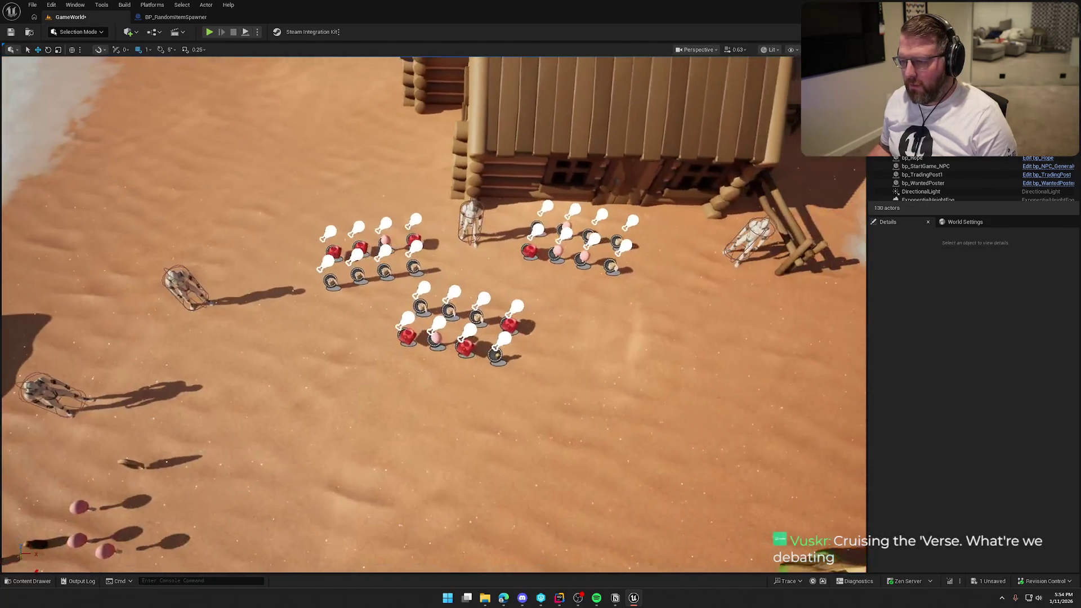
Rotate the eight spawners on Z to square them with the other rows, then deselect.
key("ctrl+z")
key("e")
left_click_drag(457, 297, 458, 304)
key("w")
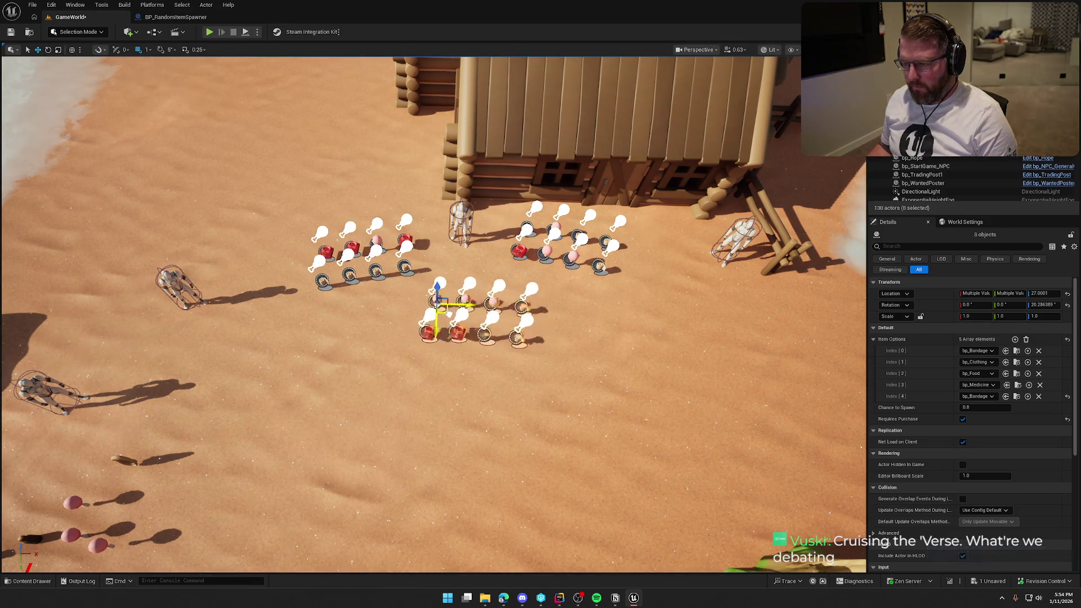
key("Escape")
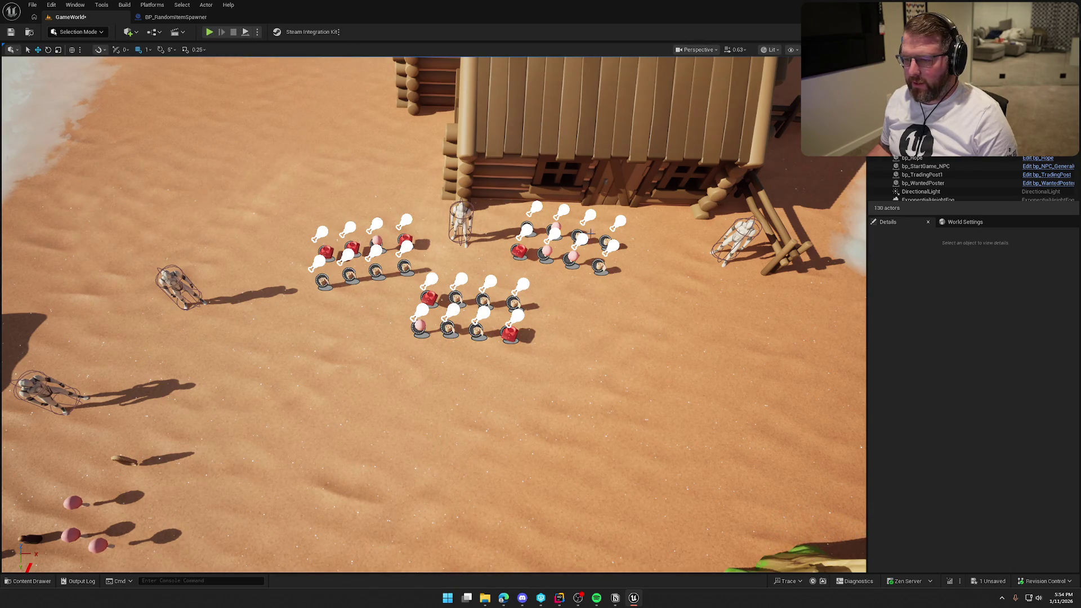
left_click(208, 33)
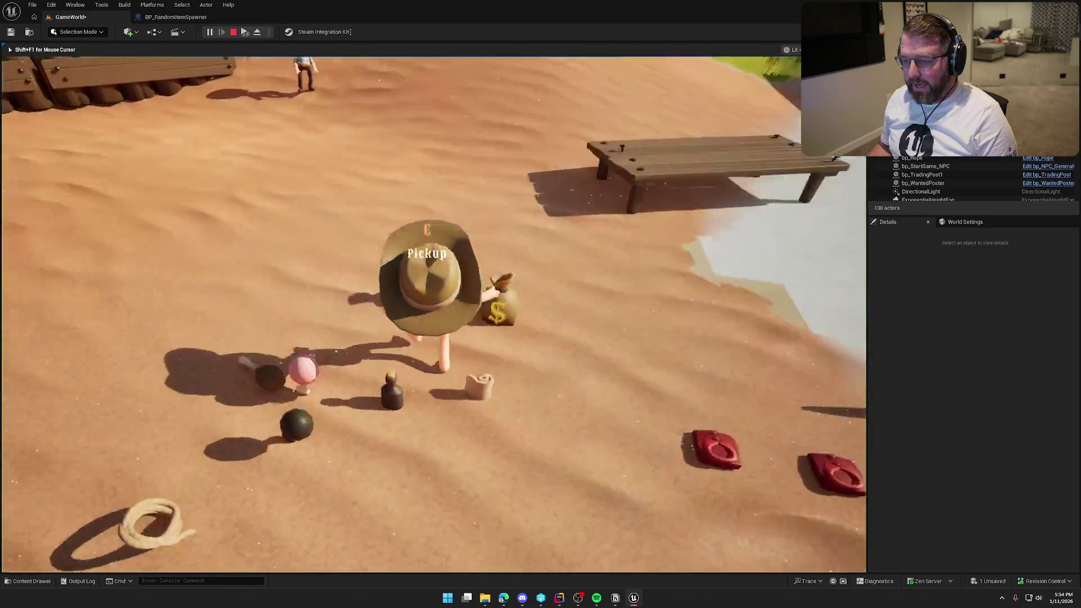
key("w")
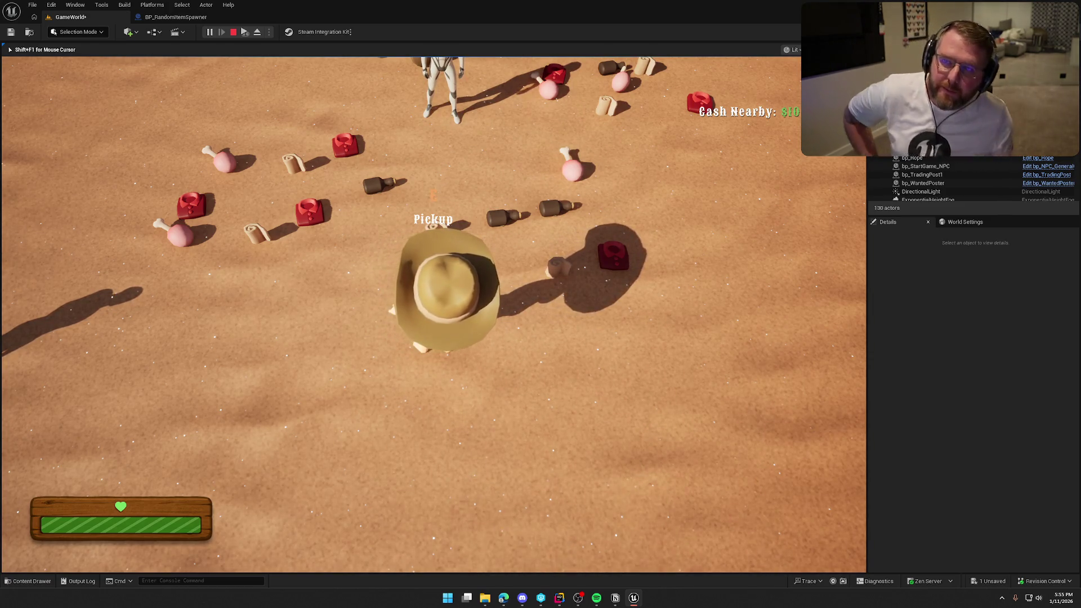
key("shift+w")
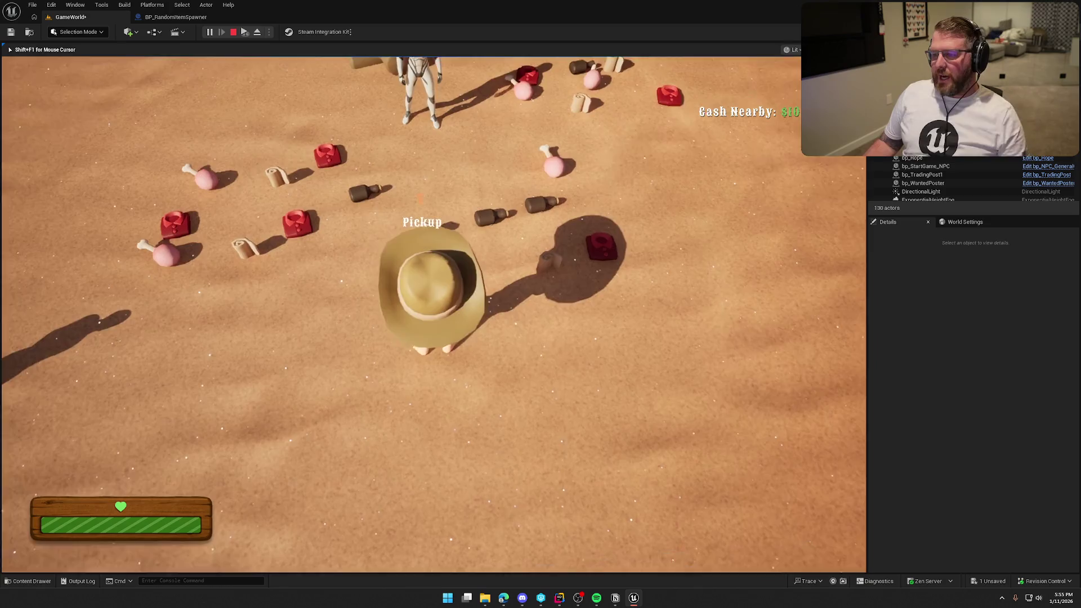
key("w")
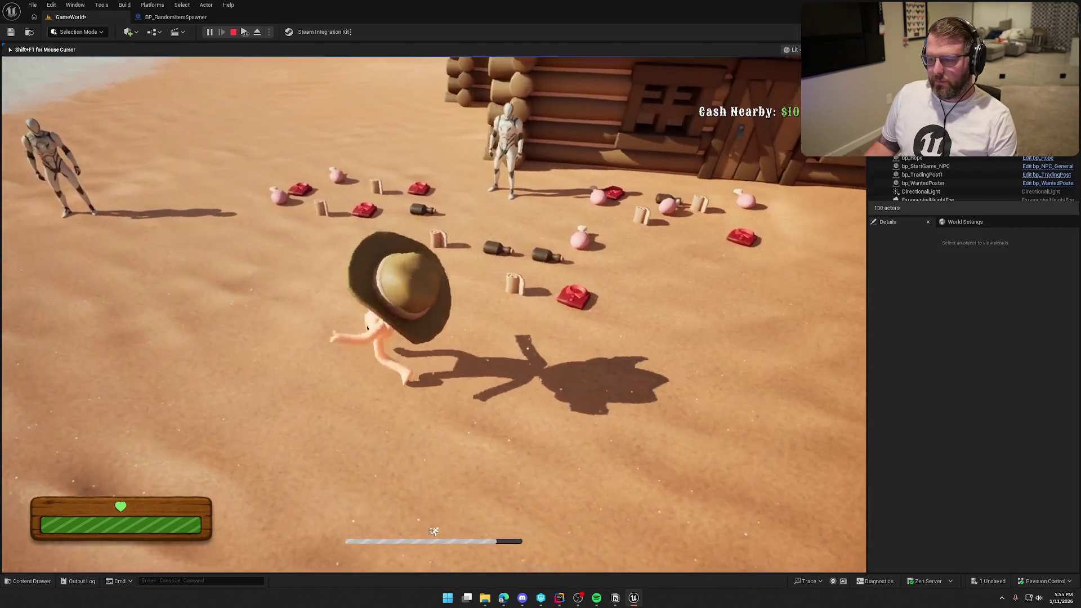
key("Escape")
left_click_drag(162, 178, 795, 95)
Select the four lower-left column spawners, shift them left, and deselect them.
left_click(484, 322)
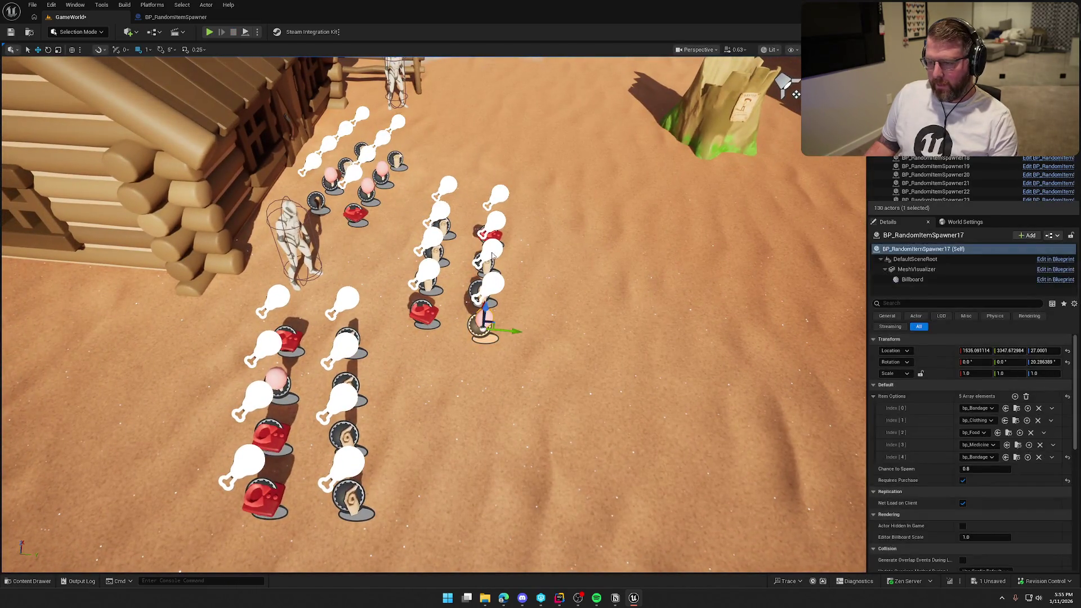
left_click(481, 290, "ctrl")
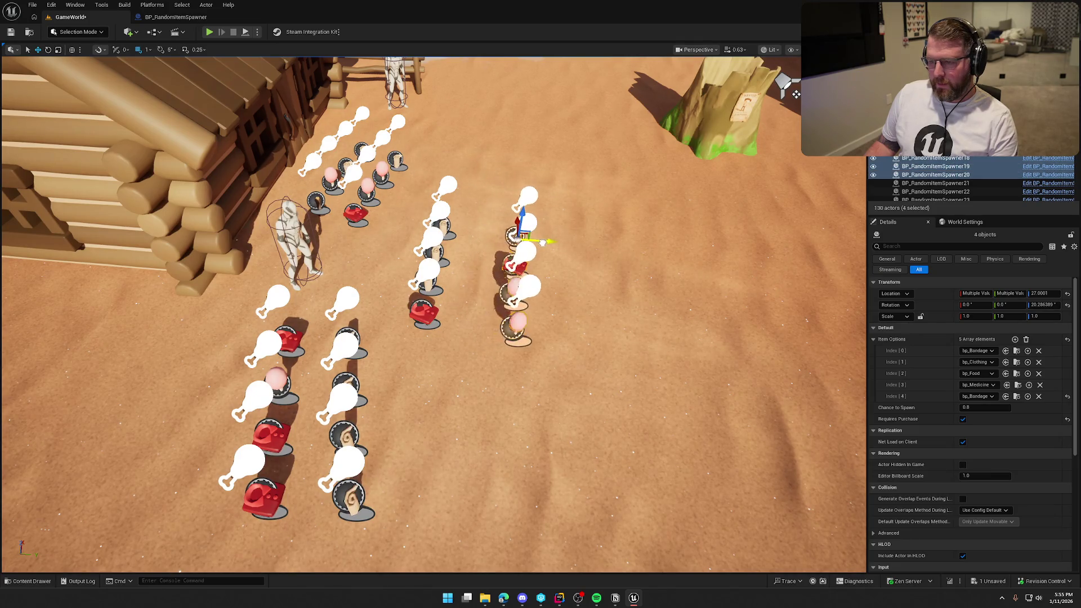
left_click(352, 176)
left_click(385, 139, "ctrl")
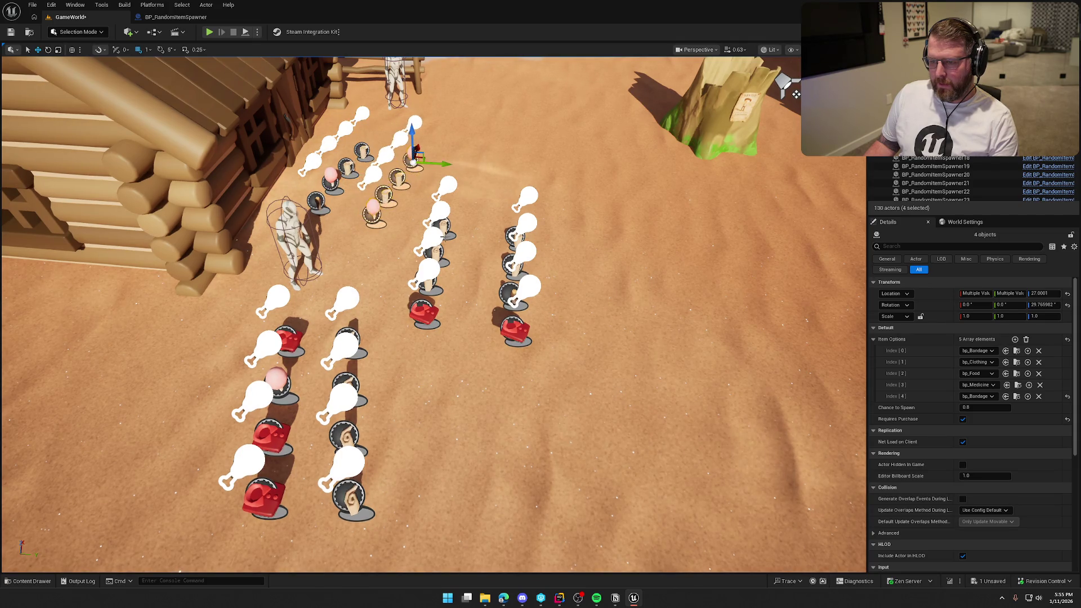
left_click(287, 338)
left_click(276, 383, "ctrl")
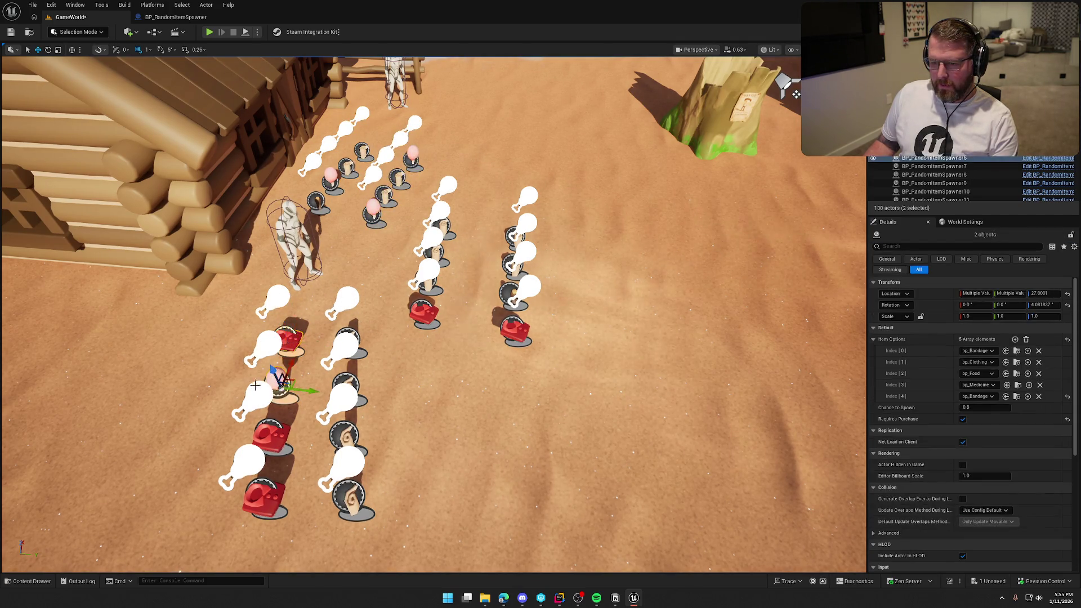
left_click(271, 434, "ctrl")
left_click(265, 494, "ctrl")
left_click_drag(290, 500, 251, 500)
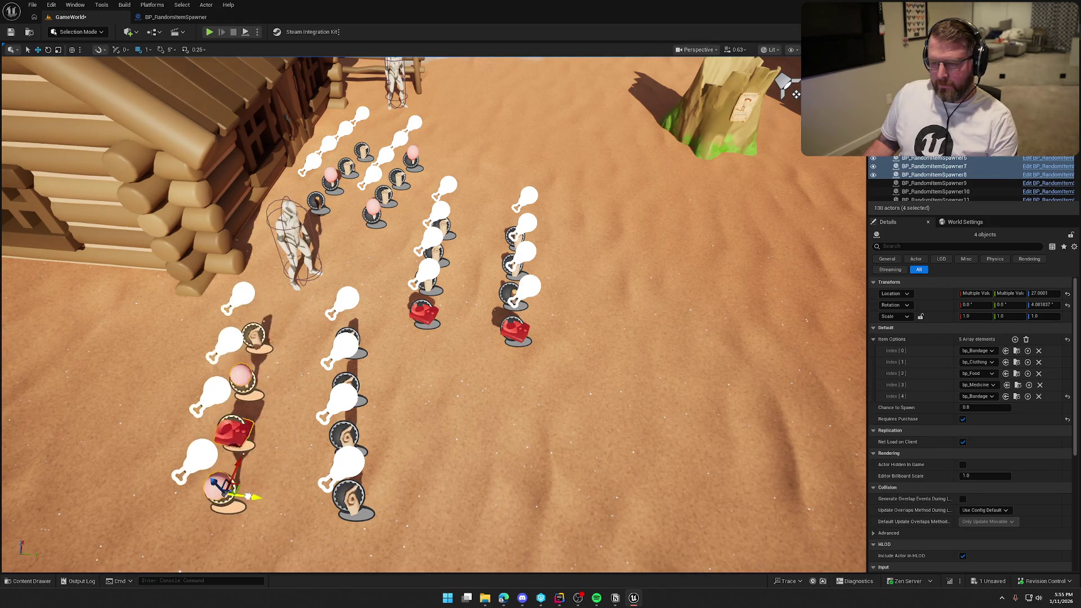
key("Escape")
key("alt+p")
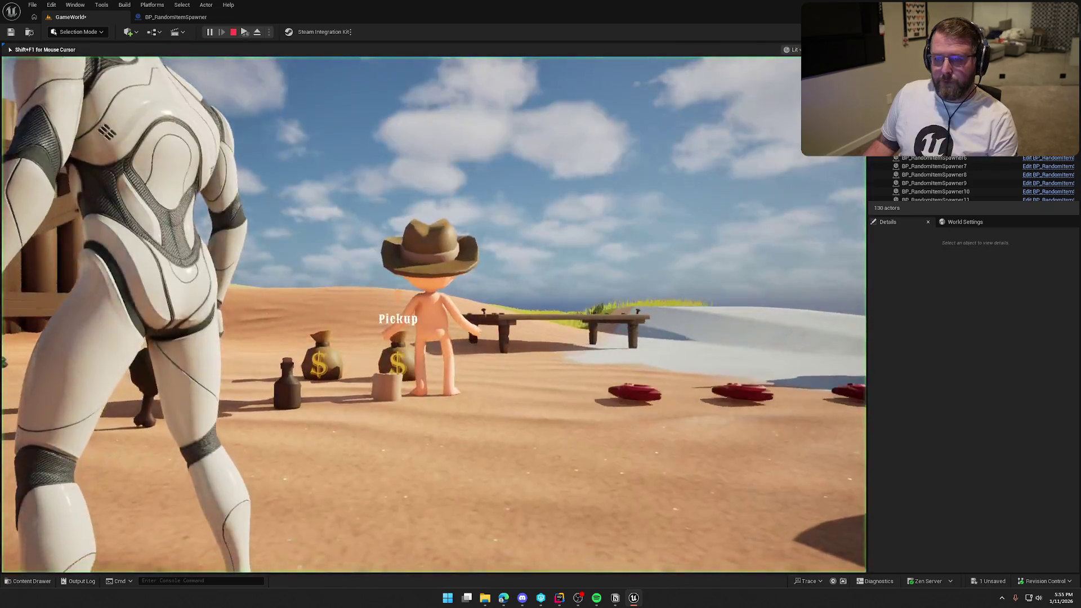
key("w")
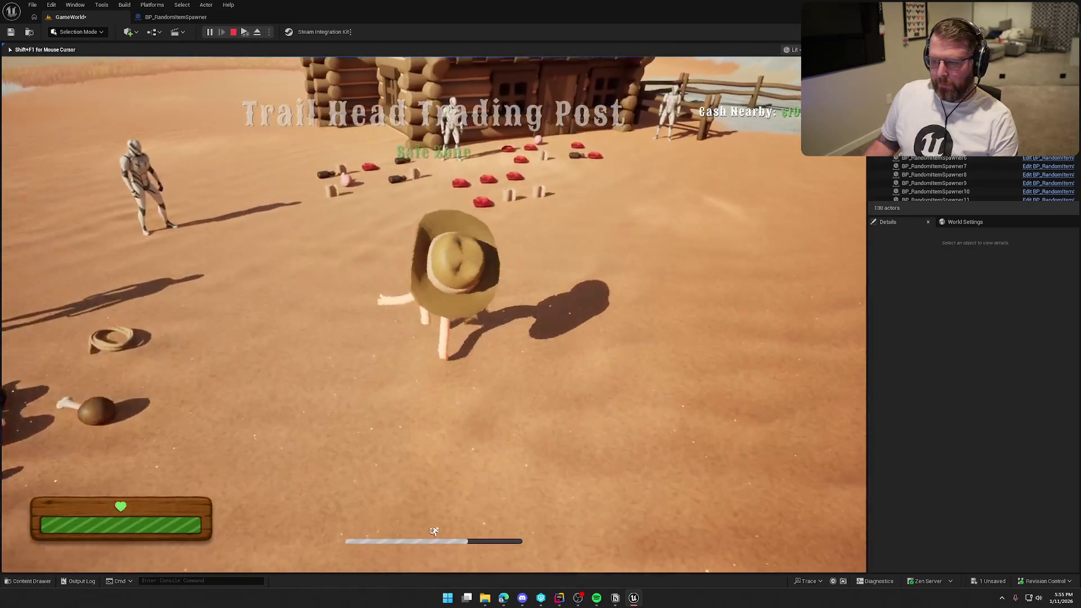
key("w")
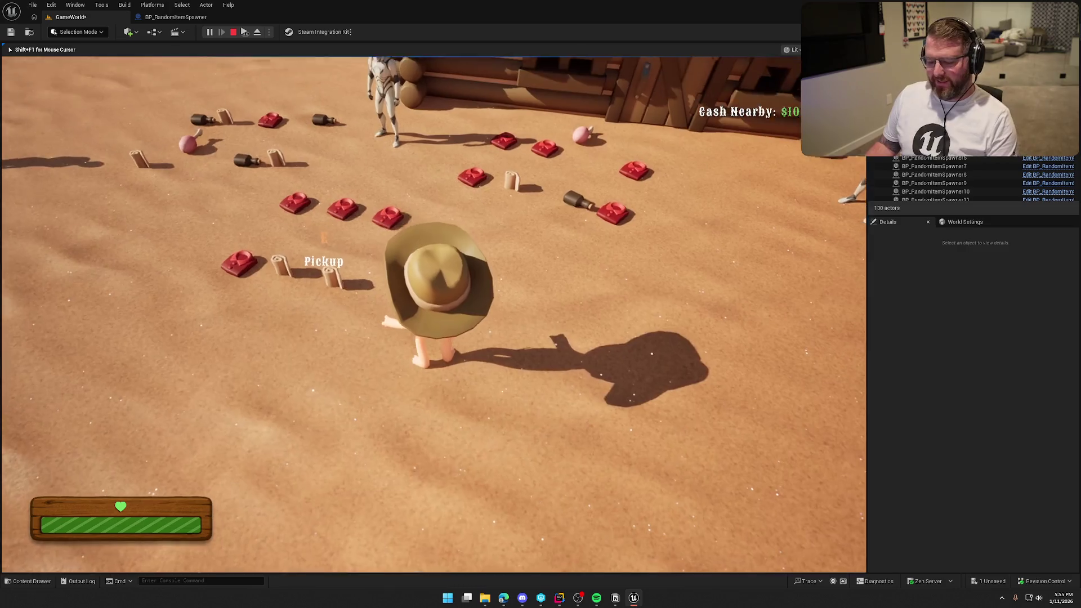
key("Escape")
left_click(175, 17)
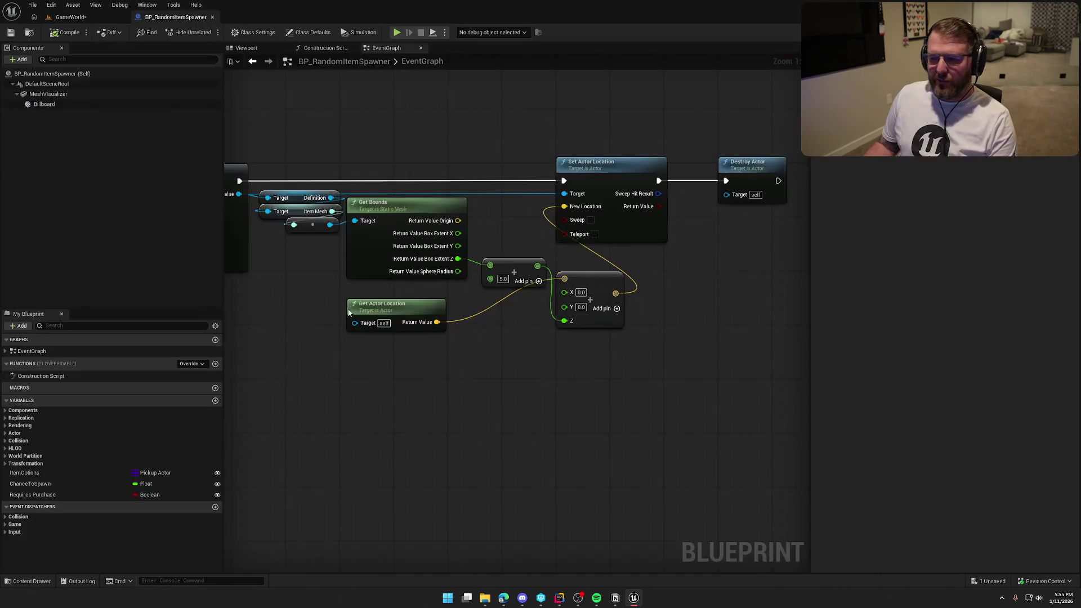
scroll(379, 362, "up", 3)
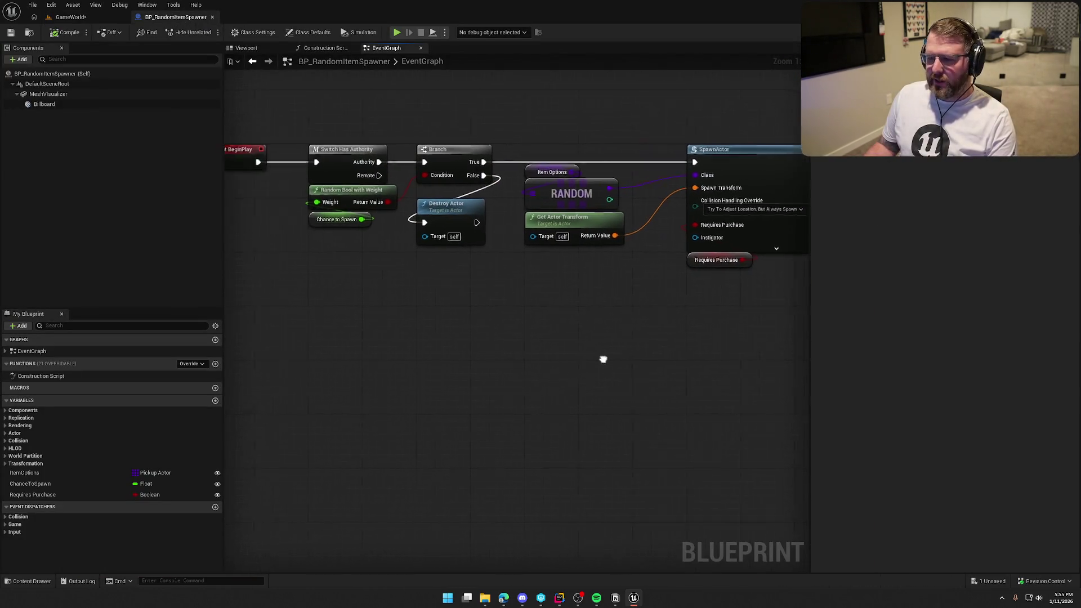
left_click(351, 231)
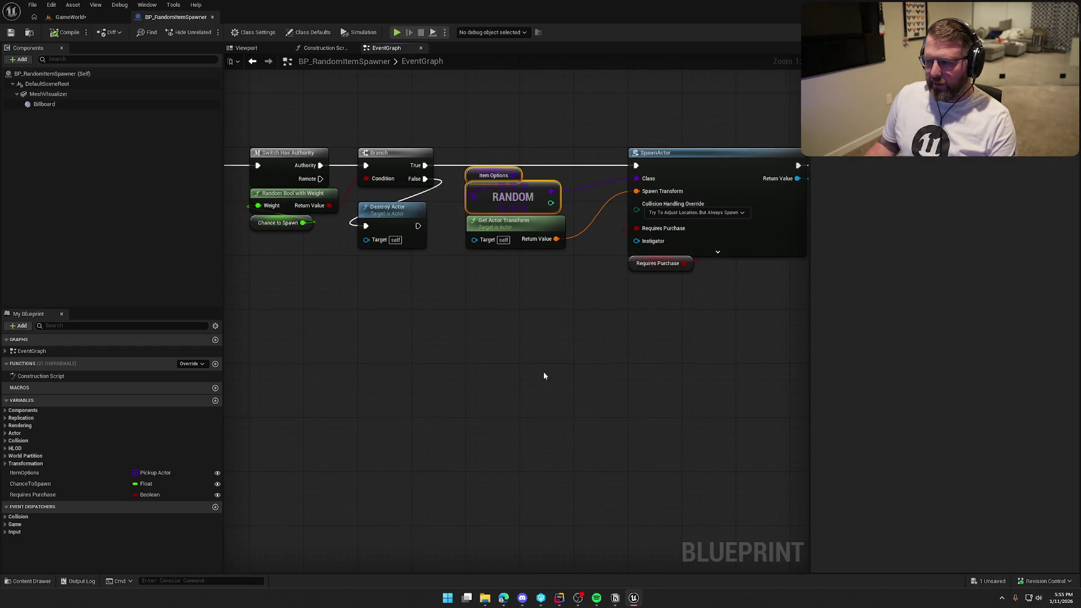
mouse_move(544, 376)
left_mouse_down()
mouse_move(435, 408)
mouse_move(392, 378)
left_mouse_up()
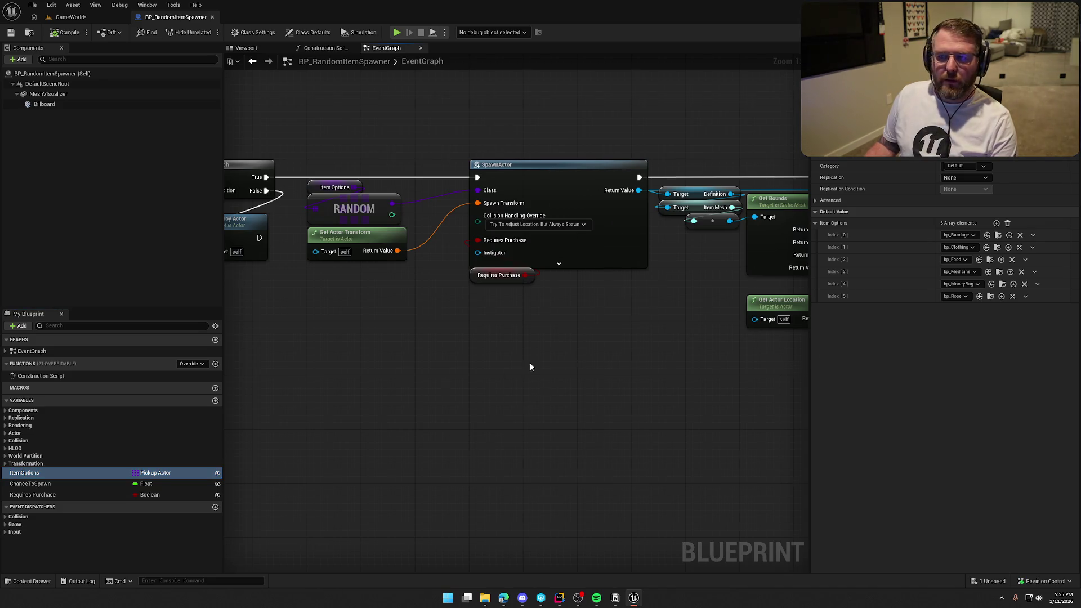
left_click(70, 17)
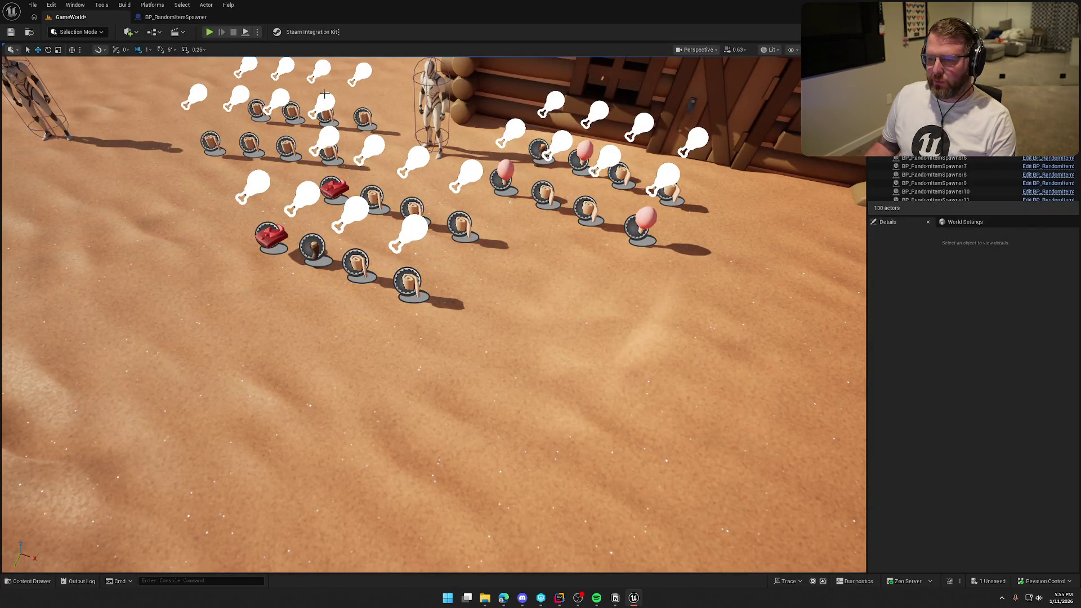
Fly low over the item rows, then open bp_Food from the Content Drawer's Logic/Interactables folder.
left_click_drag(325, 95, 330, 79)
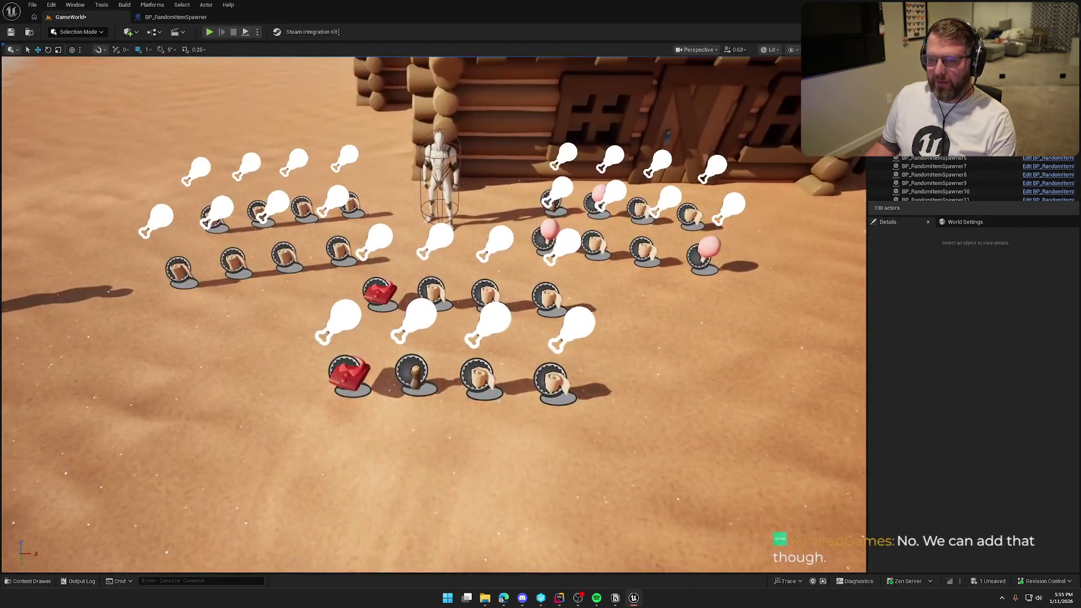
left_click_drag(594, 270, 594, 268)
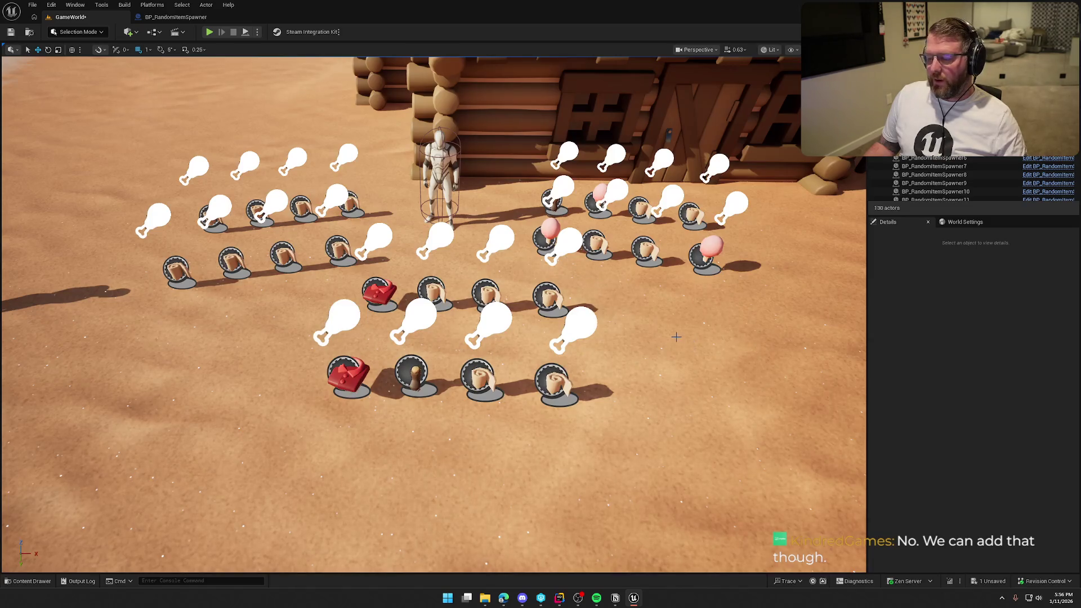
key("ctrl+space")
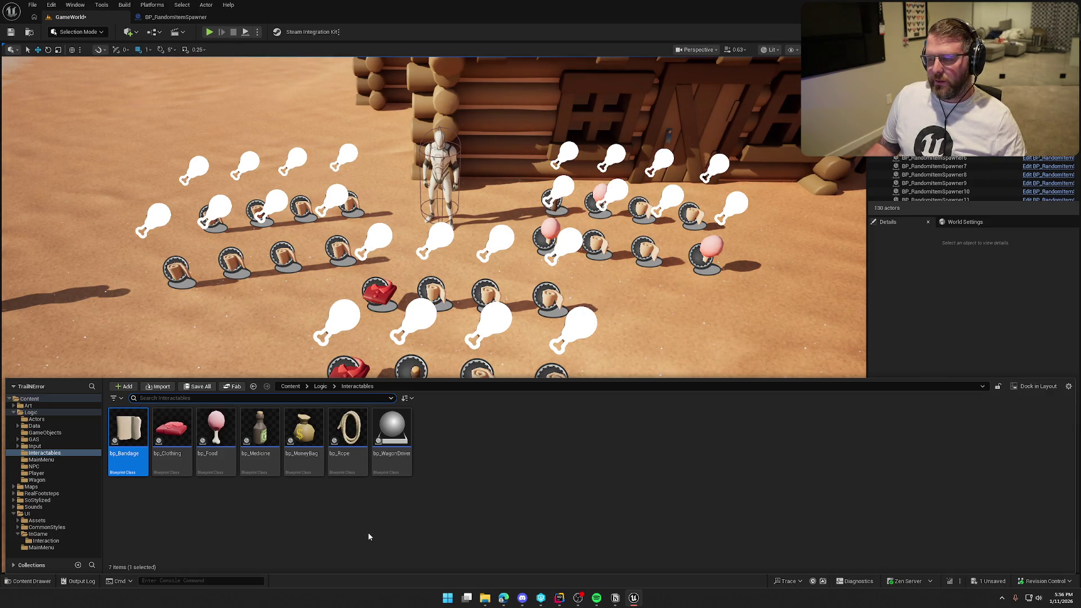
double_click(216, 431)
Pan bp_Food's EventGraph to BeginPlay and select the Food State and Select nodes.
mouse_move(323, 443)
left_mouse_down()
mouse_move(651, 333)
mouse_move(748, 377)
mouse_move(680, 526)
mouse_move(669, 530)
left_mouse_up()
mouse_move(619, 297)
left_mouse_down()
mouse_move(592, 349)
mouse_move(439, 242)
mouse_move(461, 169)
left_mouse_up()
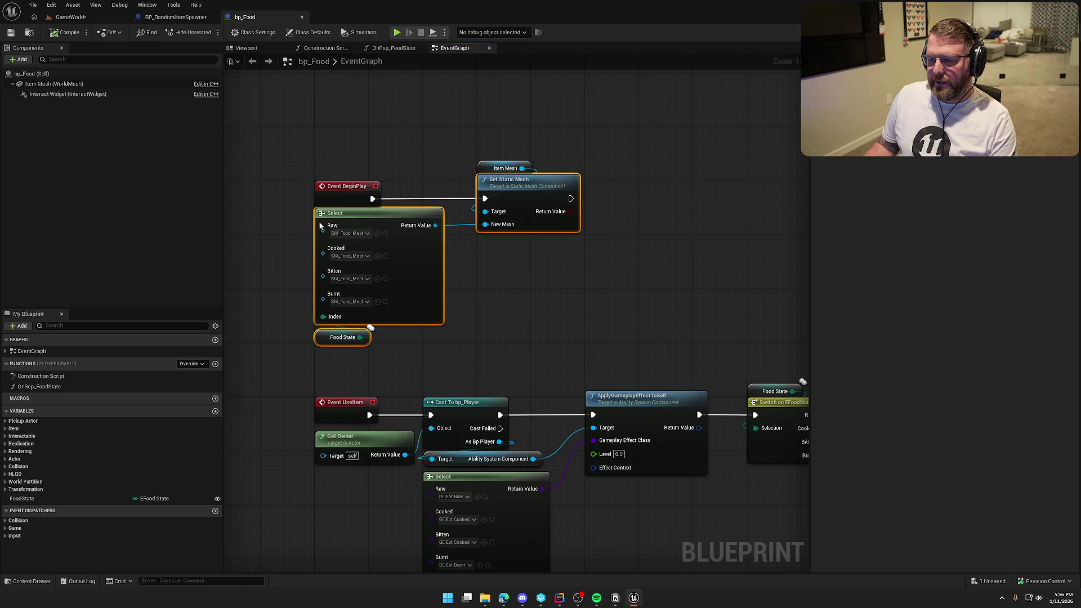
left_click(646, 265)
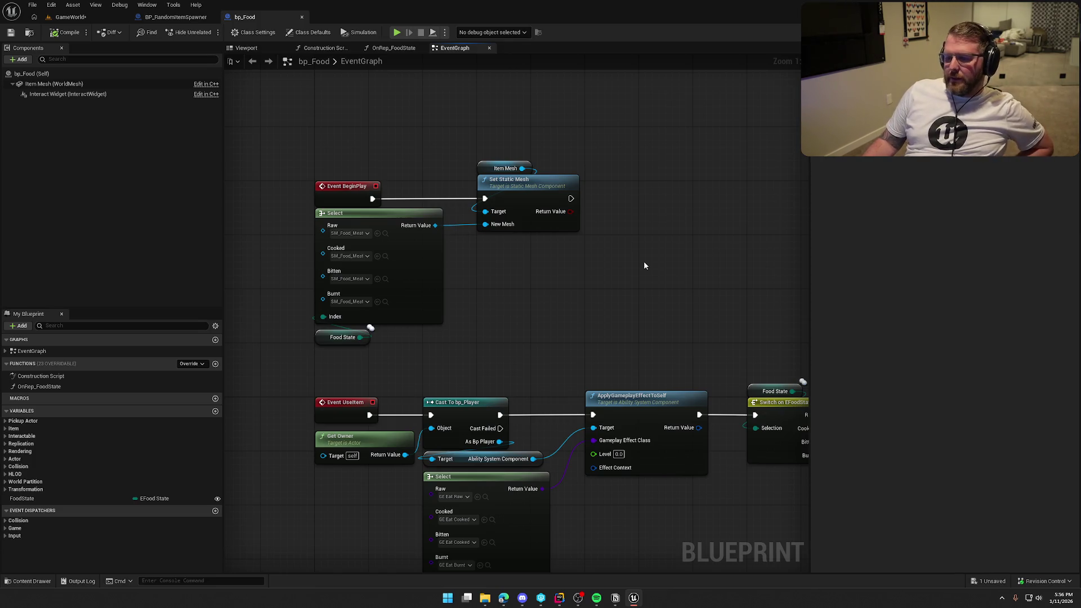
left_click_drag(379, 387, 302, 333)
left_click(470, 338)
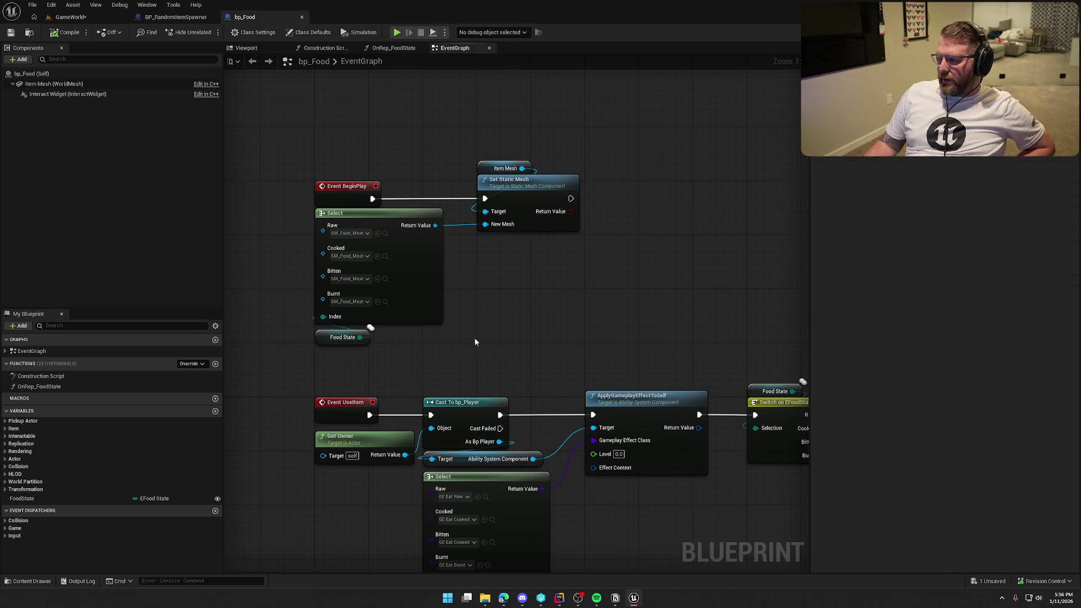
left_click(341, 338)
left_click(477, 335)
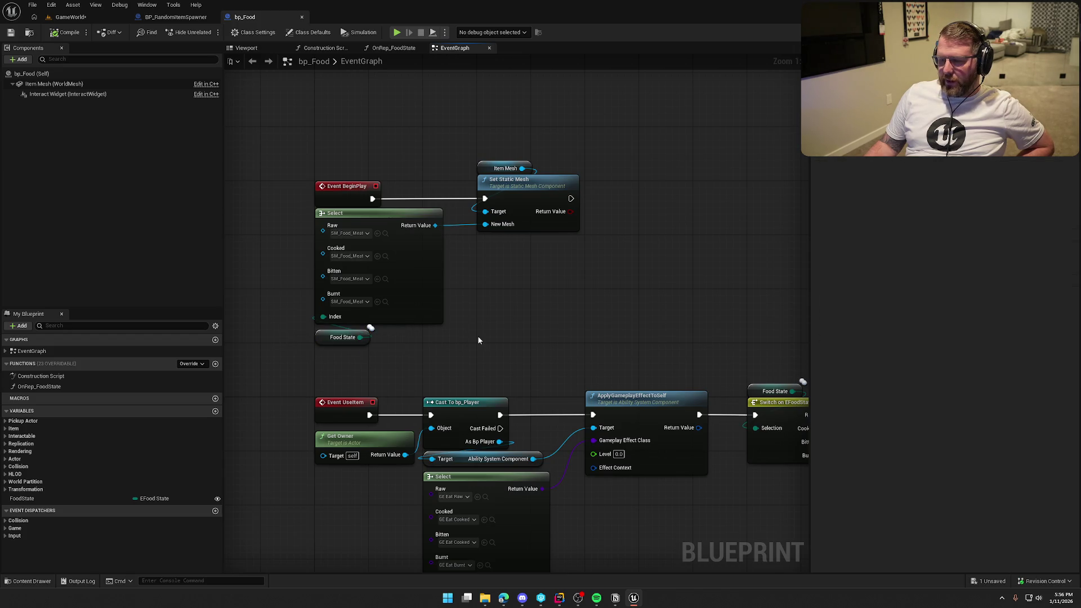
mouse_move(385, 350)
left_mouse_down()
mouse_move(298, 330)
mouse_move(307, 340)
left_mouse_up()
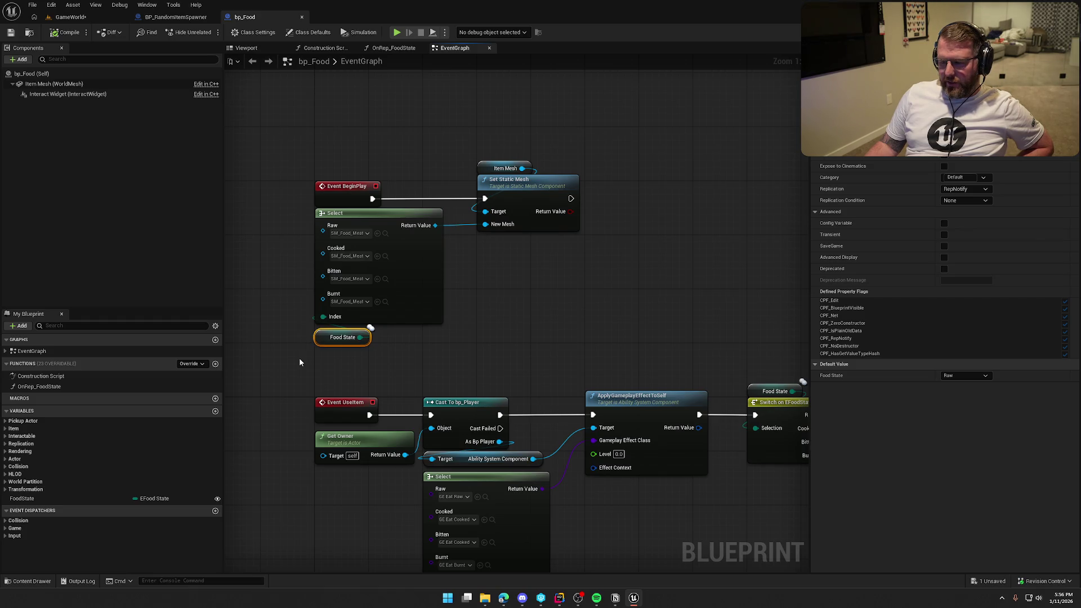
left_click(292, 357)
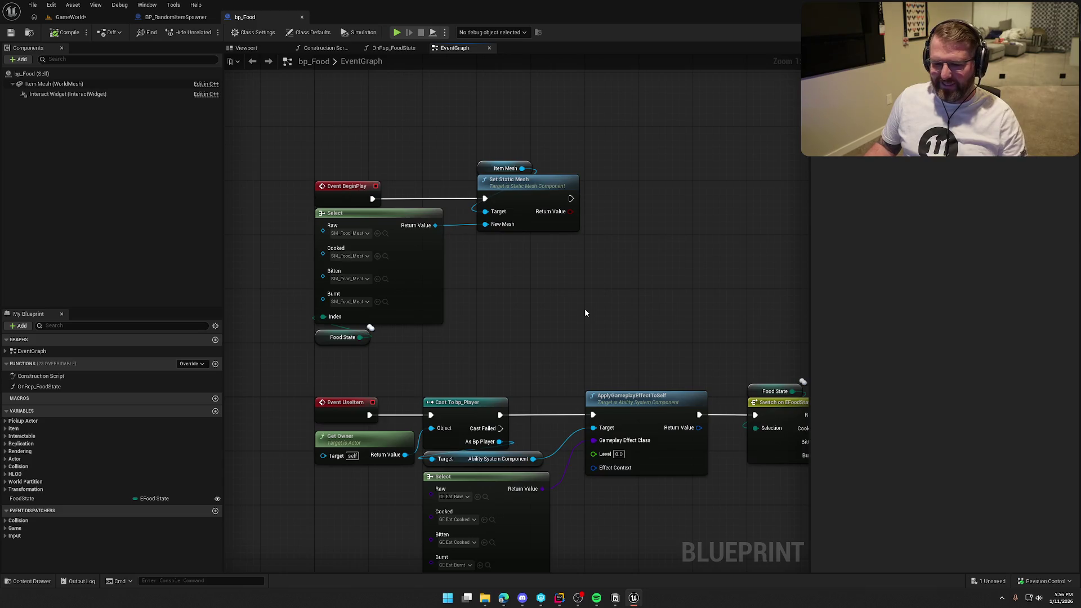
left_click_drag(481, 345, 310, 207)
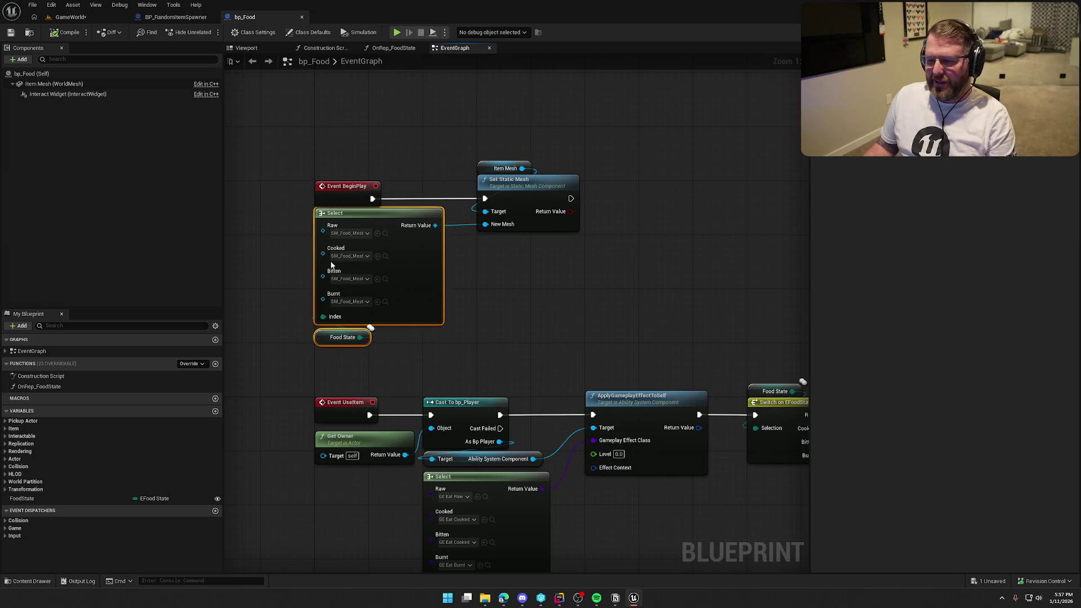
Rearrange and inspect the Select, Food State and Set Static Mesh nodes after BeginPlay.
left_click_drag(589, 239, 476, 161)
left_click_drag(552, 181, 714, 183)
left_click(530, 160)
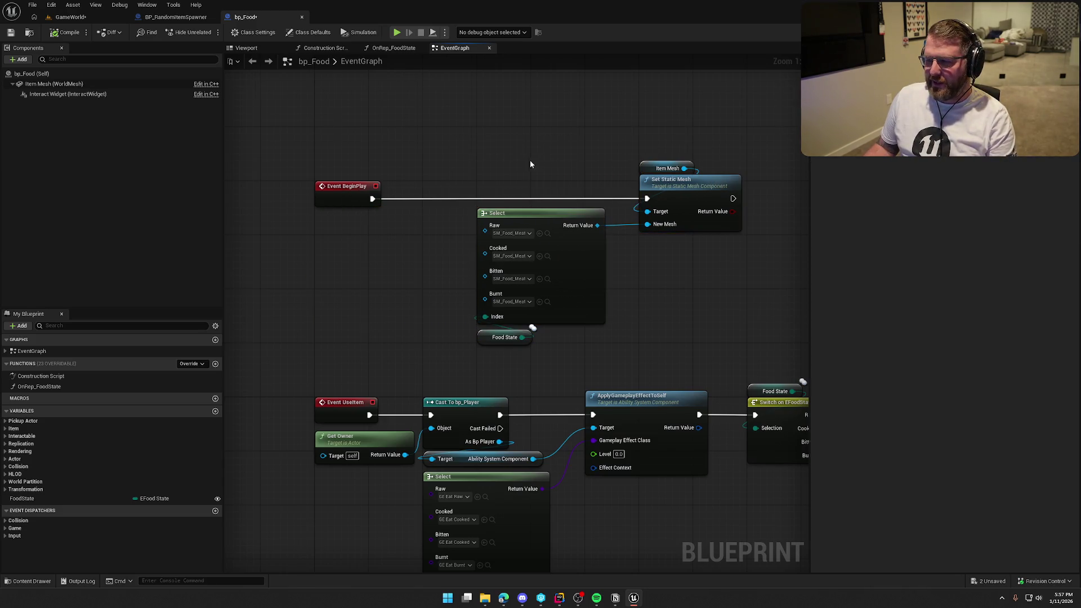
left_click_drag(427, 170, 656, 336)
left_click(298, 299)
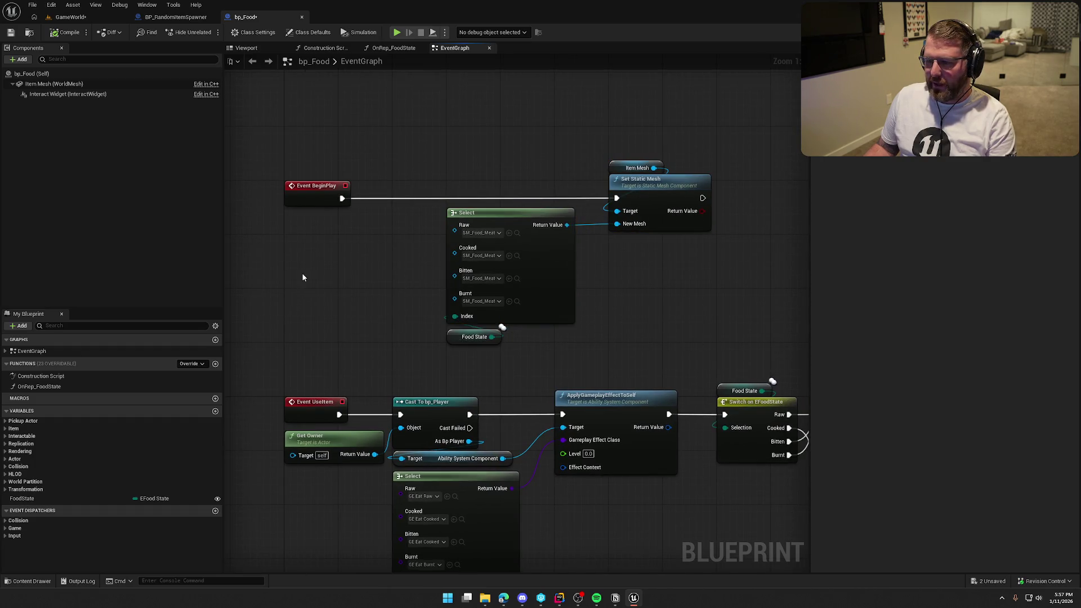
left_click_drag(321, 272, 350, 277)
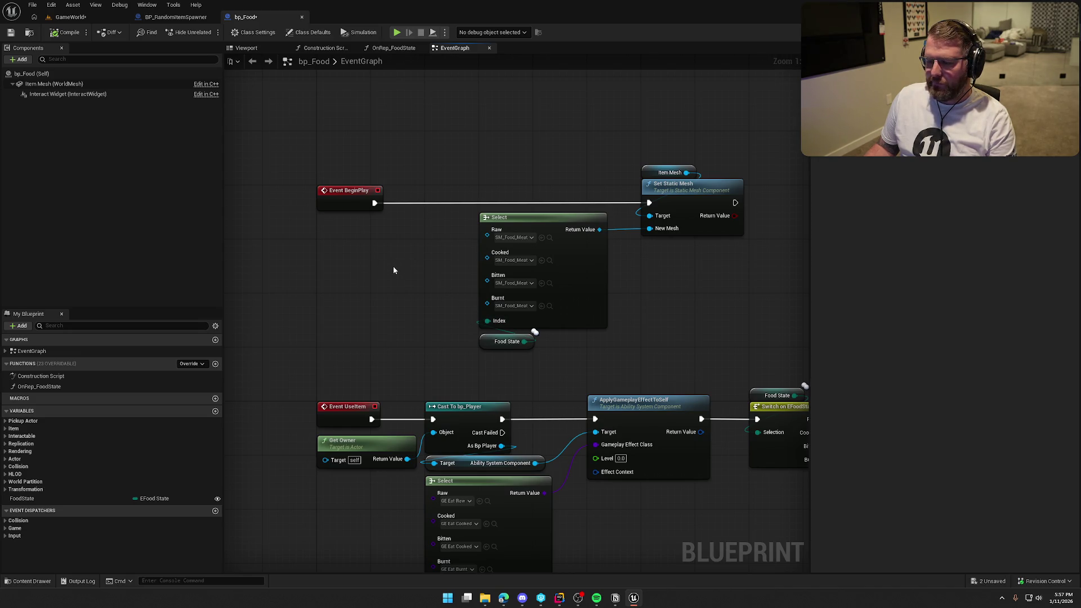
scroll(393, 266, "down", 4)
mouse_move(693, 465)
left_mouse_down()
mouse_move(315, 346)
mouse_move(238, 284)
left_mouse_up()
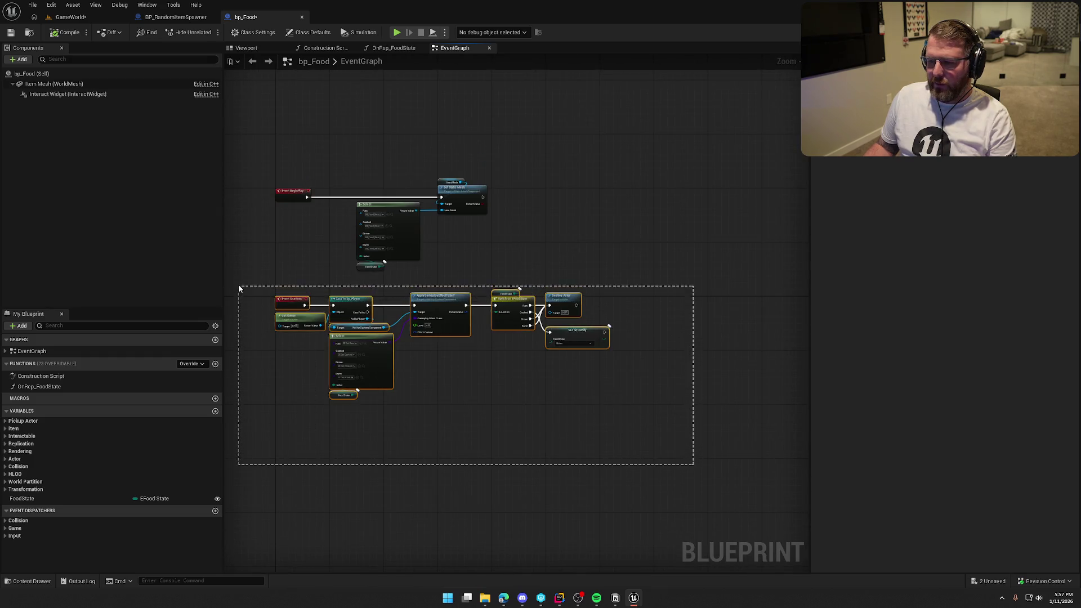
scroll(238, 284, "up", 4)
left_click(386, 249)
left_click_drag(385, 249, 404, 301)
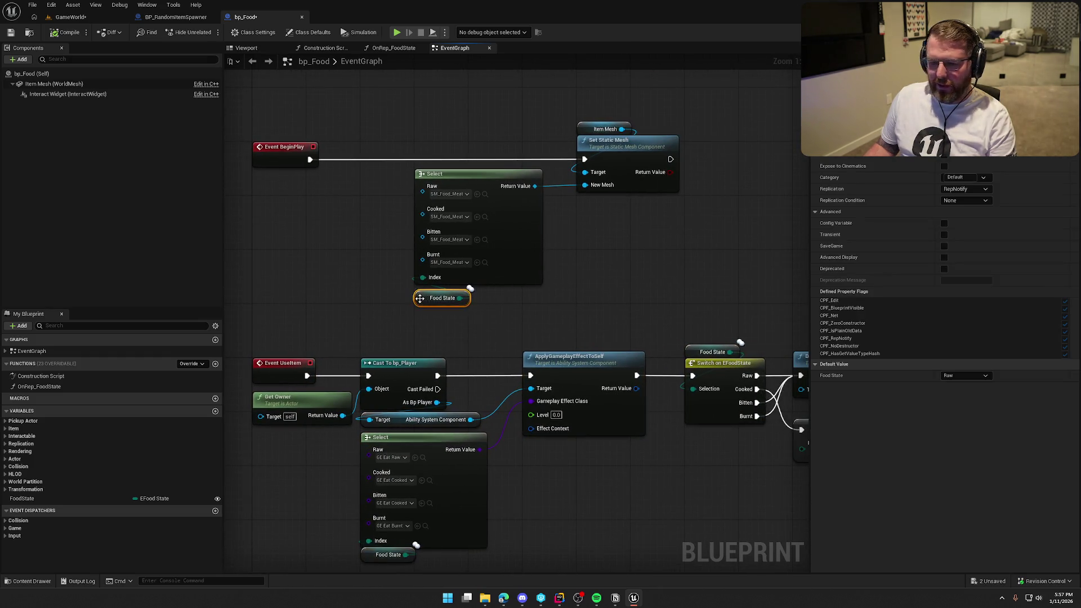
Compare the OnRep_FoodState function graph with the EventGraph's mesh-setting logic.
double_click(141, 388)
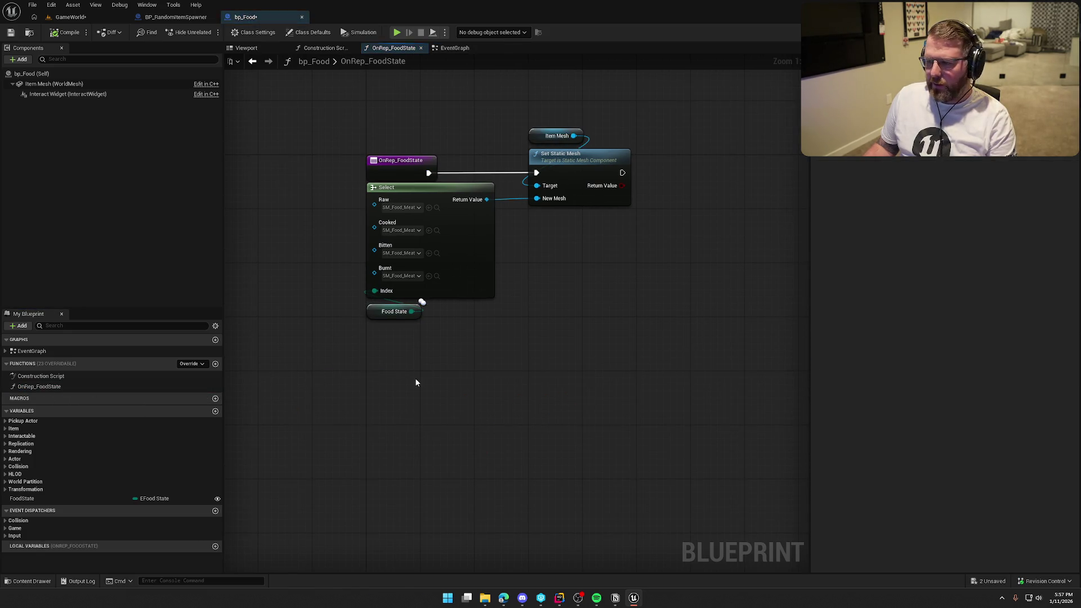
mouse_move(640, 306)
left_mouse_down()
mouse_move(419, 124)
mouse_move(383, 109)
left_mouse_up()
left_click(382, 109)
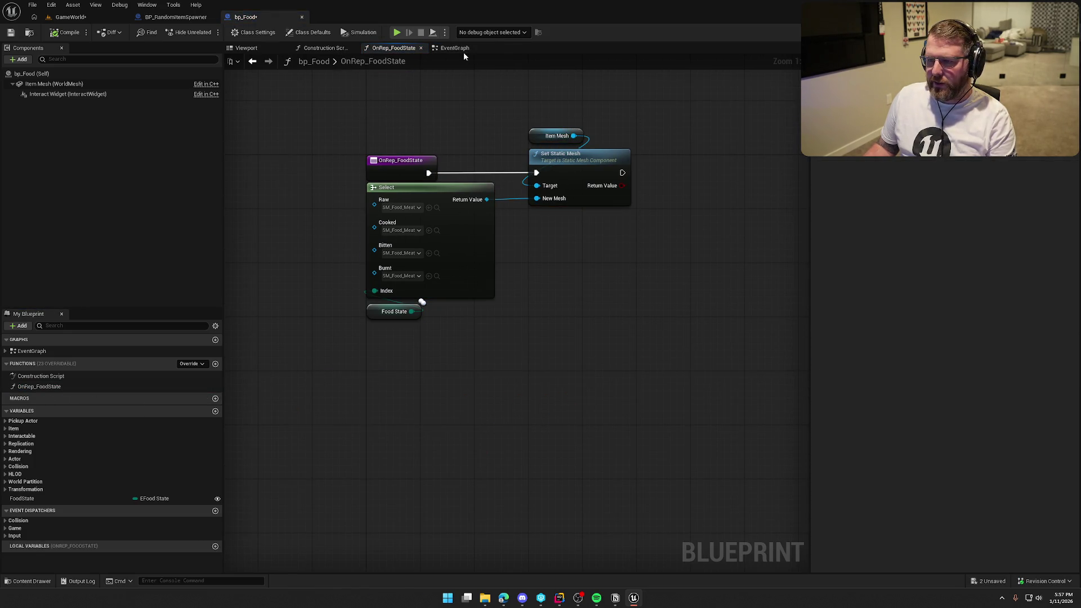
left_click(463, 50)
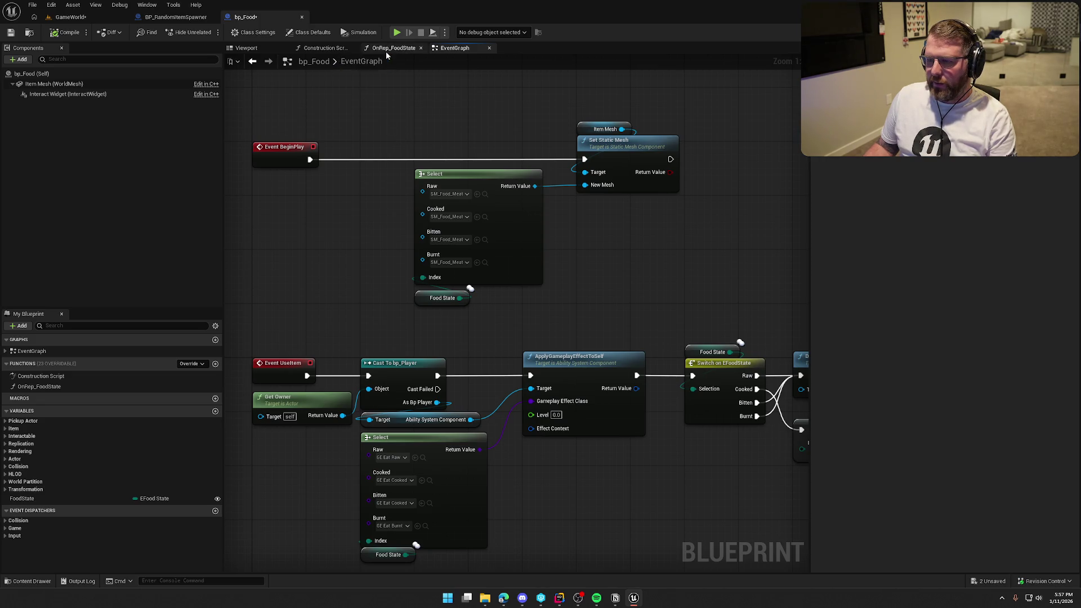
left_click(386, 50)
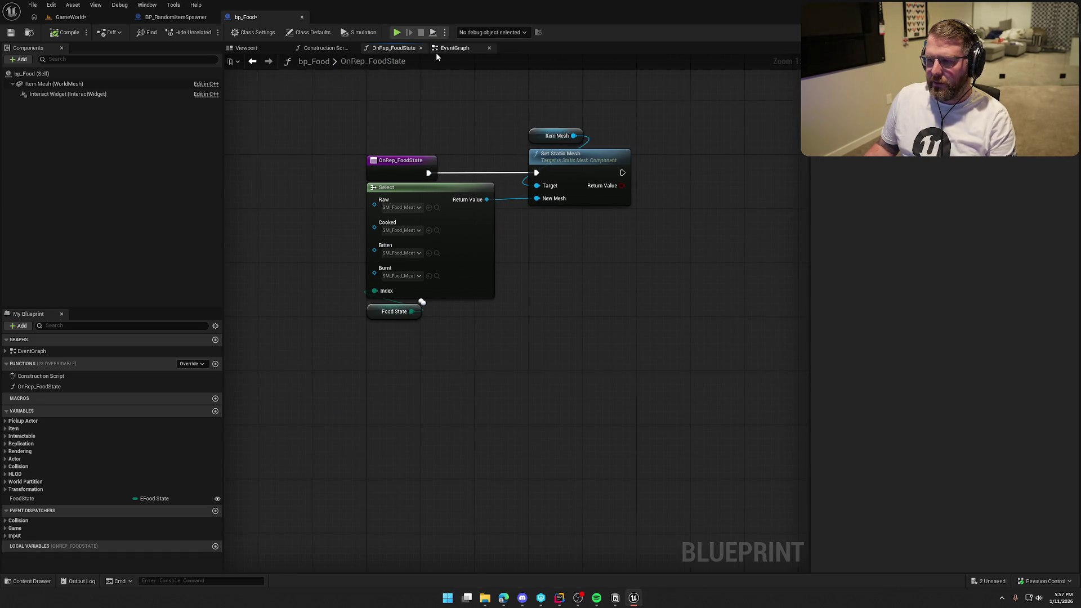
left_click(452, 50)
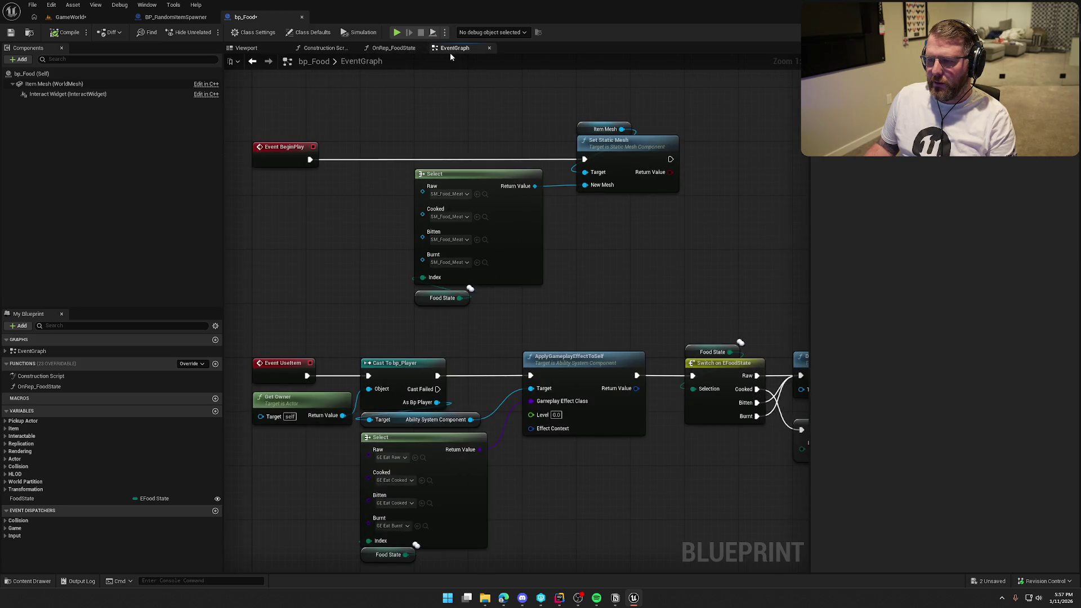
Delete BeginPlay's mesh-setting nodes and save bp_Food, checking out the package.
mouse_move(416, 138)
left_mouse_down()
mouse_move(622, 331)
mouse_move(616, 296)
left_mouse_up()
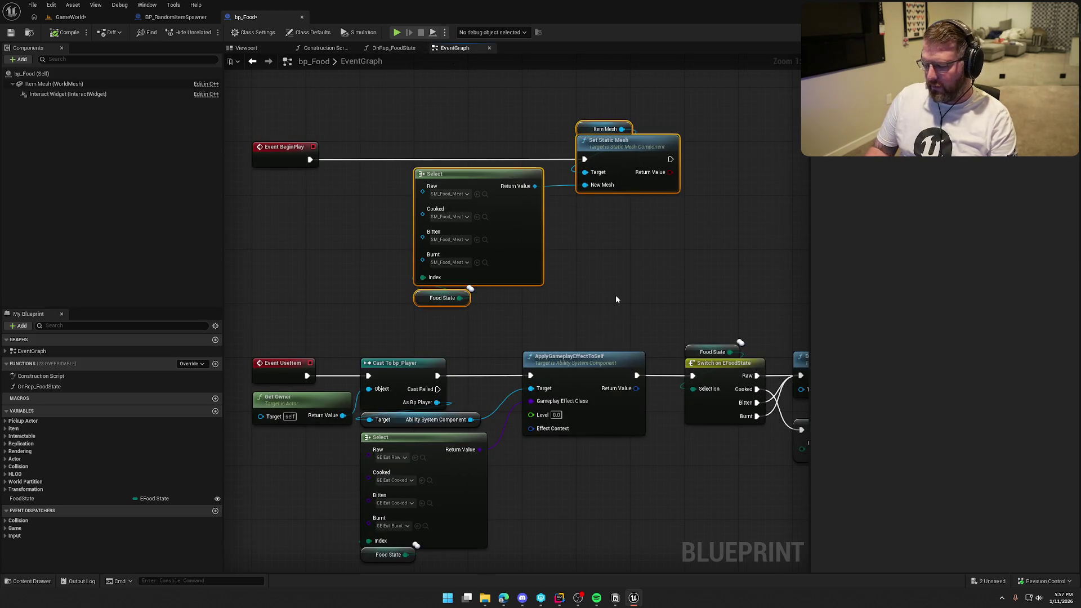
key("Delete")
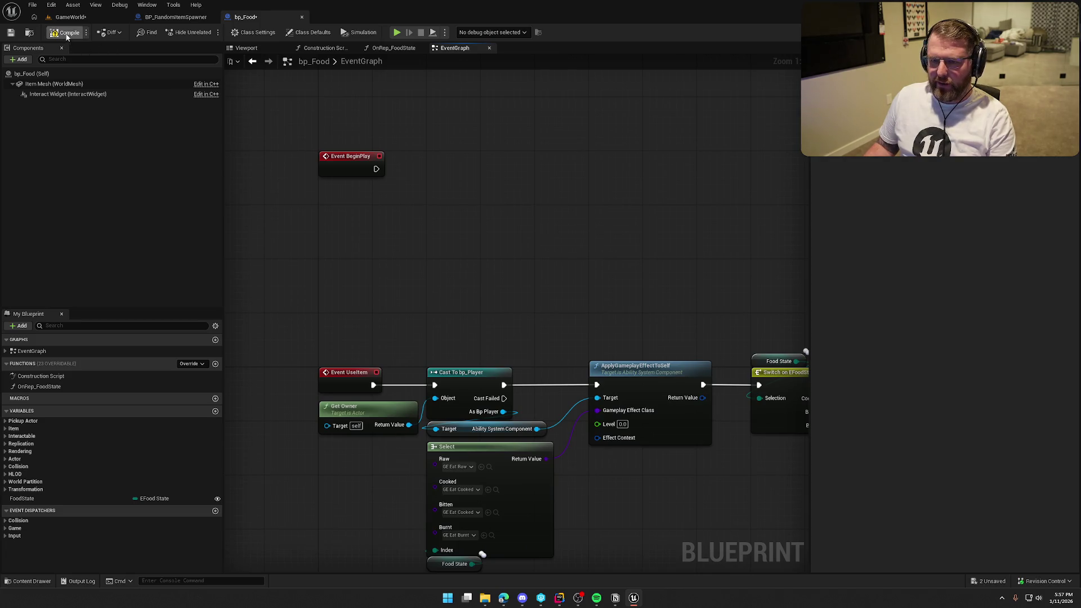
key("ctrl+s")
left_click(554, 394)
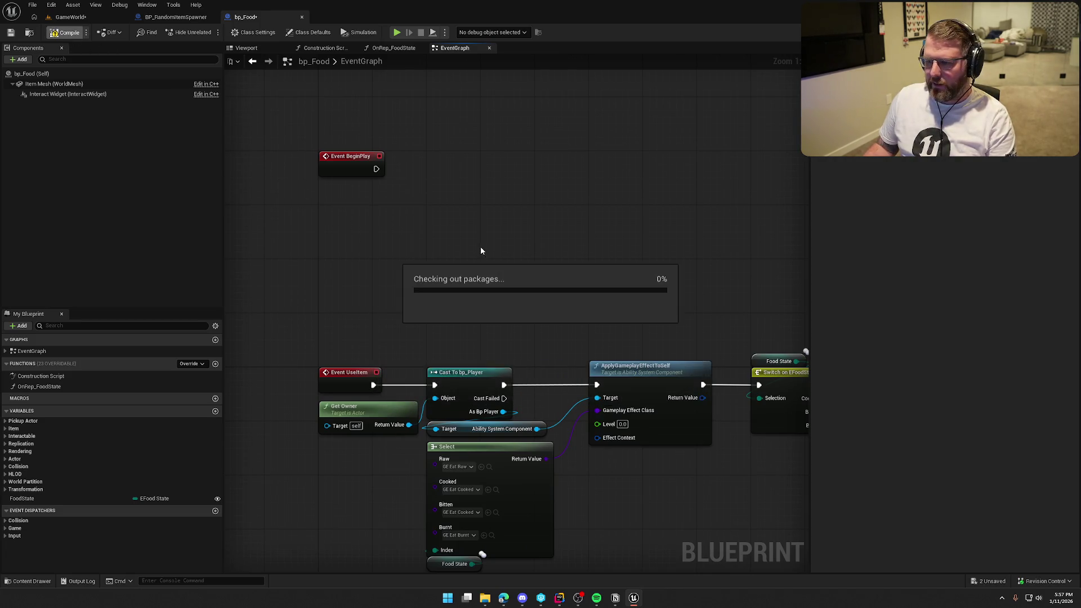
left_click_drag(444, 233, 435, 251)
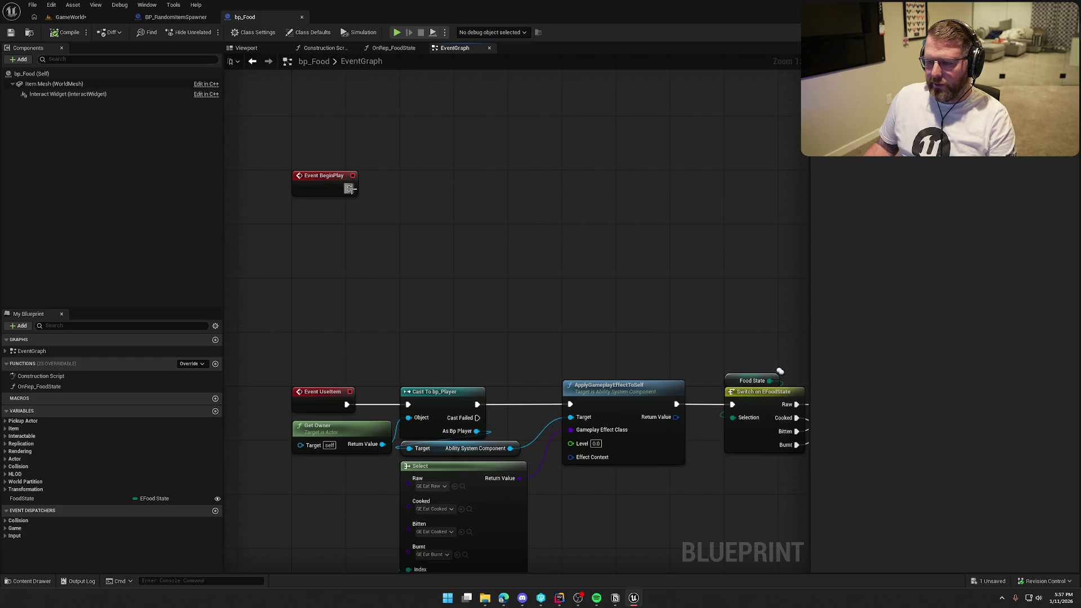
left_click_drag(349, 188, 415, 190)
Add Switch Has Authority after BeginPlay and wire its Authority output into a SET Food State node.
type("aut")
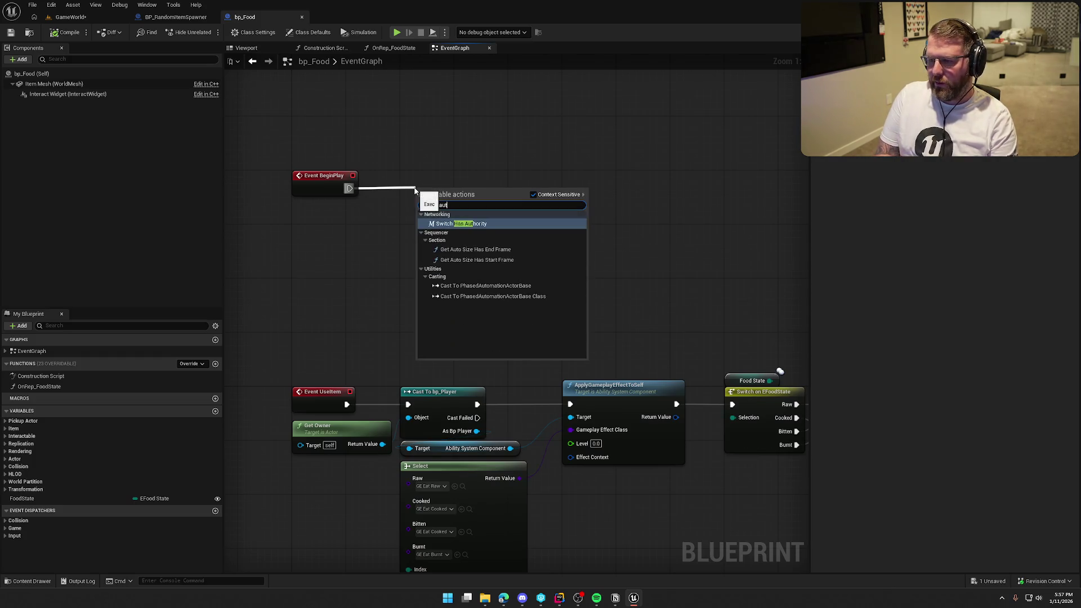
key("Return")
left_click_drag(465, 265, 437, 265)
left_click_drag(443, 188, 523, 186)
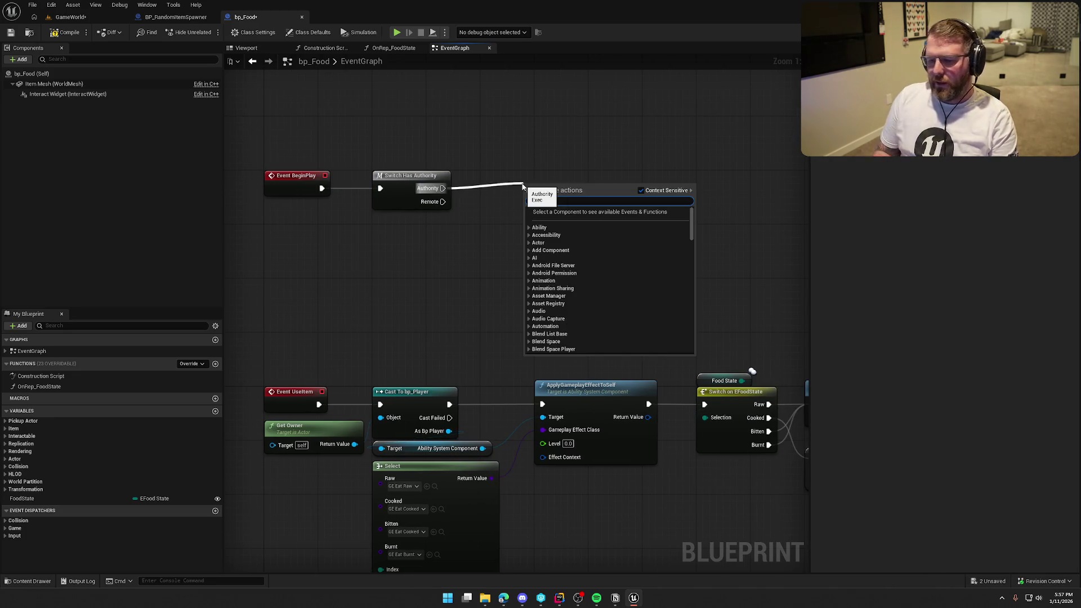
left_click(470, 211)
mouse_move(34, 499)
left_mouse_down()
mouse_move(439, 235)
mouse_move(505, 172)
mouse_move(405, 249)
mouse_move(479, 210)
mouse_move(514, 171)
mouse_move(443, 188)
left_mouse_up()
left_click_drag(582, 181, 656, 189)
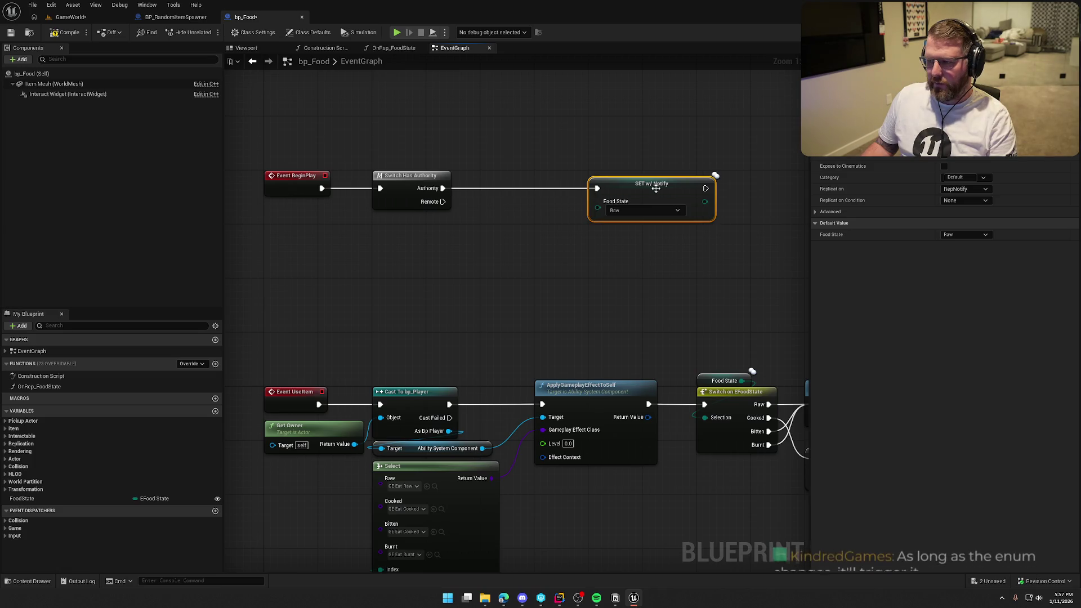
Search 'ran' for a random node off Food State, then select the SET w/ Notify node.
left_click_drag(546, 204, 496, 231)
type("ran")
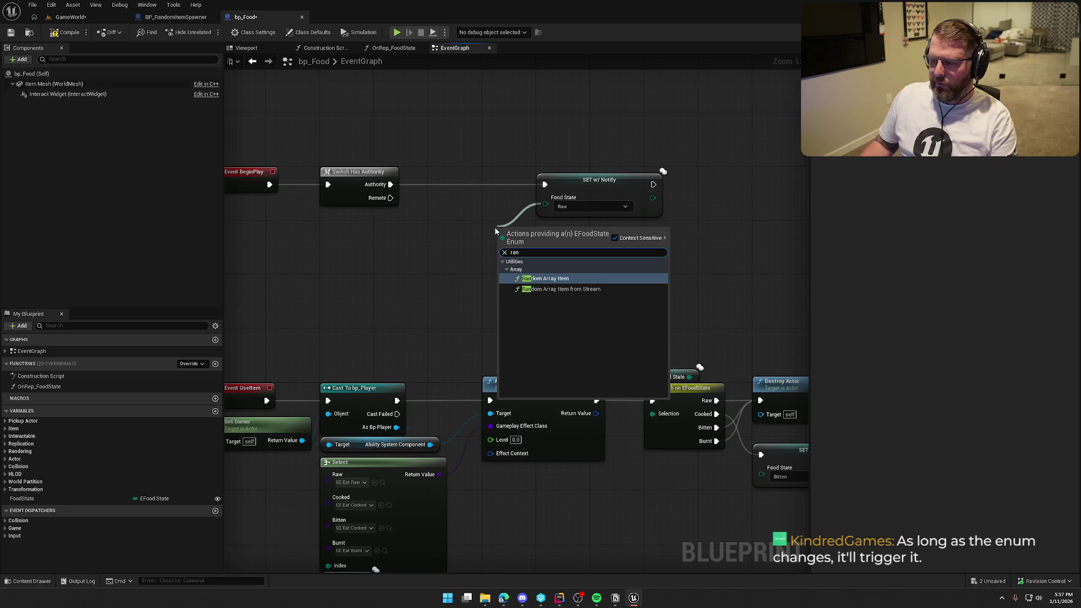
left_click(420, 267)
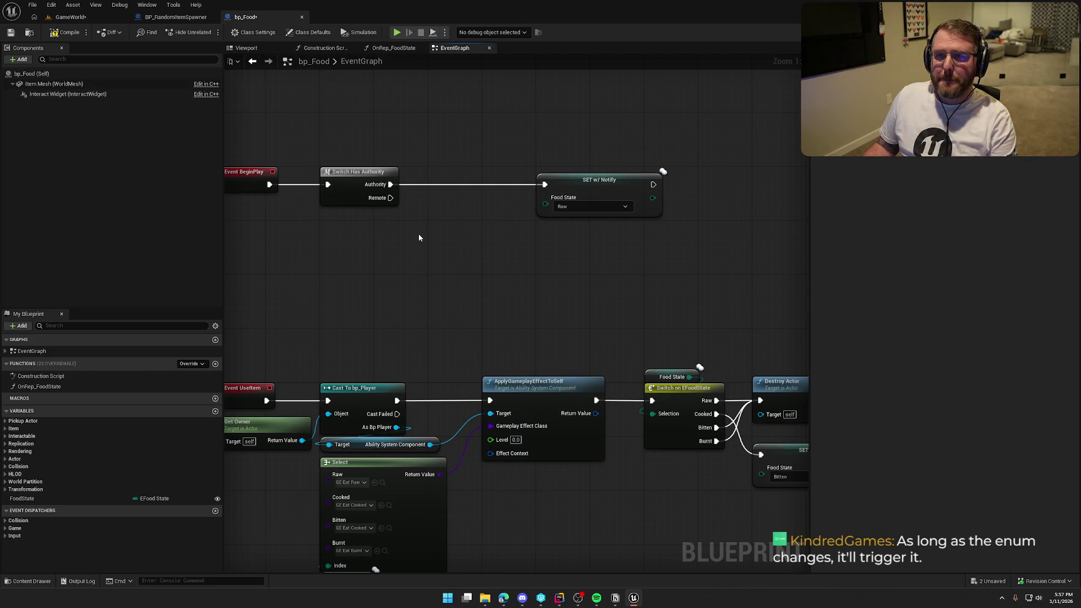
mouse_move(432, 236)
left_mouse_down()
mouse_move(480, 210)
mouse_move(378, 190)
mouse_move(288, 138)
left_mouse_up()
mouse_move(239, 110)
left_mouse_down()
mouse_move(447, 225)
mouse_move(459, 211)
mouse_move(739, 247)
left_mouse_up()
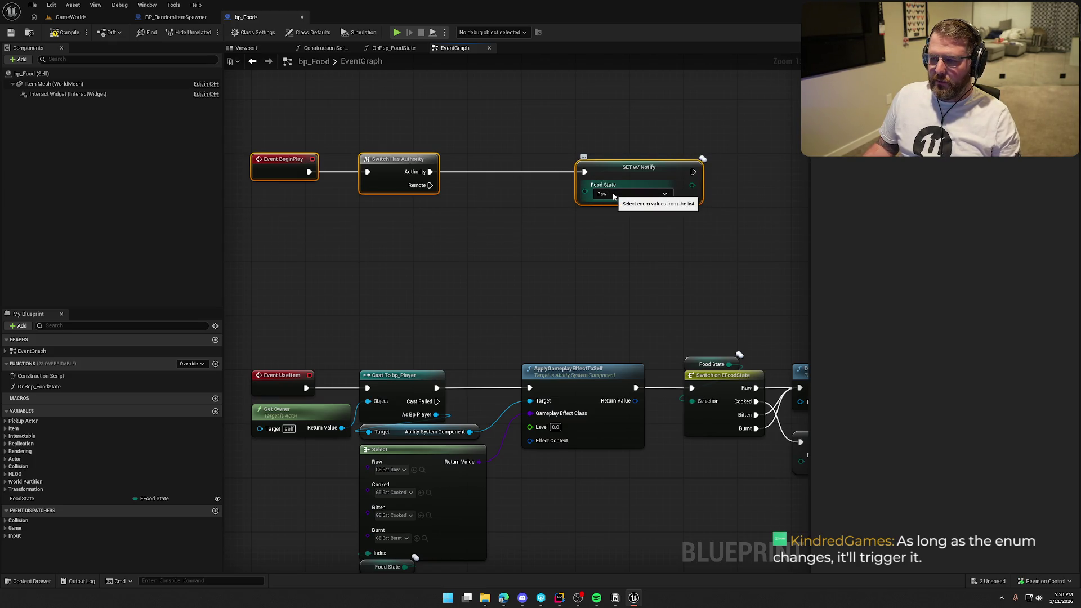
left_click(495, 249)
mouse_move(584, 196)
left_mouse_down()
mouse_move(638, 194)
mouse_move(610, 239)
left_mouse_up()
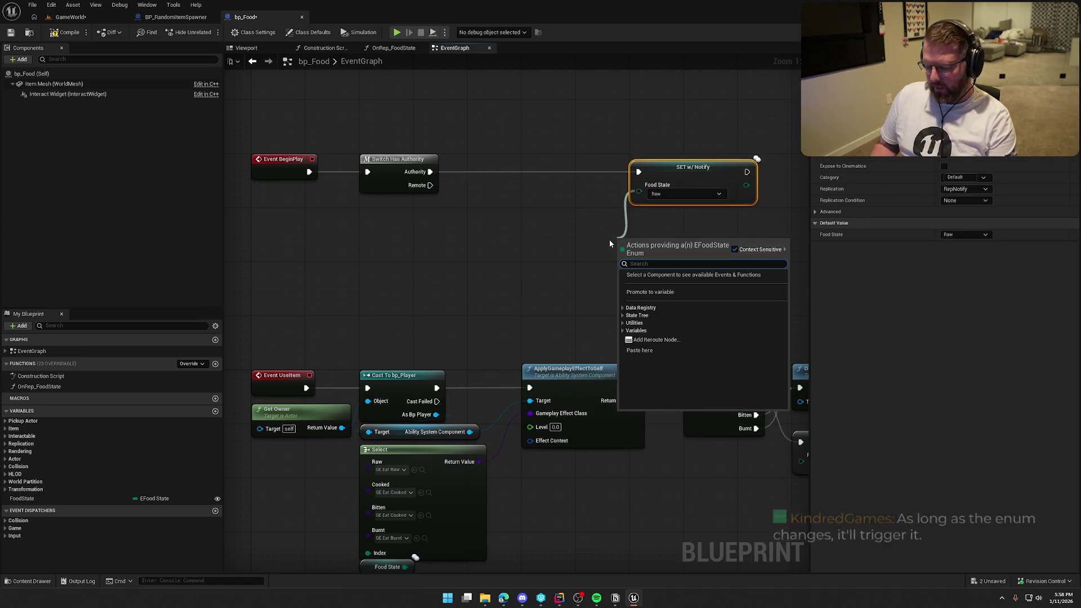
Add a Boolean-indexed Select feeding Food State and promote its Index to a new isAnimalDrop variable.
type("select")
left_click(653, 289)
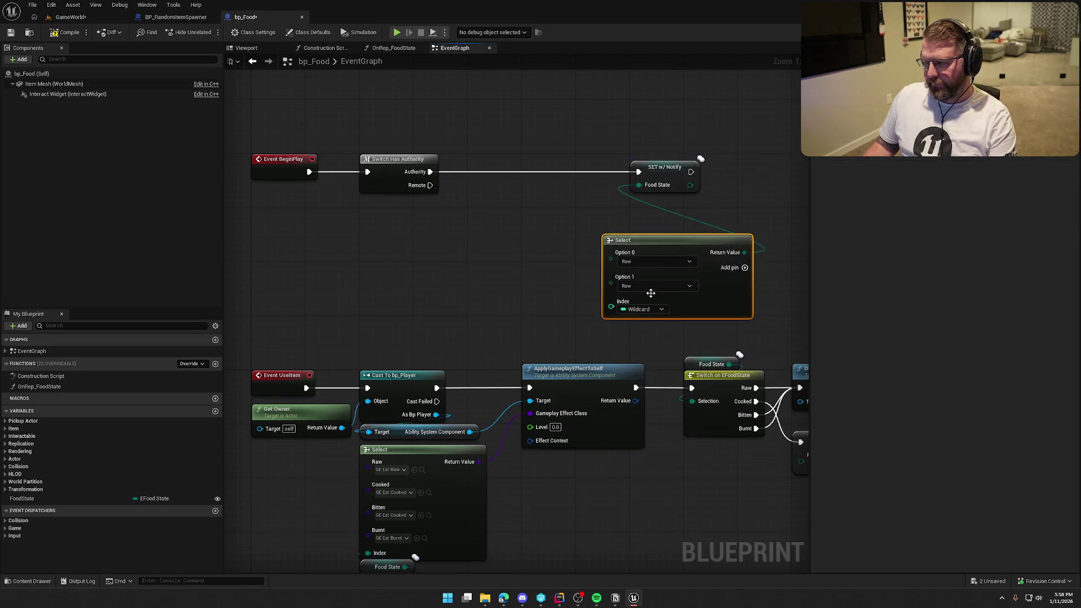
left_click_drag(651, 293, 678, 265)
left_click(671, 282)
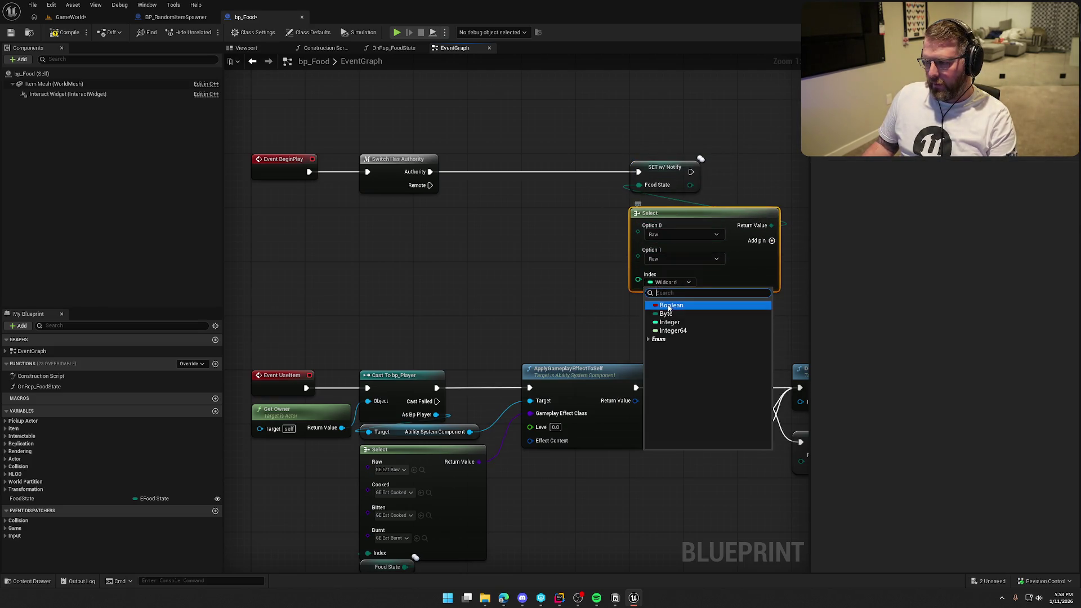
left_click(669, 306)
right_click(638, 274)
left_click(676, 310)
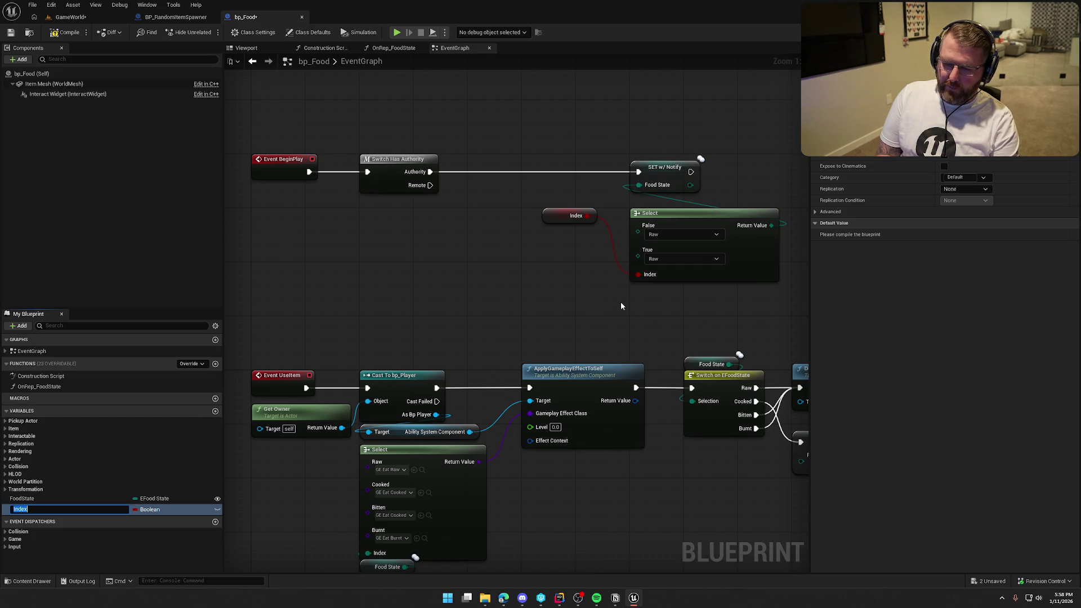
type("isR")
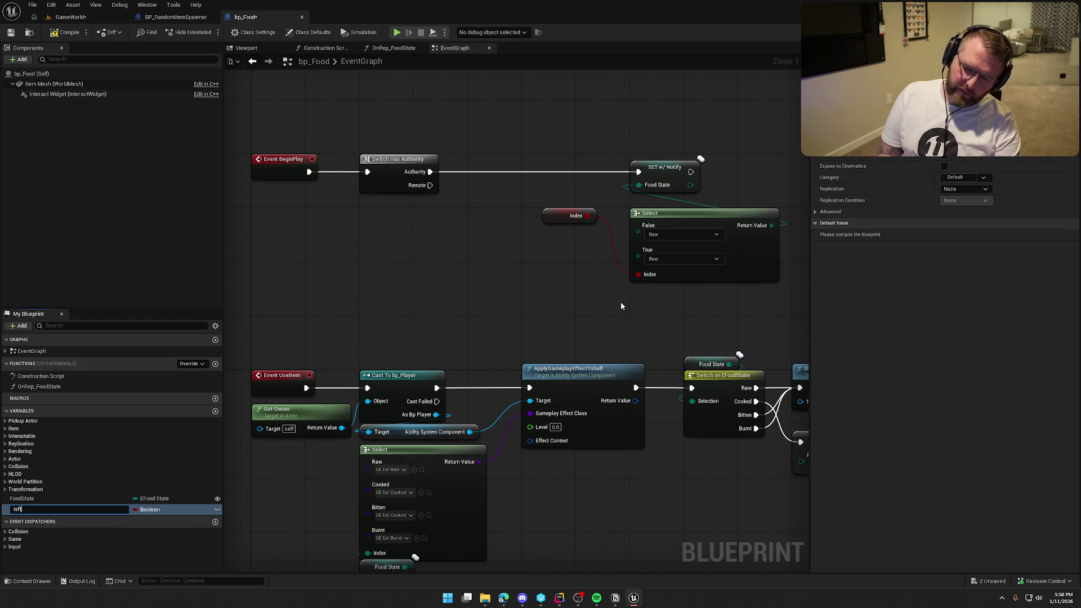
type("malD")
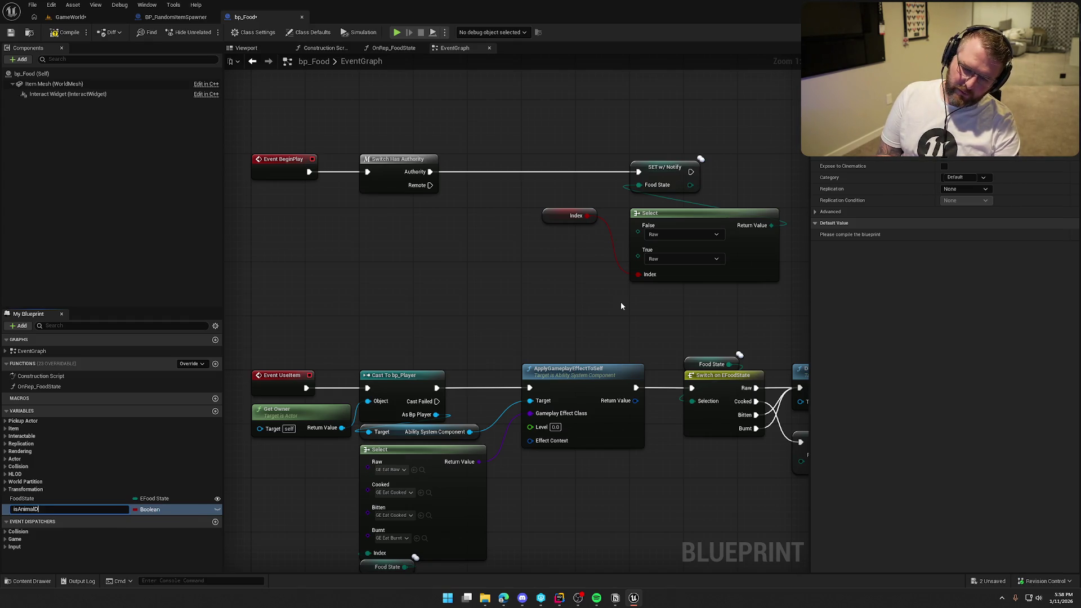
type("rop")
key("Return")
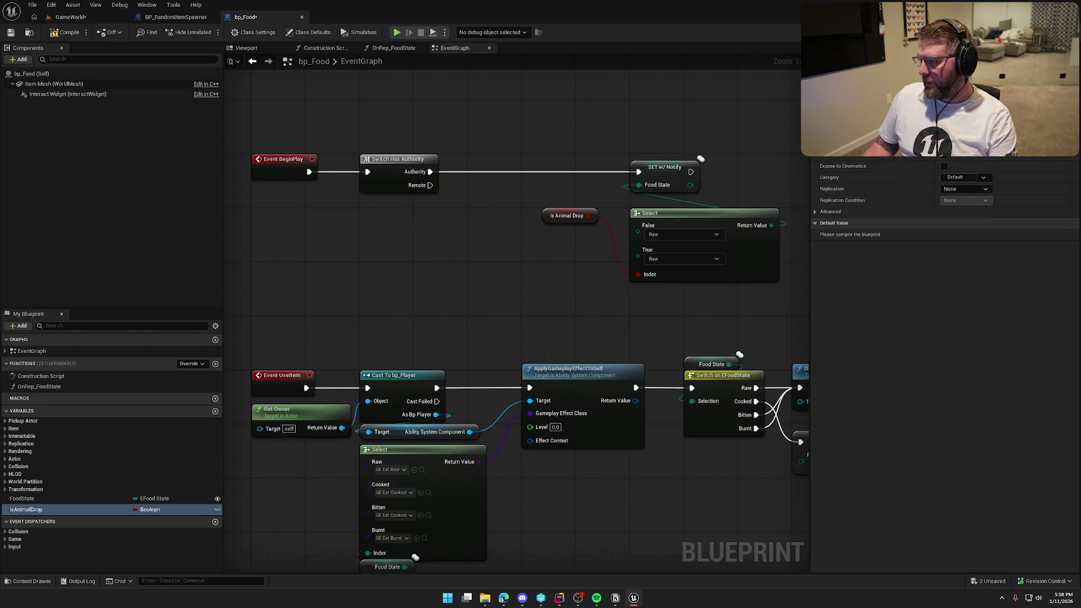
key("ctrl+s")
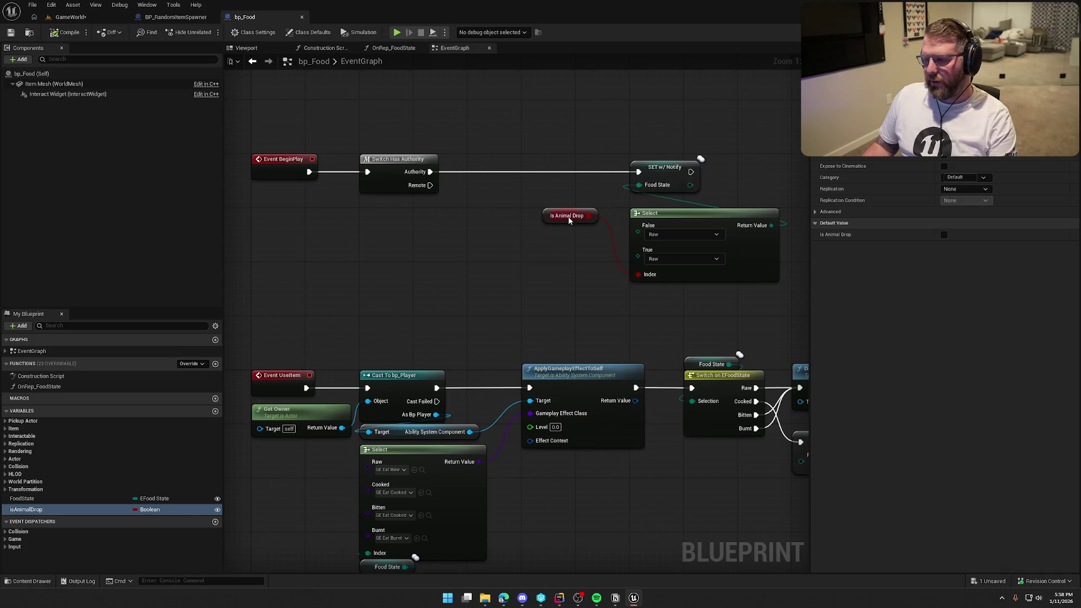
Arrange the Select and Is Animal Drop nodes, default isAnimalDrop to true, and compile bp_Food.
mouse_move(564, 220)
left_mouse_down()
mouse_move(549, 240)
mouse_move(650, 295)
left_mouse_up()
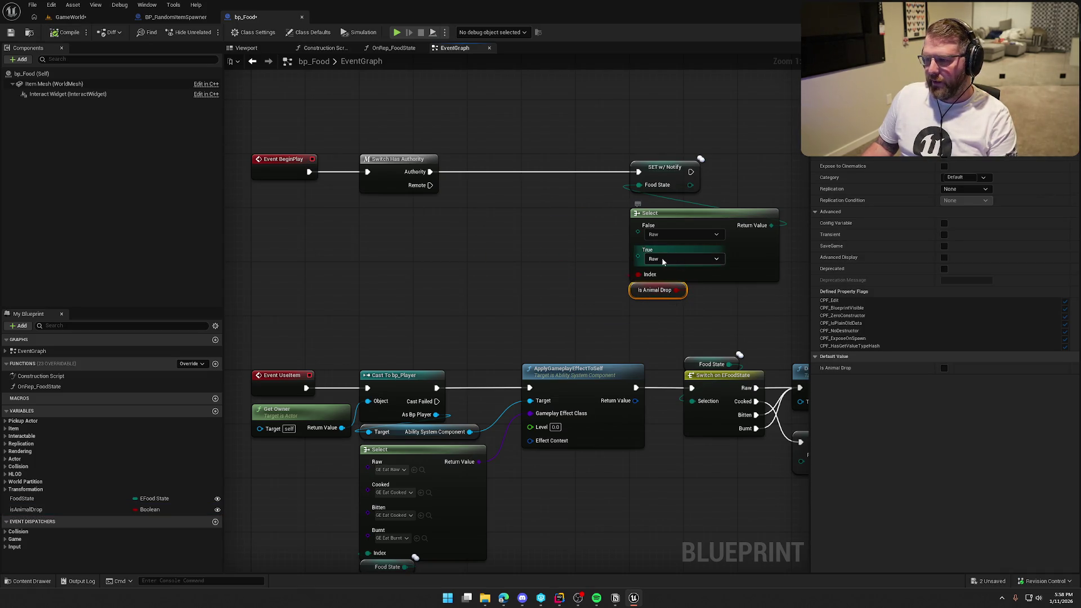
left_click_drag(721, 310, 628, 218)
left_click_drag(704, 220, 596, 221)
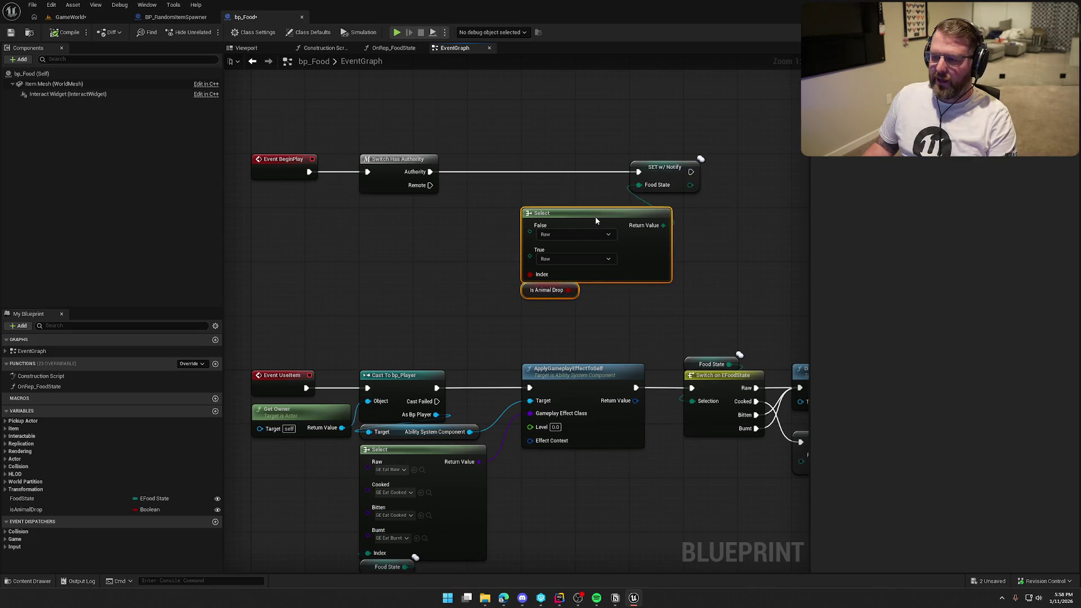
left_click(570, 141)
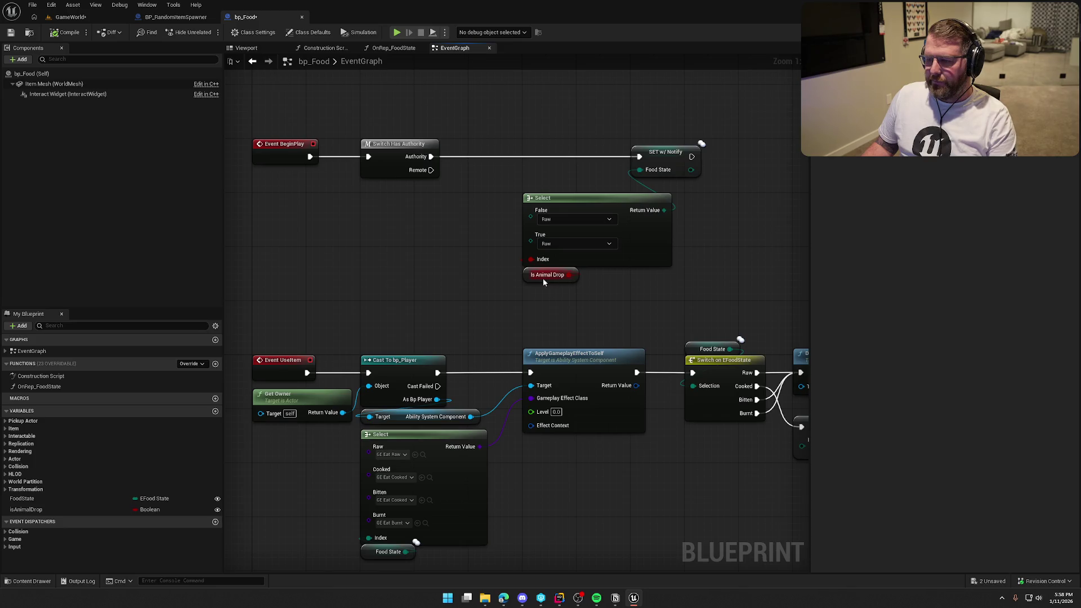
left_click(46, 514)
left_click(944, 235)
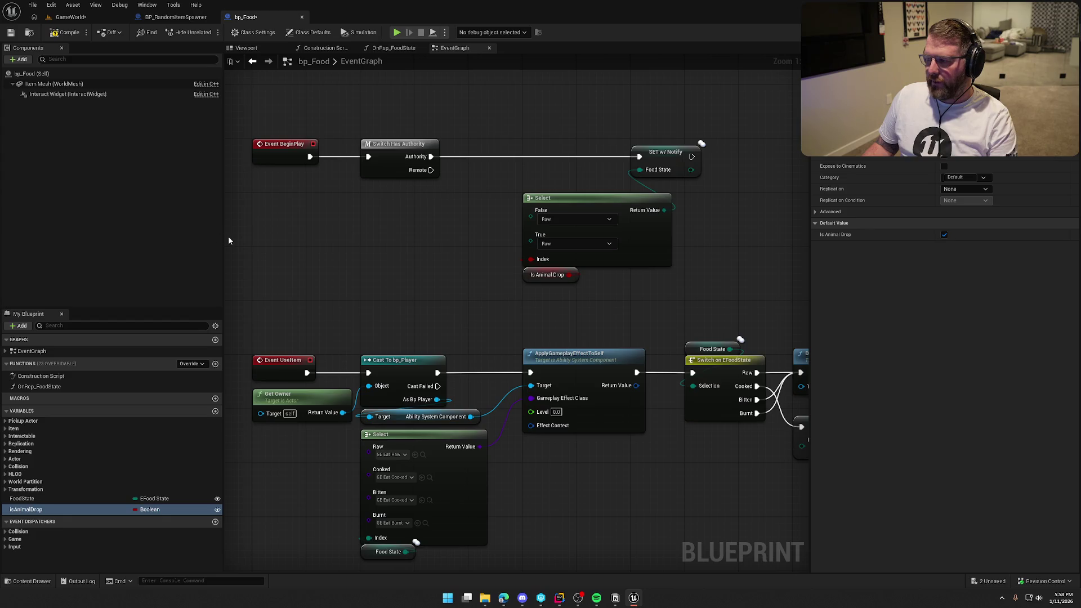
left_click(64, 32)
mouse_move(445, 286)
left_mouse_down()
mouse_move(491, 293)
mouse_move(433, 283)
left_mouse_up()
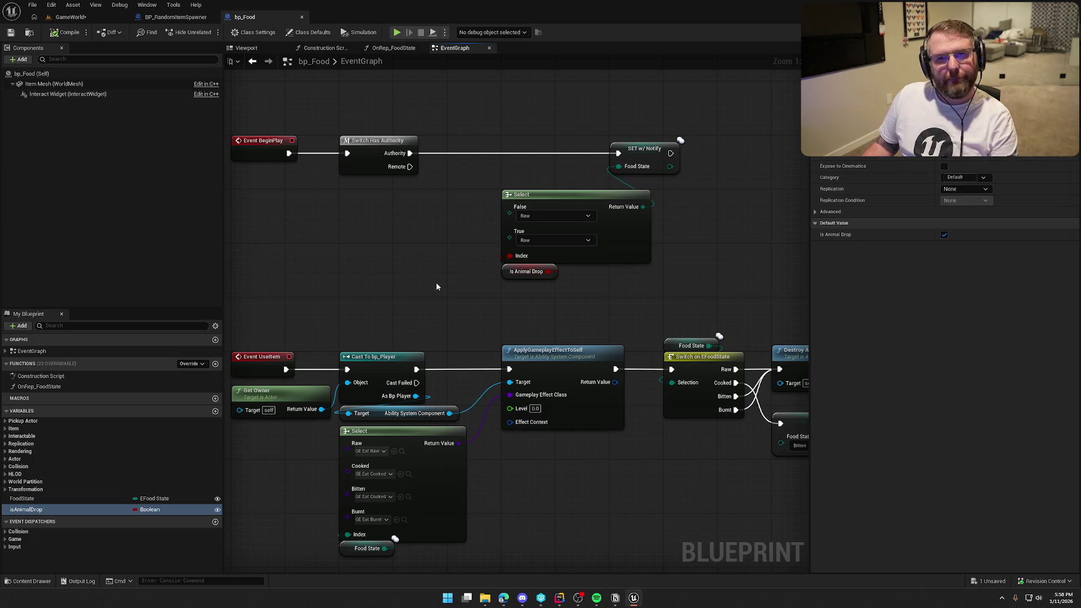
left_click_drag(410, 215, 455, 217)
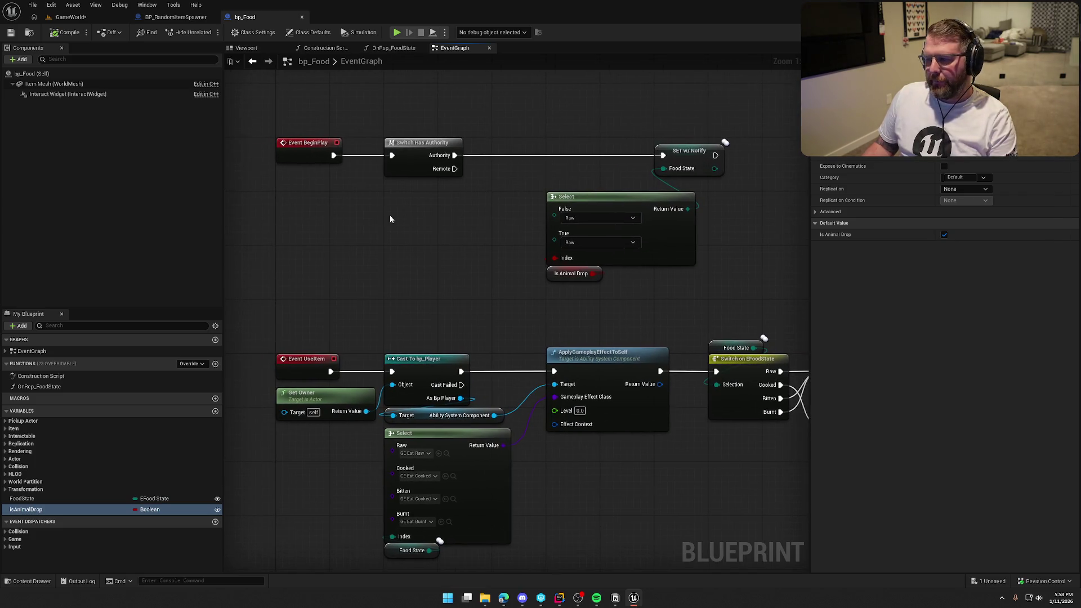
Add a Get number of entries in EFoodState node to the graph.
left_click_drag(553, 215, 451, 205)
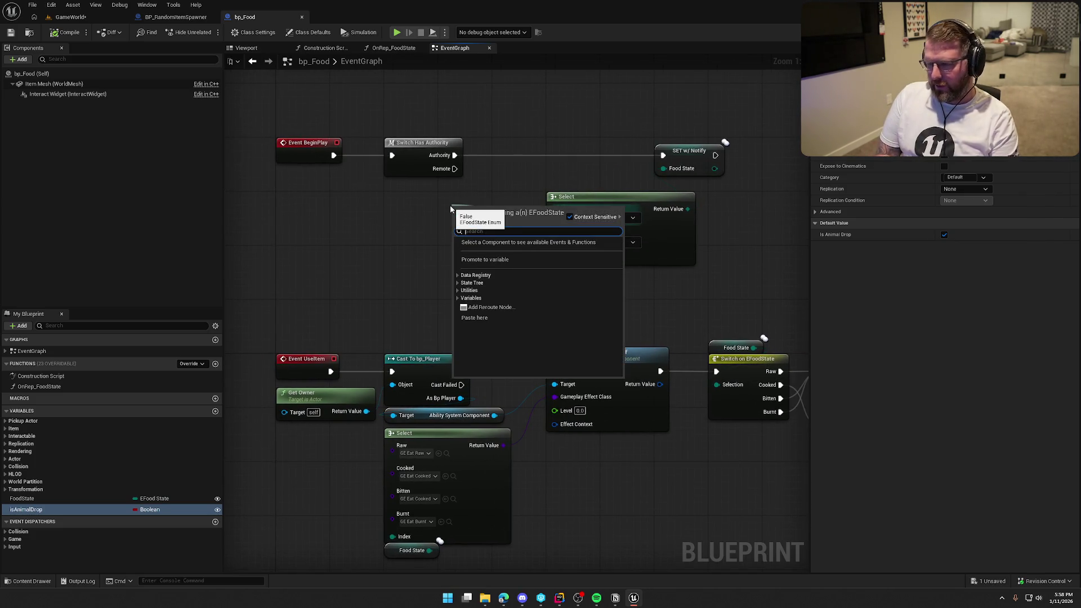
left_click(570, 168)
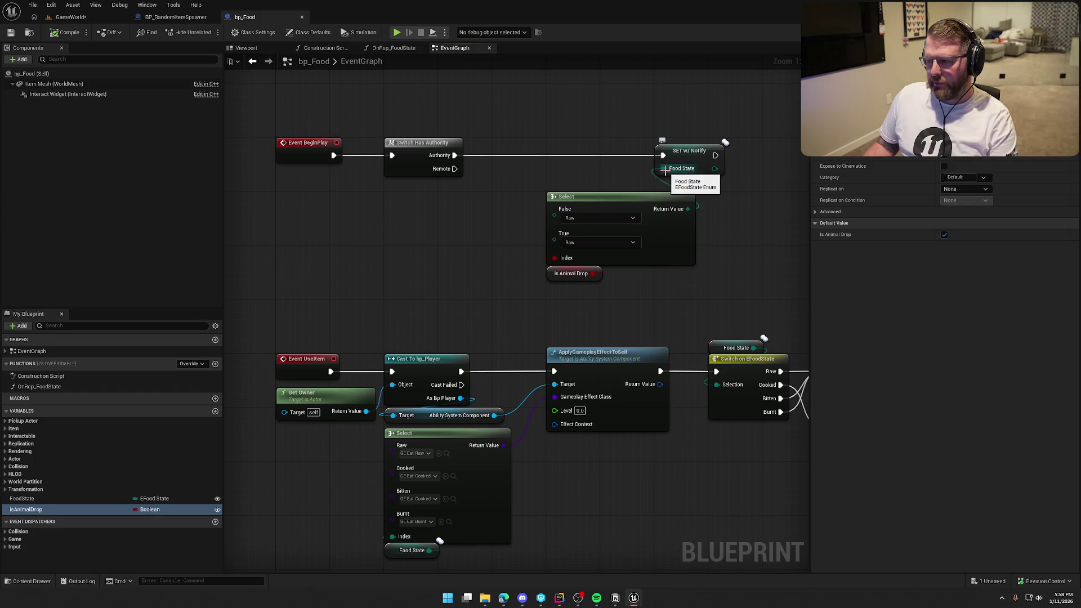
right_click(388, 211)
type("ran")
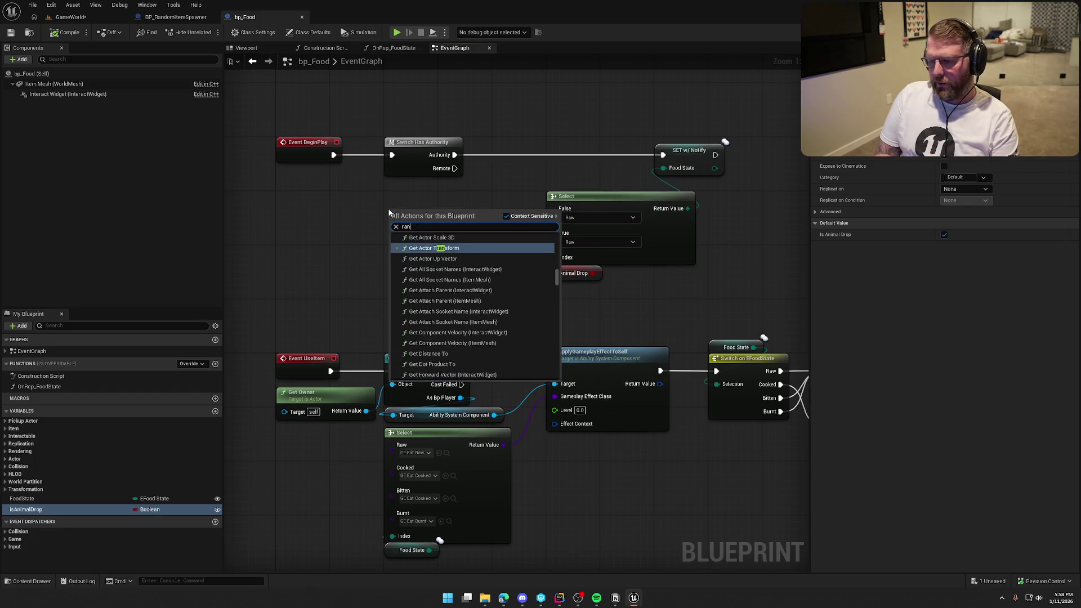
type("dom enum")
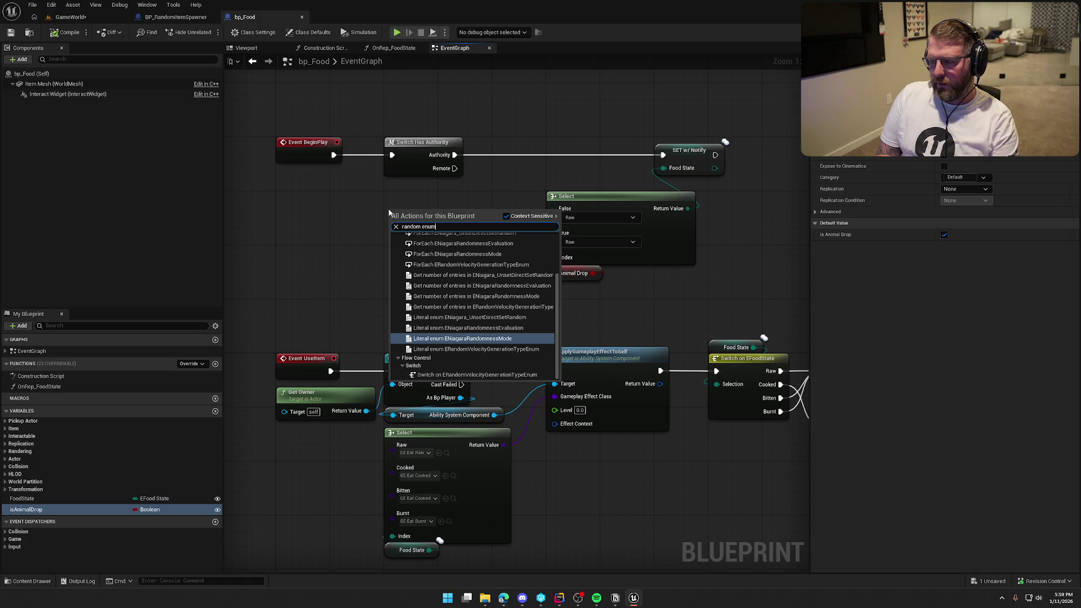
key("BackSpace")
key("BackSpace")
key("BackSpace")
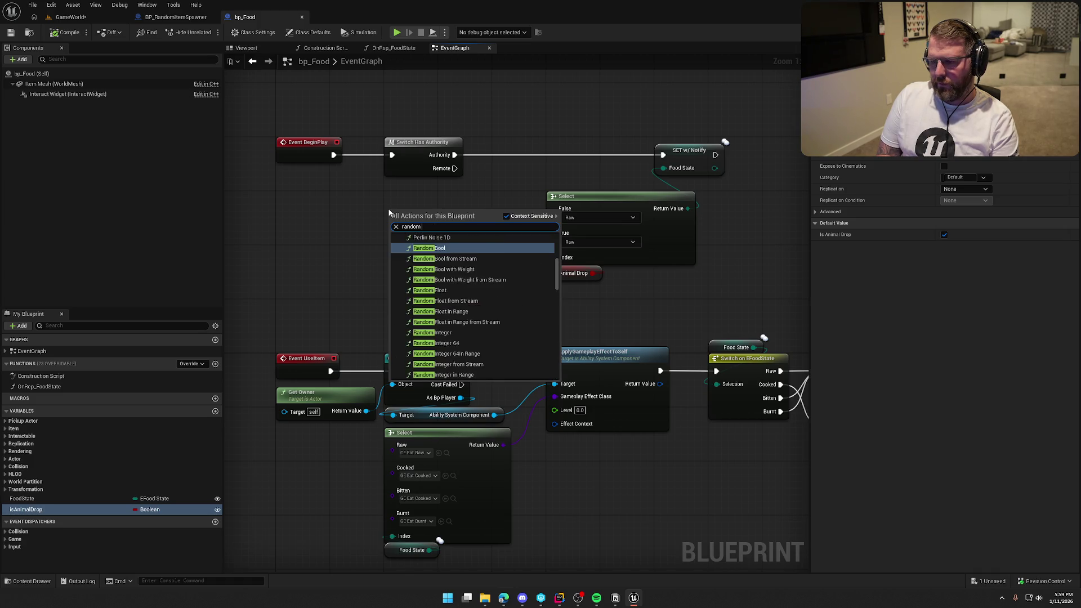
type("Efoo")
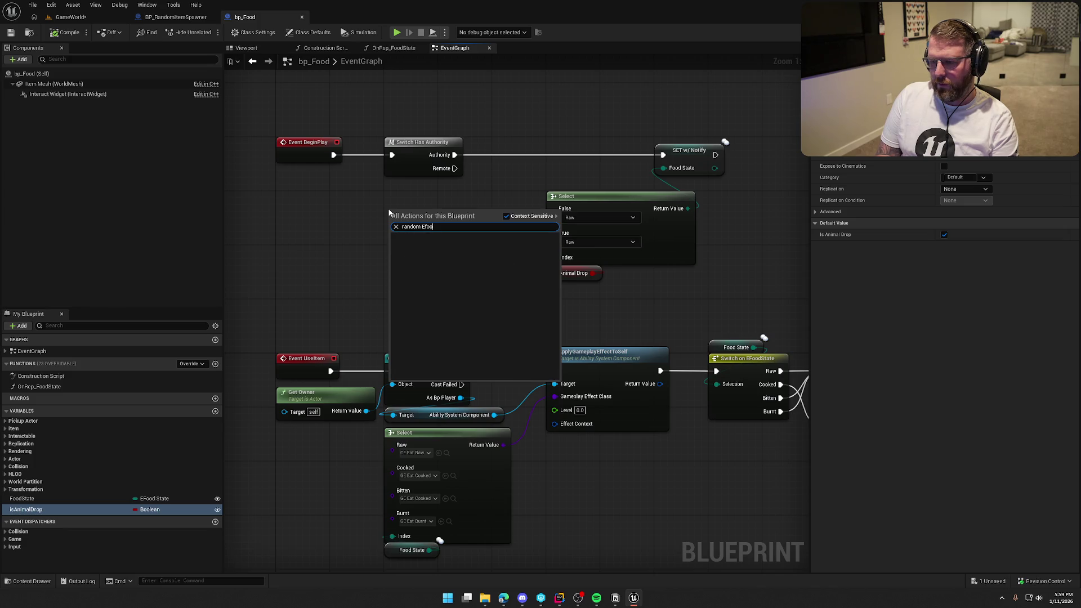
key("ctrl+a")
type("E")
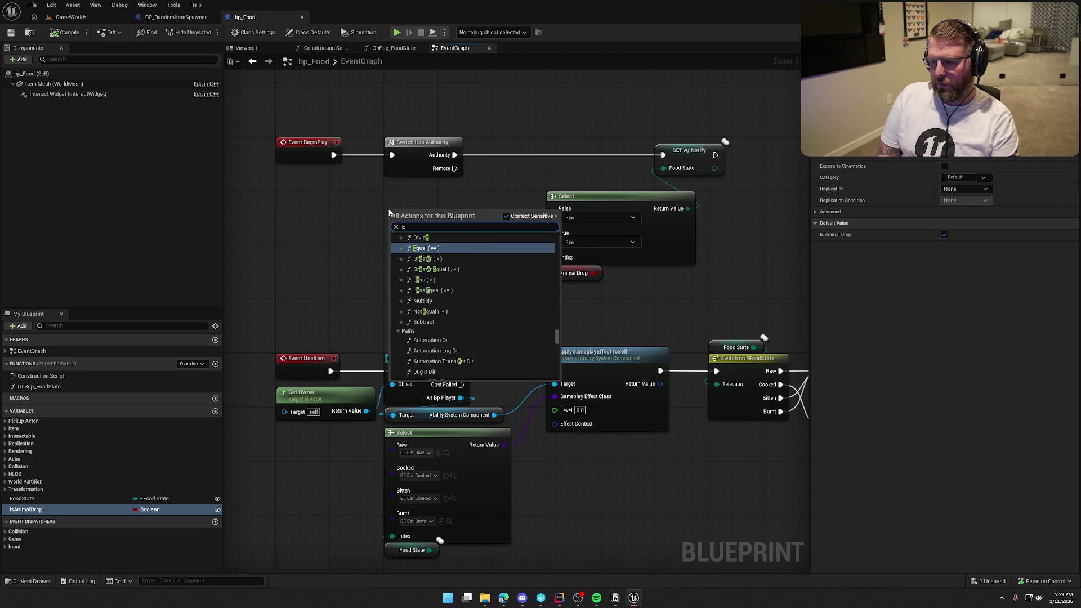
type("food")
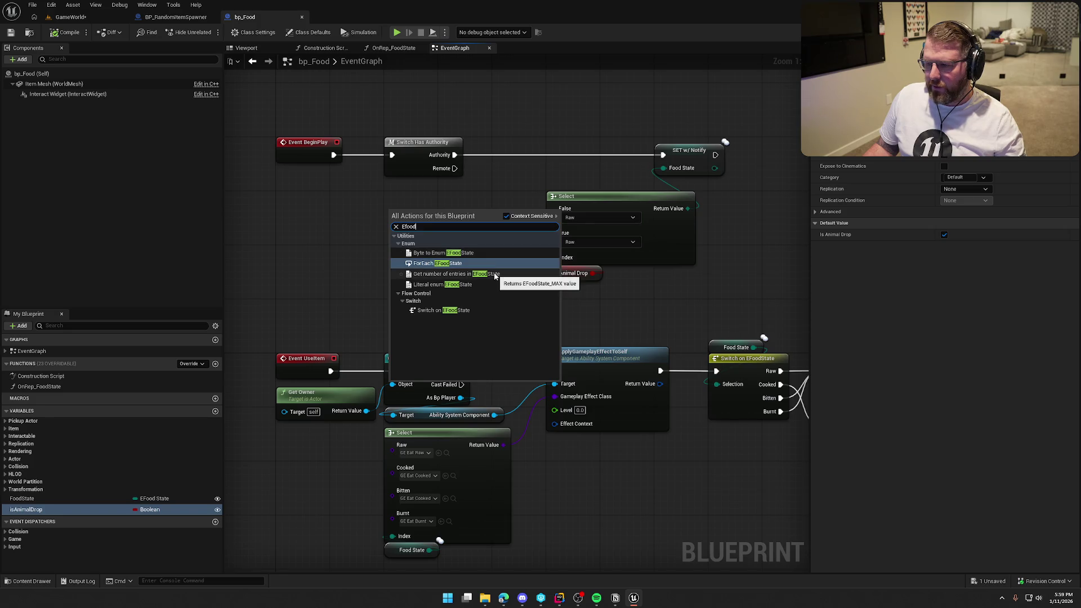
left_click(489, 274)
mouse_move(376, 215)
left_mouse_down()
mouse_move(325, 213)
mouse_move(330, 252)
left_mouse_up()
left_click(398, 200)
Add a Random Integer in Range node, leaving Select's False option as Raw.
right_click(374, 201)
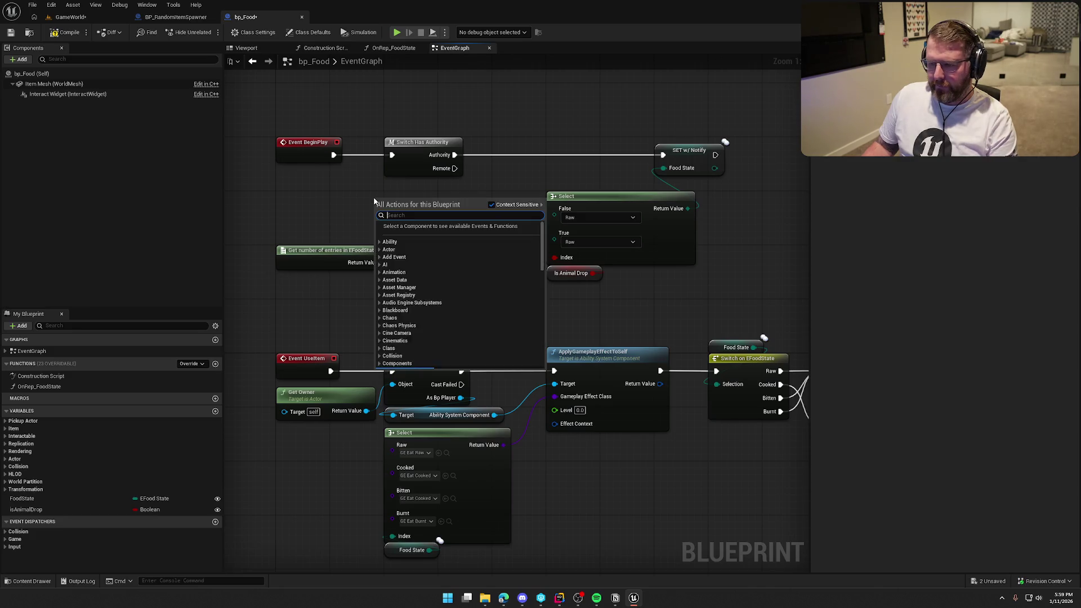
type("random in")
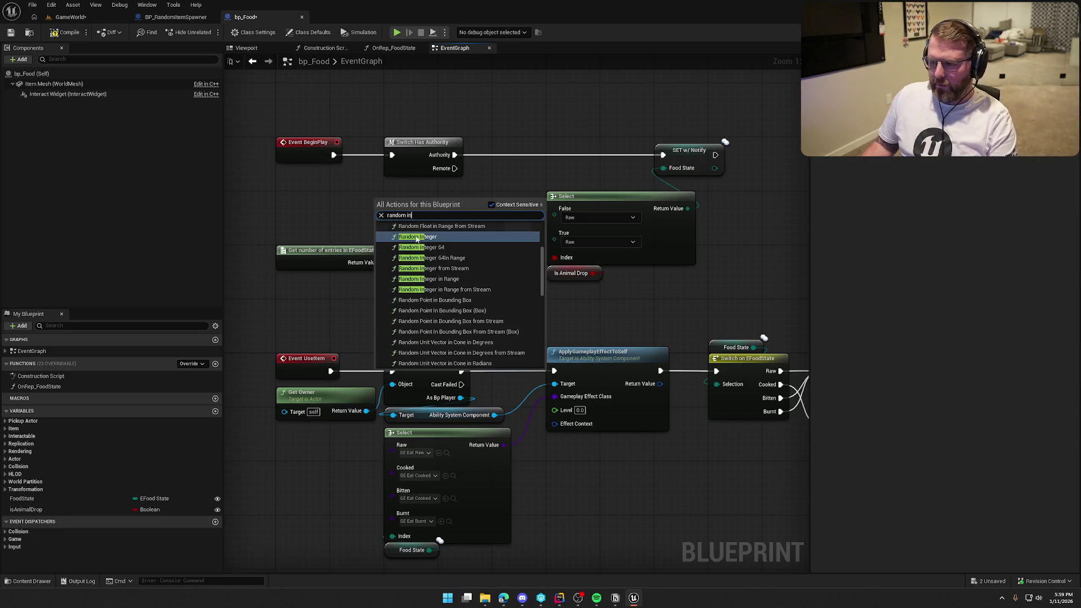
left_click(429, 279)
left_click_drag(401, 201, 428, 201)
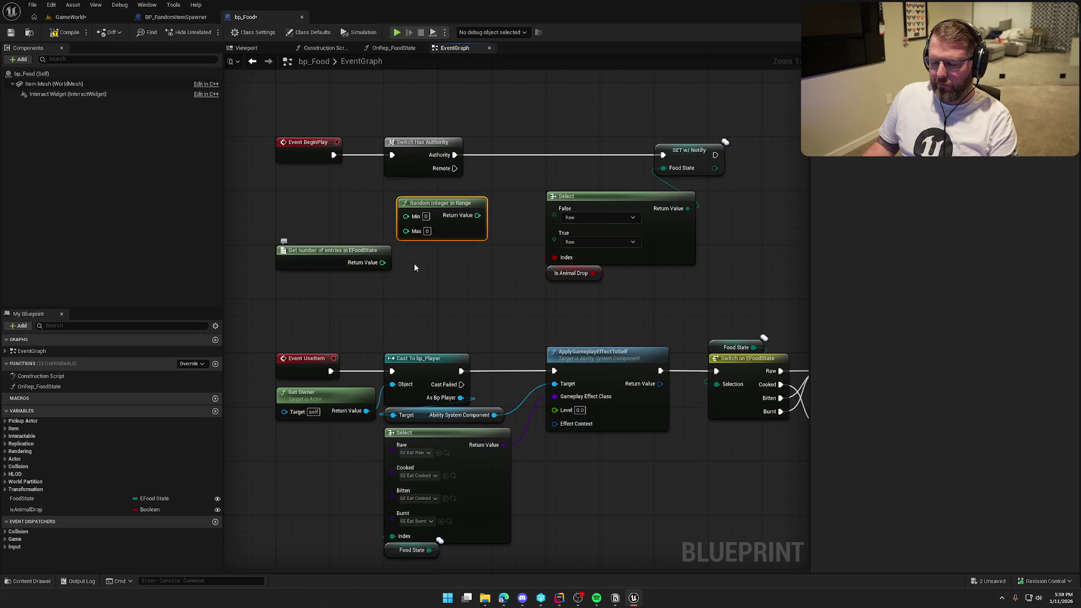
left_click(607, 215)
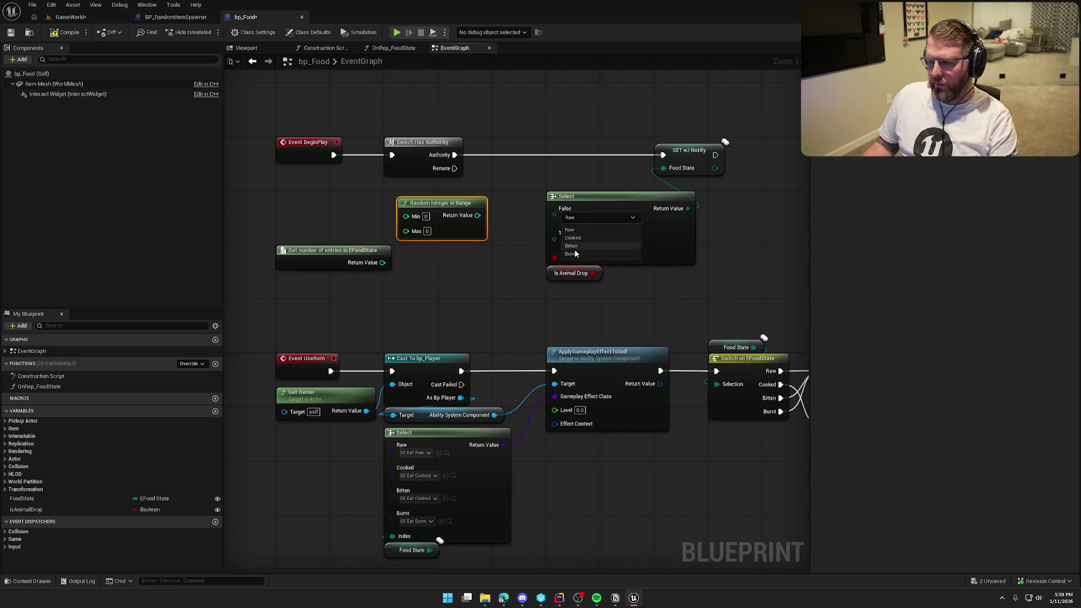
left_click(587, 217)
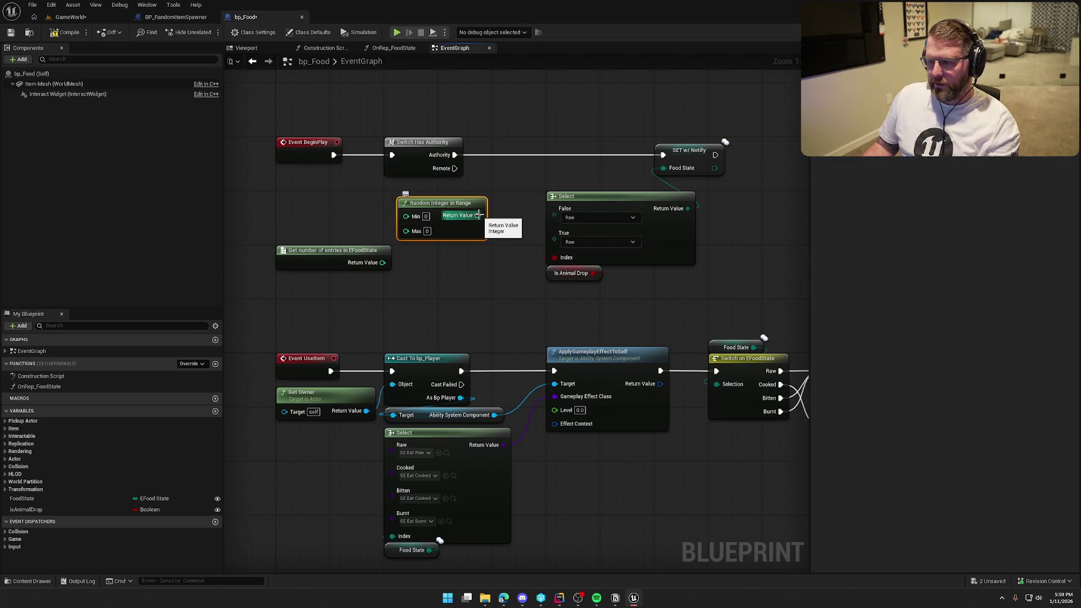
Convert the random integer with a Byte to Enum EFoodState node feeding Select's False input.
mouse_move(479, 215)
left_mouse_down()
mouse_move(523, 231)
mouse_move(544, 211)
left_mouse_up()
left_click(508, 190)
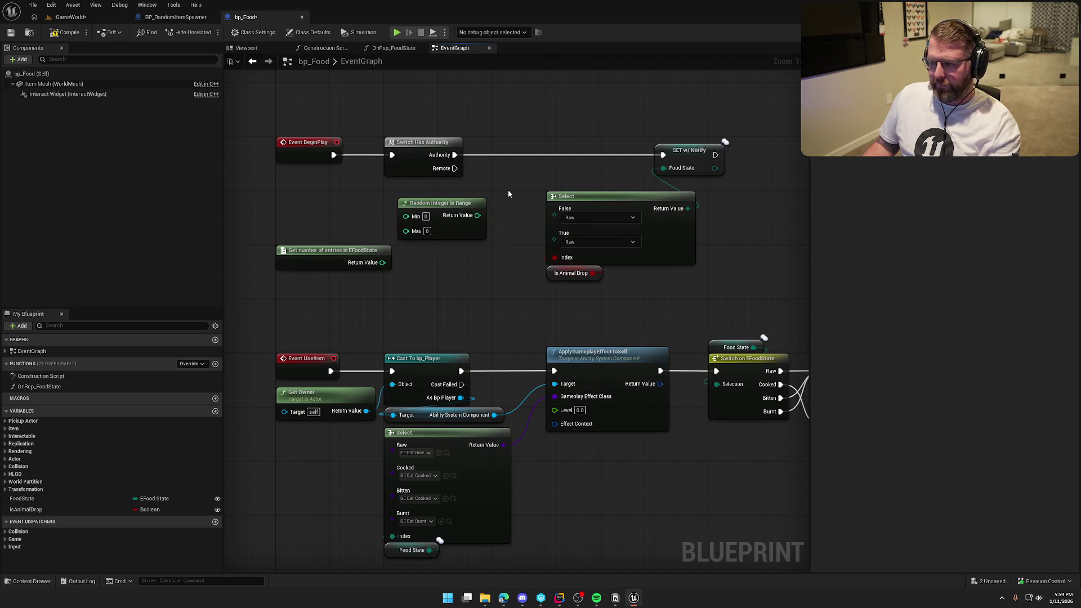
right_click(508, 190)
type("efood")
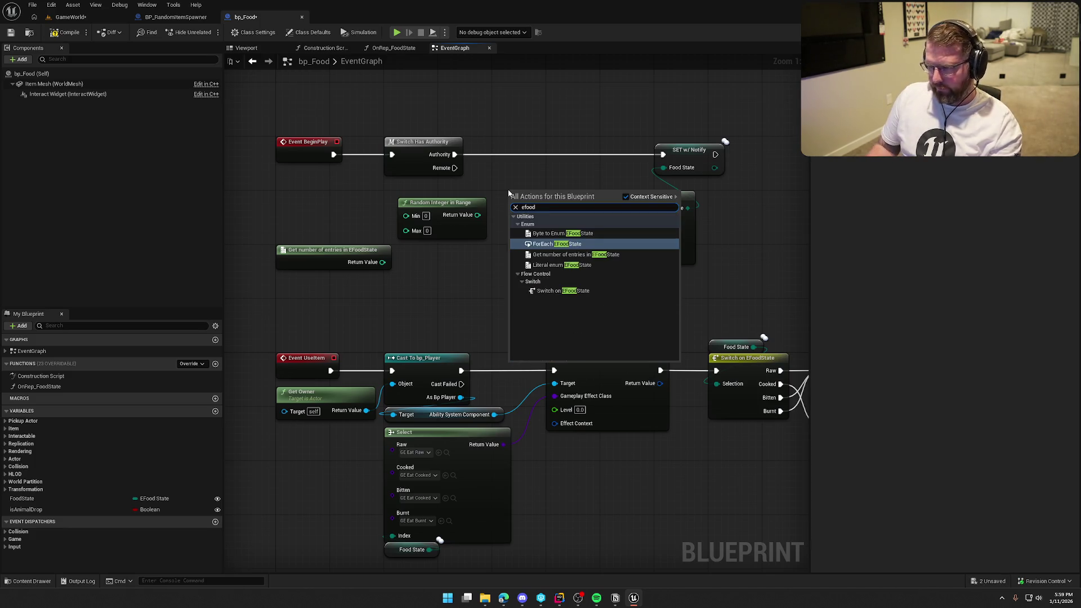
left_click(604, 235)
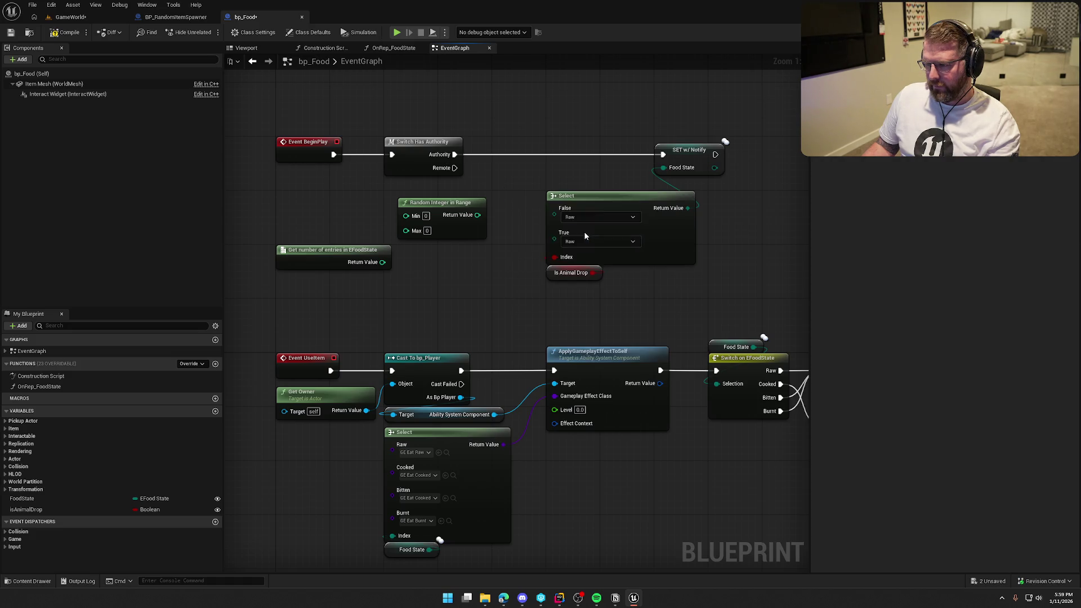
left_click_drag(539, 191, 523, 178)
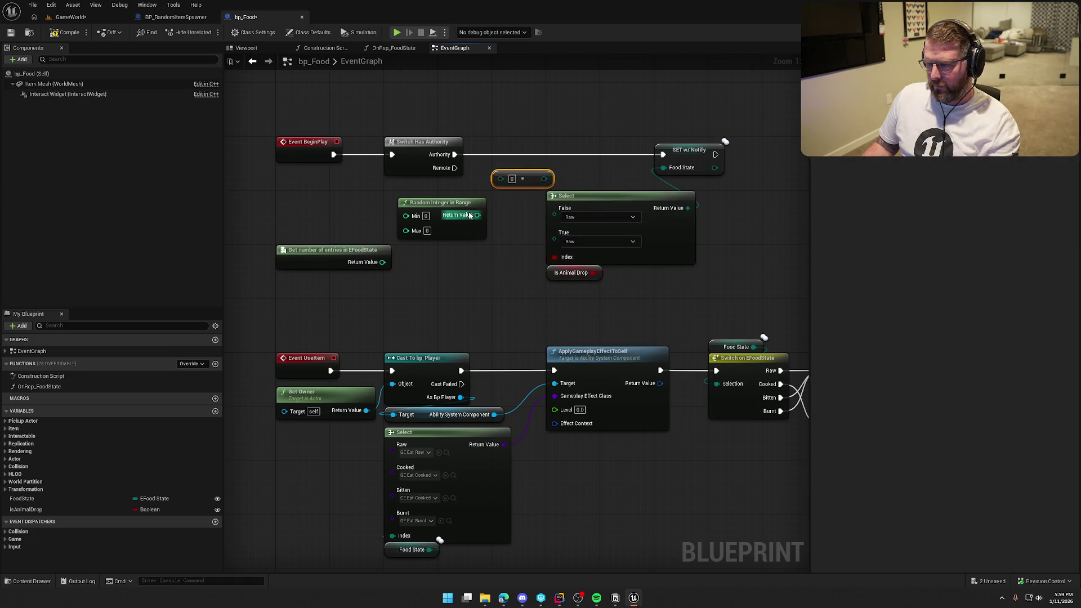
mouse_move(478, 214)
left_mouse_down()
mouse_move(510, 217)
mouse_move(500, 179)
mouse_move(451, 192)
left_mouse_up()
mouse_move(521, 180)
left_mouse_down()
mouse_move(507, 194)
mouse_move(555, 208)
left_mouse_up()
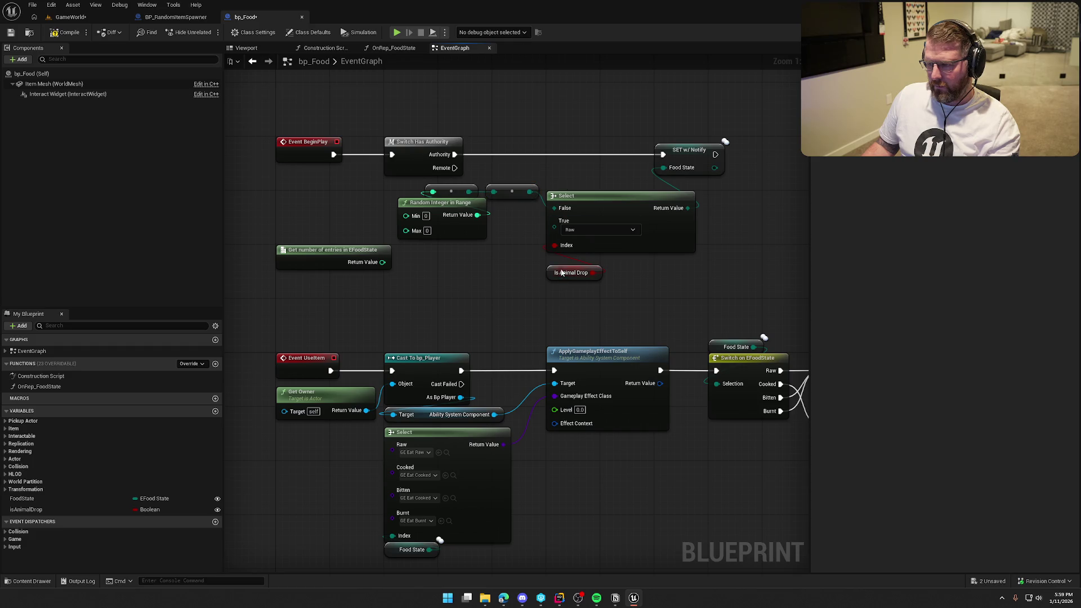
left_click_drag(572, 273, 572, 259)
left_click(500, 270)
Add a Subtract node off the EFoodState entries count.
left_click_drag(455, 267, 485, 274)
type("-")
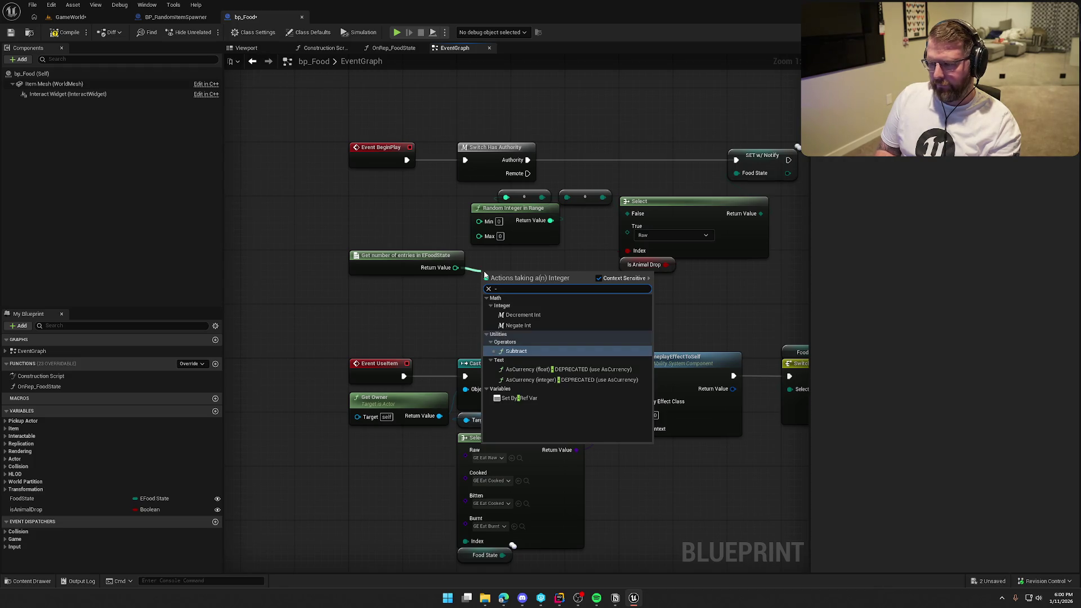
key("Return")
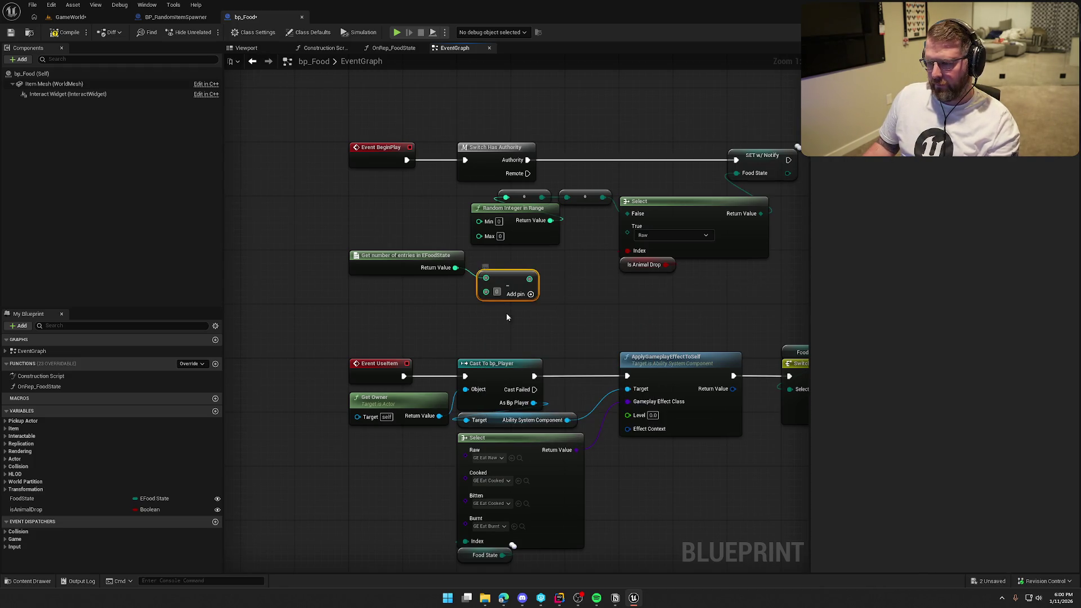
Subtract 1 from the entries count and wire the result into Random Integer's Max.
type("1")
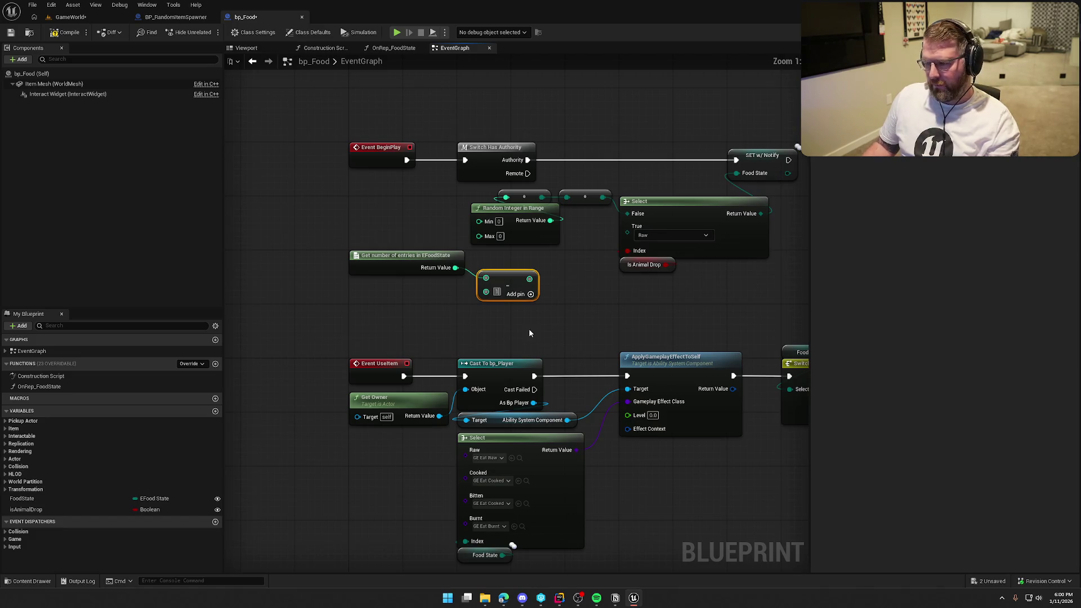
left_click(528, 329)
left_click_drag(529, 279, 479, 236)
mouse_move(429, 263)
left_mouse_down()
mouse_move(429, 304)
mouse_move(429, 263)
left_mouse_up()
left_click_drag(519, 289, 511, 268)
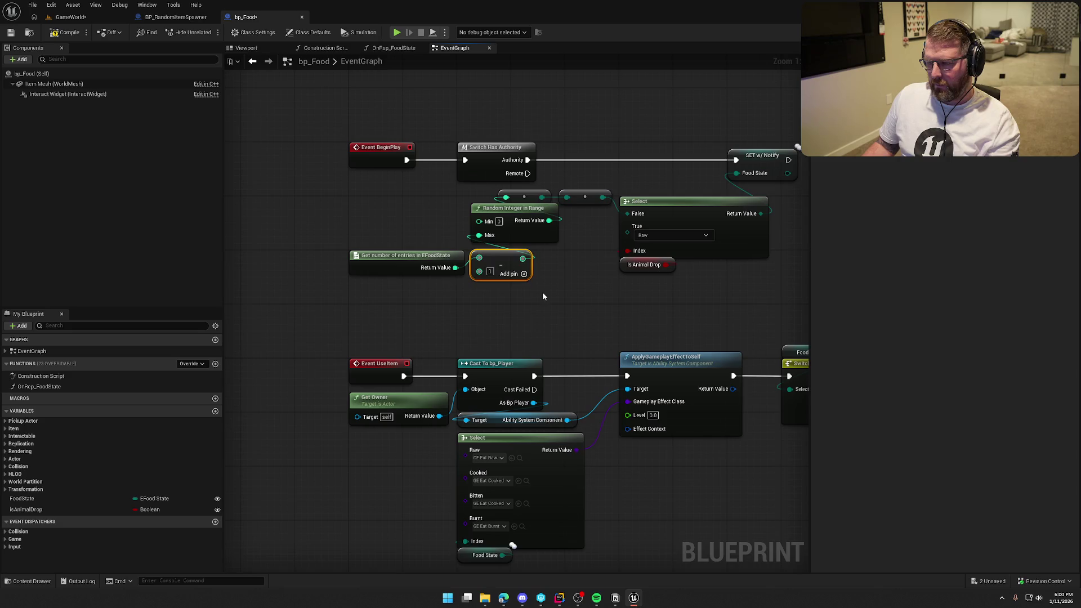
Delete the entries-count and Subtract nodes, set Max to 3, and shift the chain left.
left_click_drag(366, 293, 454, 267)
key("Delete")
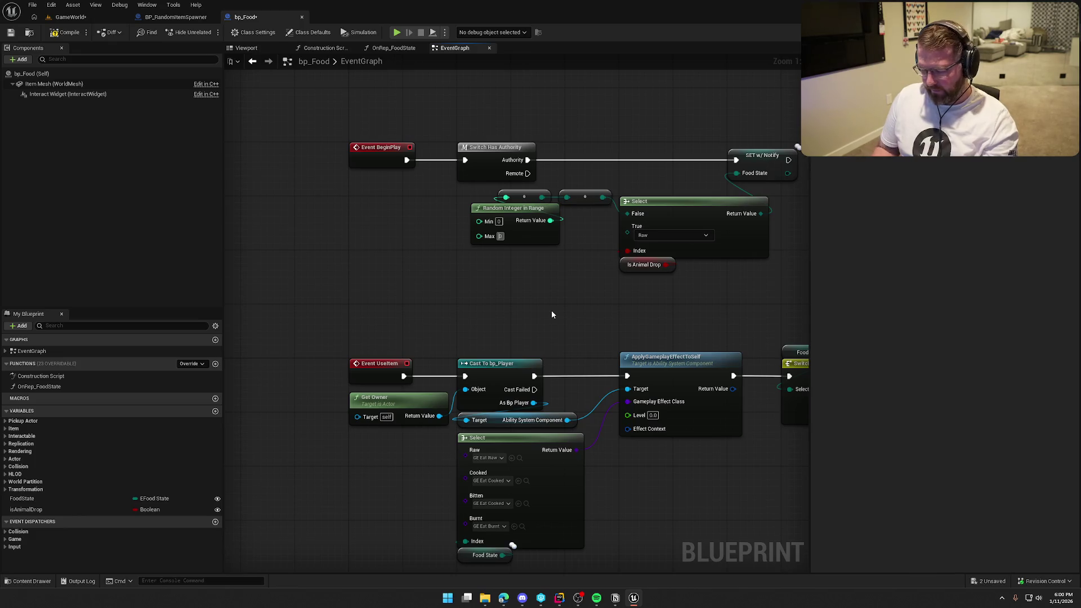
type("3")
key("Return")
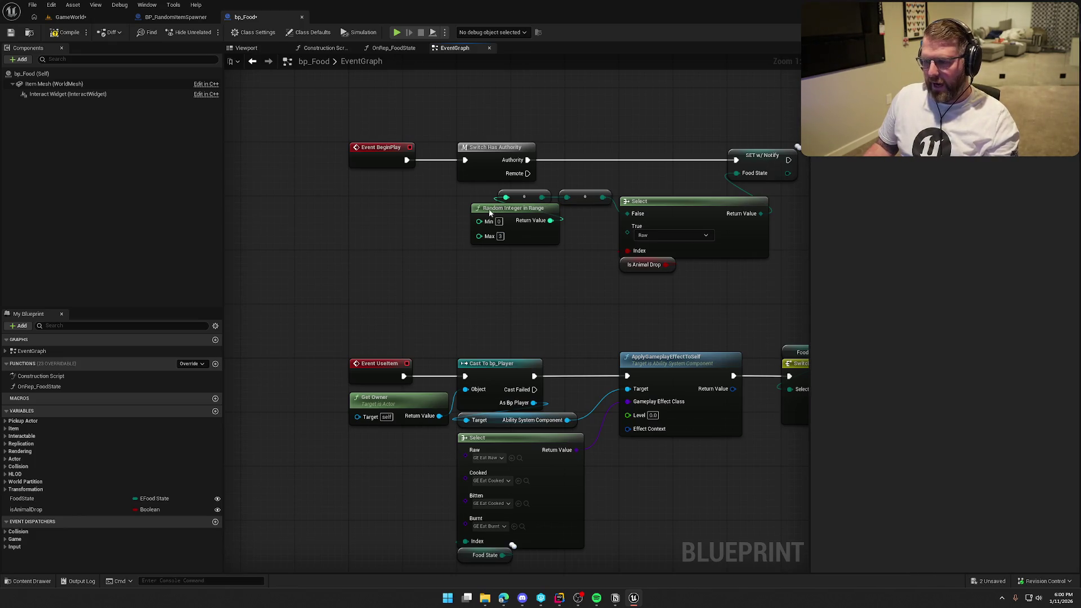
left_click_drag(490, 212, 366, 207)
left_click_drag(617, 186, 483, 210)
left_click(511, 280)
left_click_drag(511, 280, 438, 270)
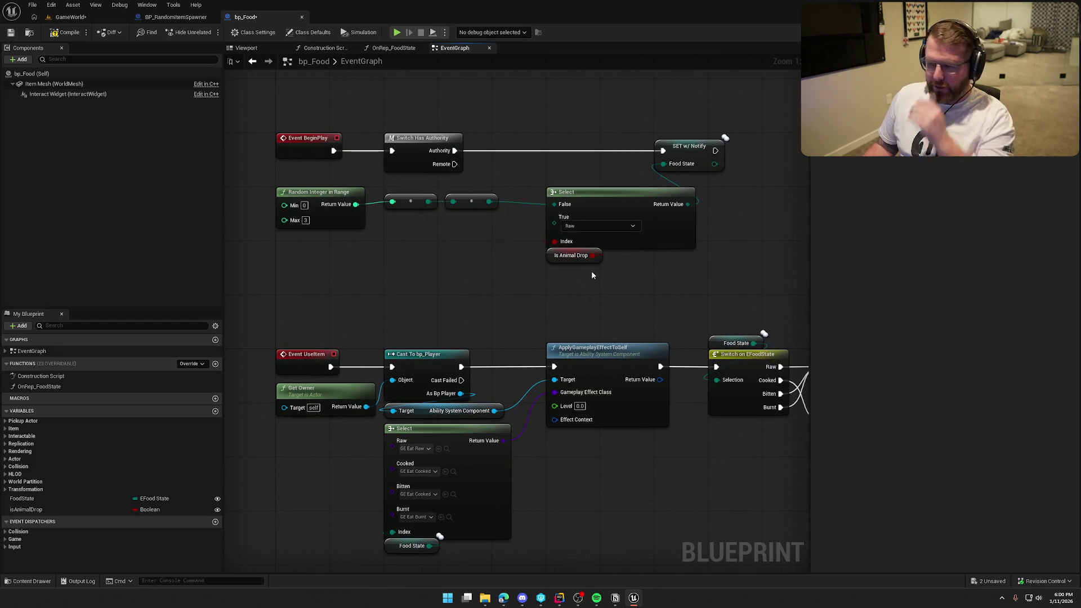
Reposition the Is Animal Drop node, turn off isAnimalDrop's default, and compile and save bp_Food.
left_click(549, 257)
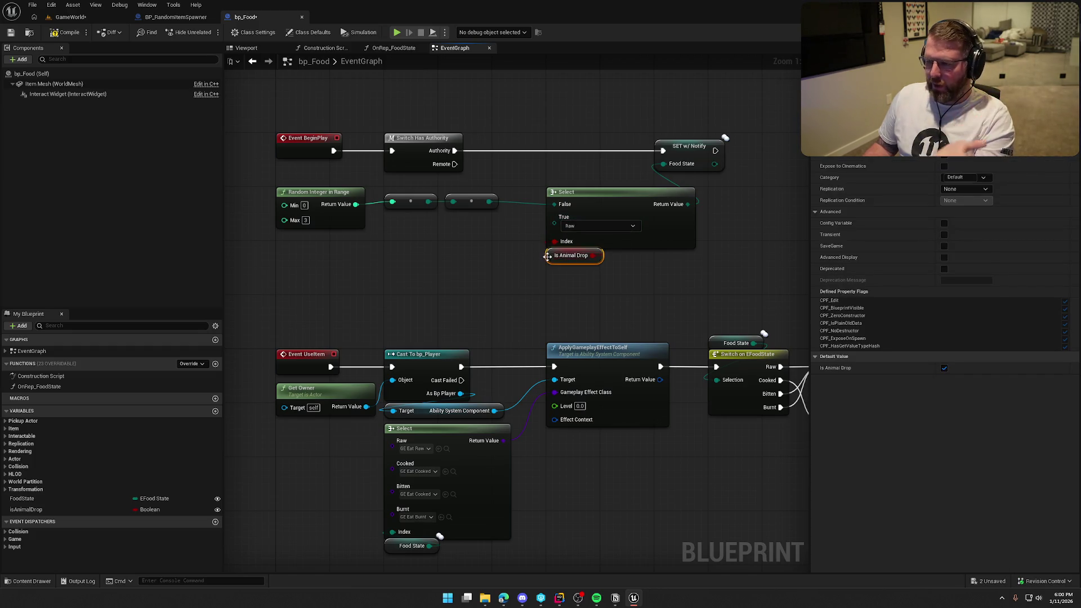
mouse_move(548, 257)
left_mouse_down()
mouse_move(441, 245)
mouse_move(538, 299)
left_mouse_up()
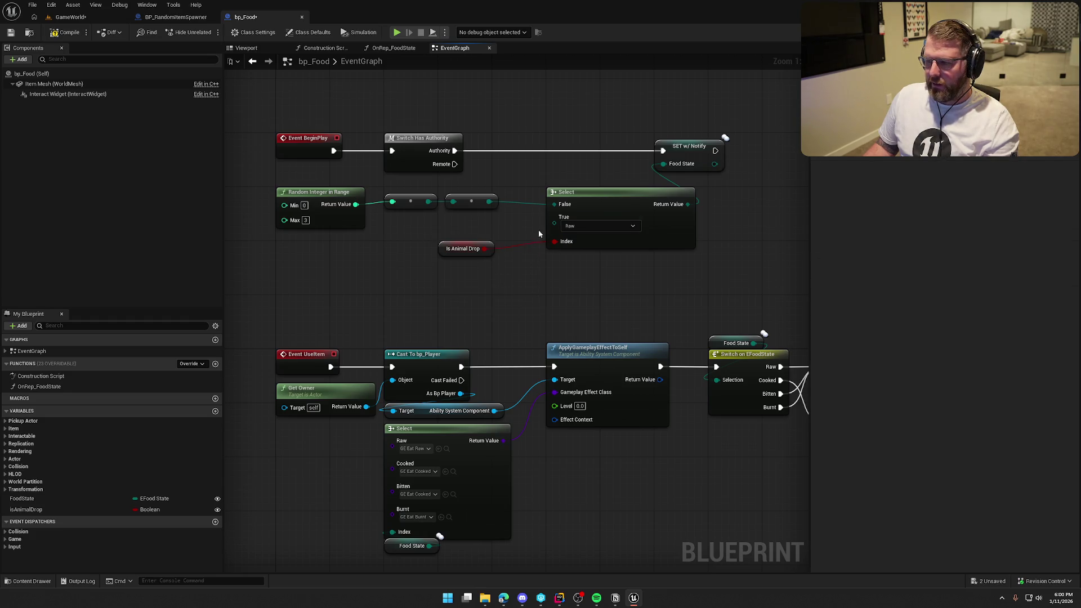
left_click(33, 510)
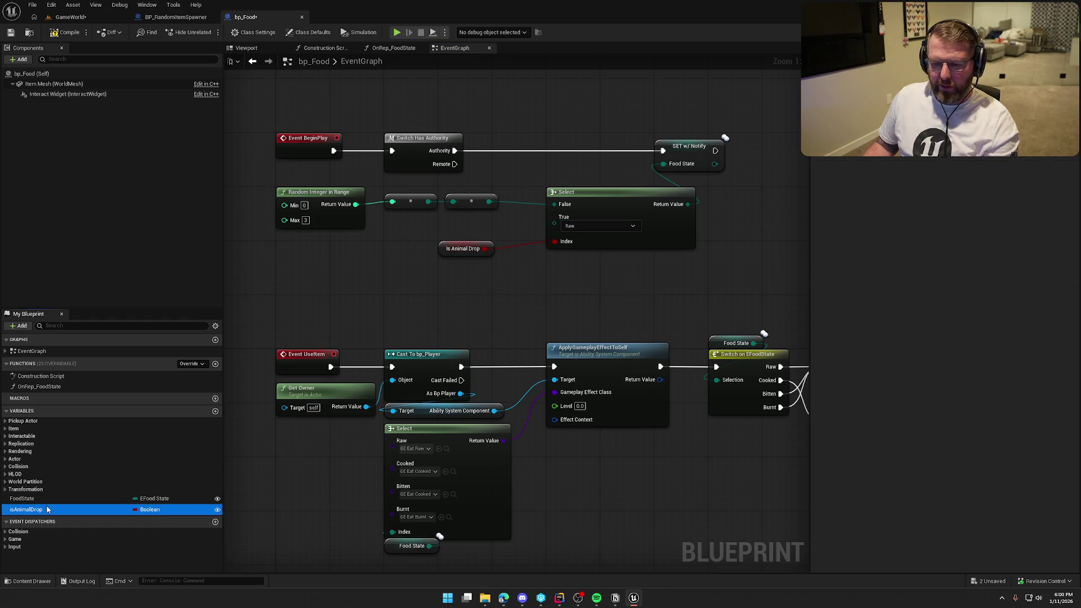
left_click(945, 234)
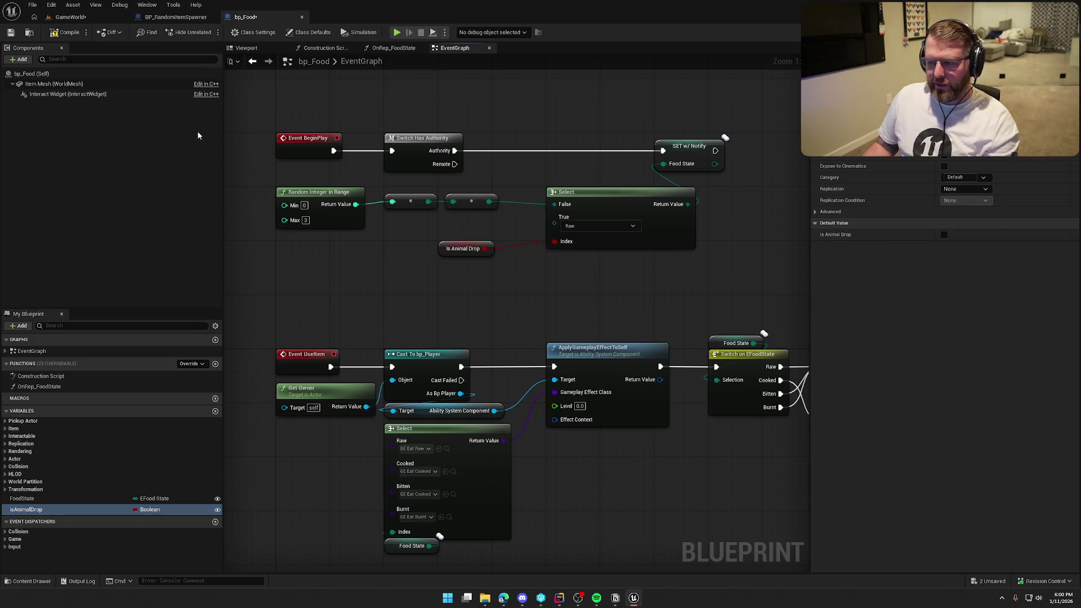
left_click(66, 32)
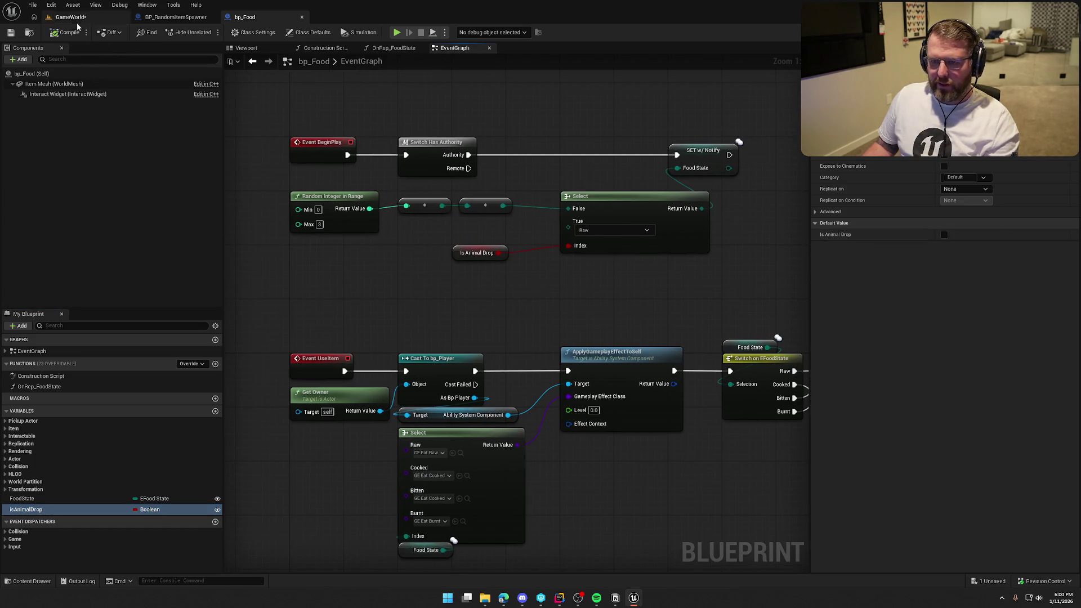
Glance at BP_RandomItemSpawner, then return to the GameWorld level.
left_click(175, 17)
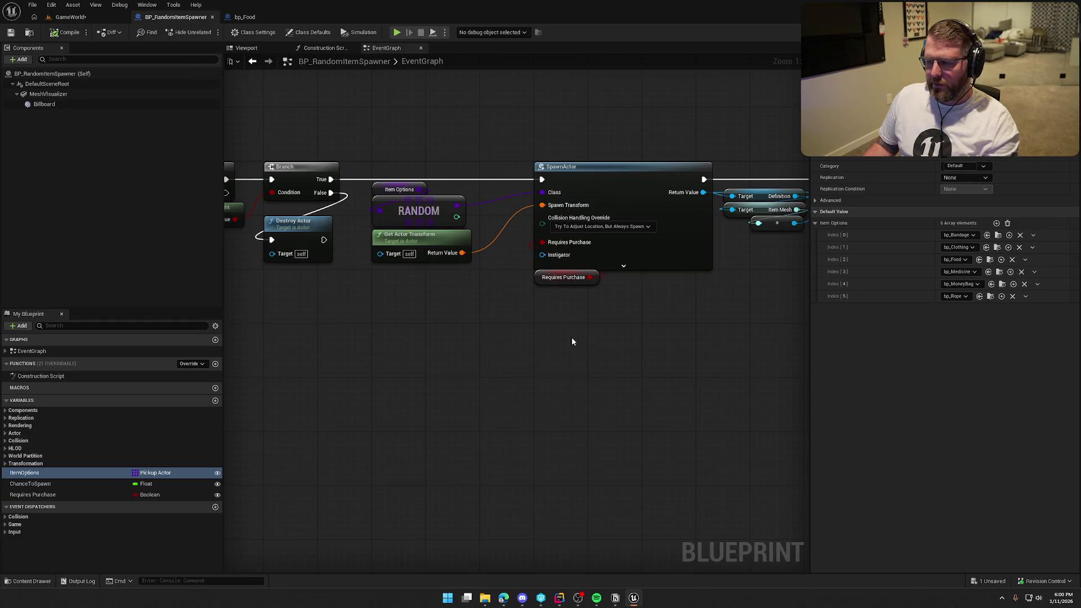
left_click(244, 17)
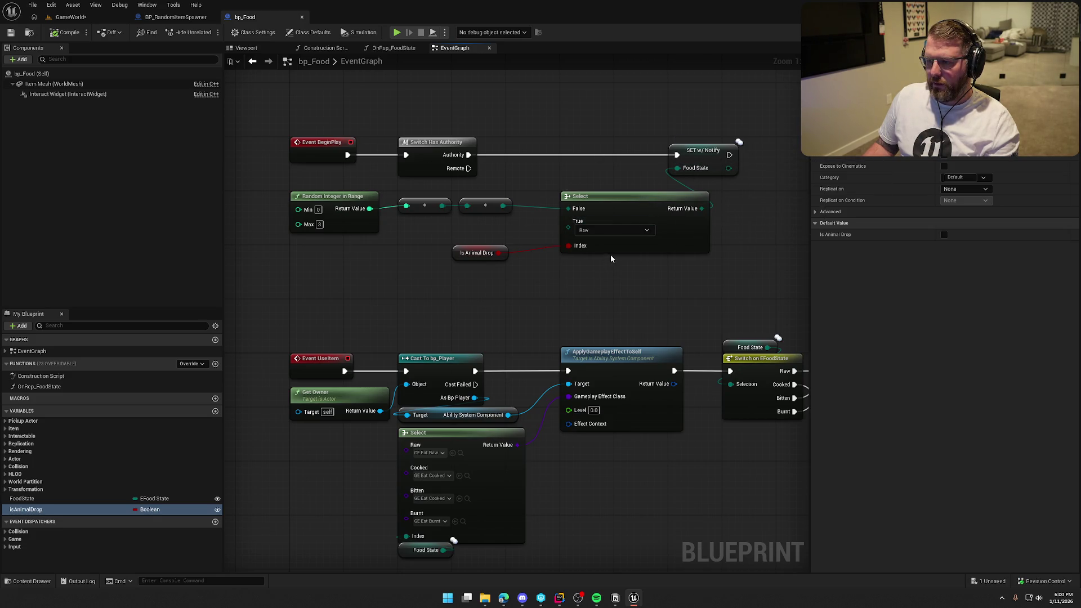
left_click(70, 17)
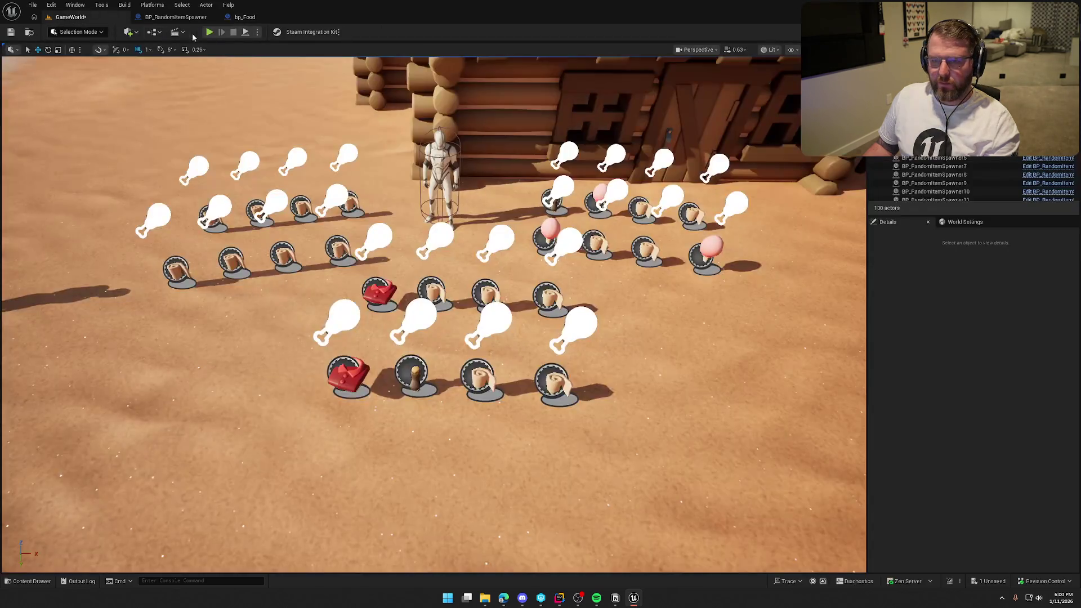
Play-test the level, walking toward the trading post to view the spawned items.
left_click(210, 33)
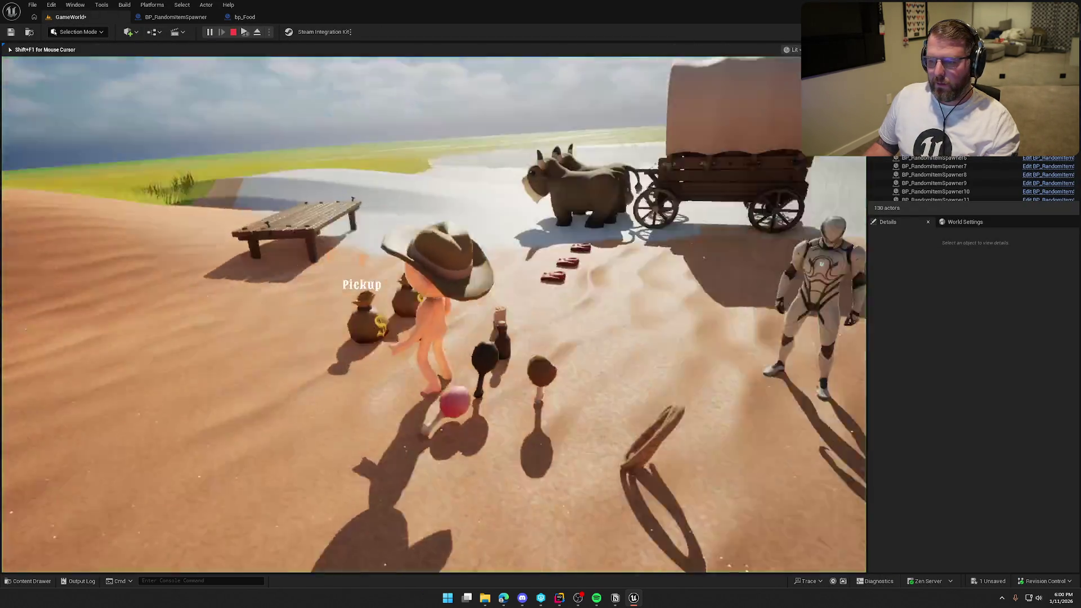
key("w")
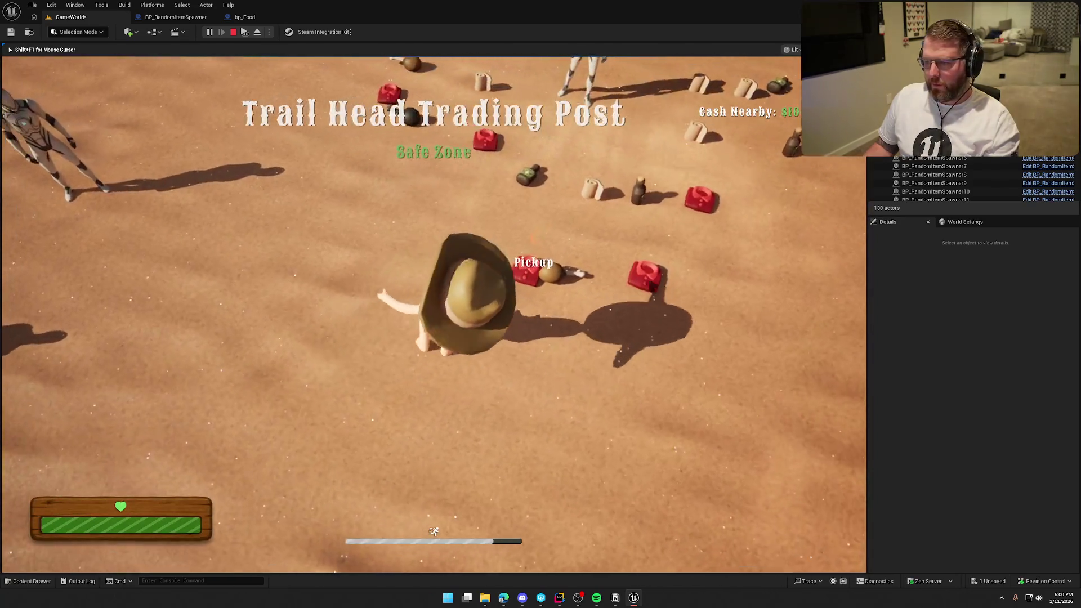
key("w")
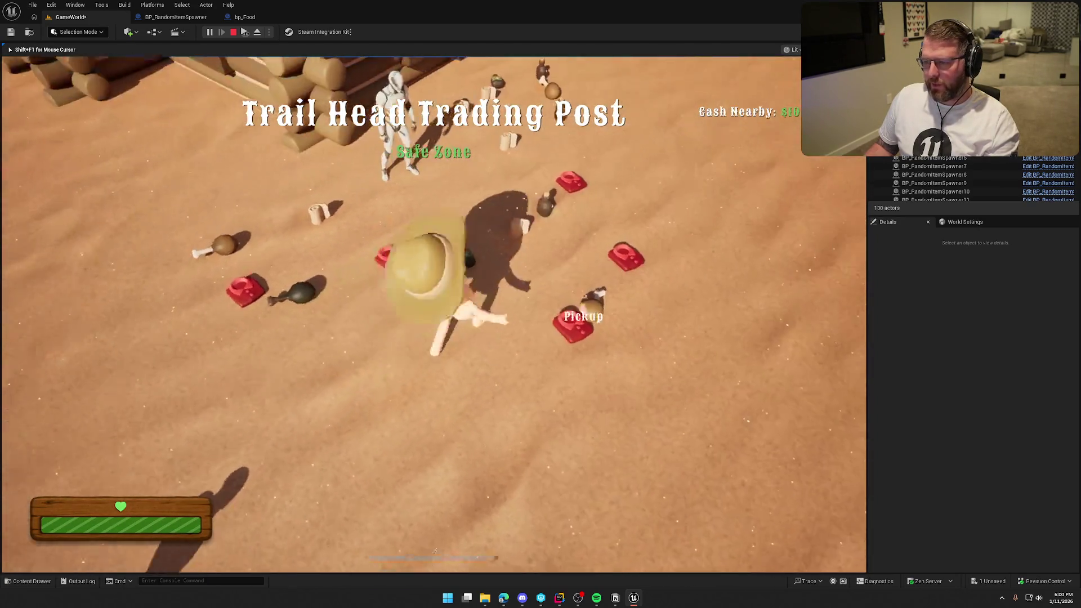
key("w")
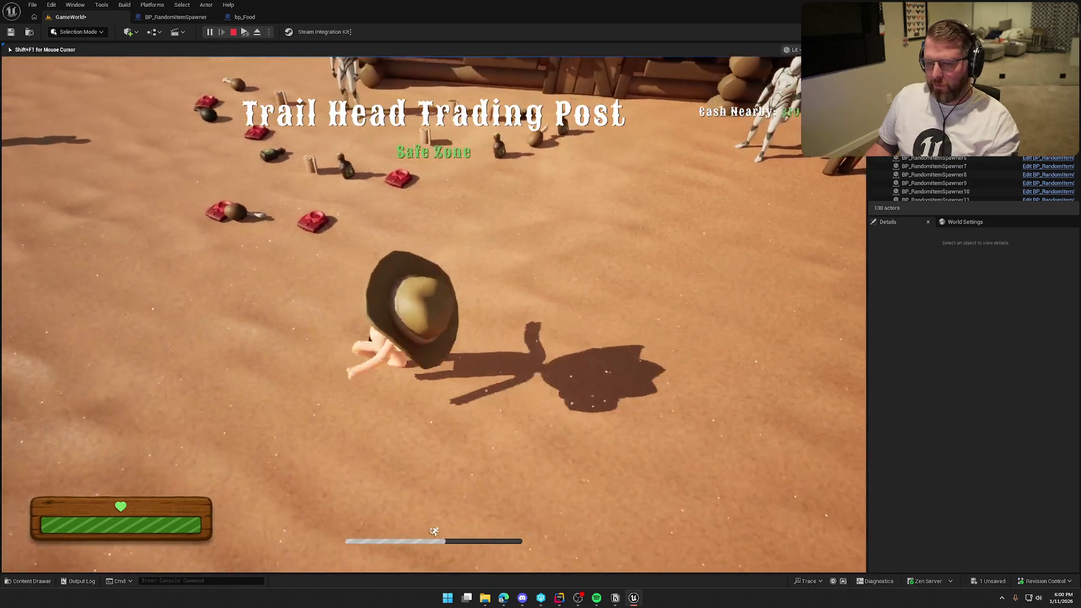
key("Escape")
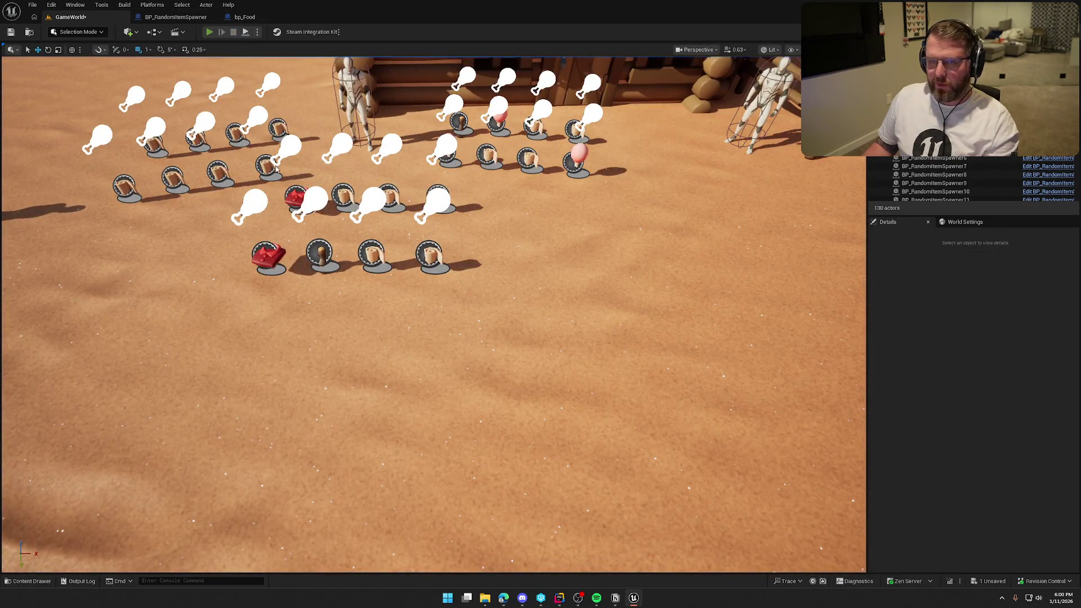
Play-test again, walking past the food item rows toward the cabin, then return to bp_Food.
key("alt+p")
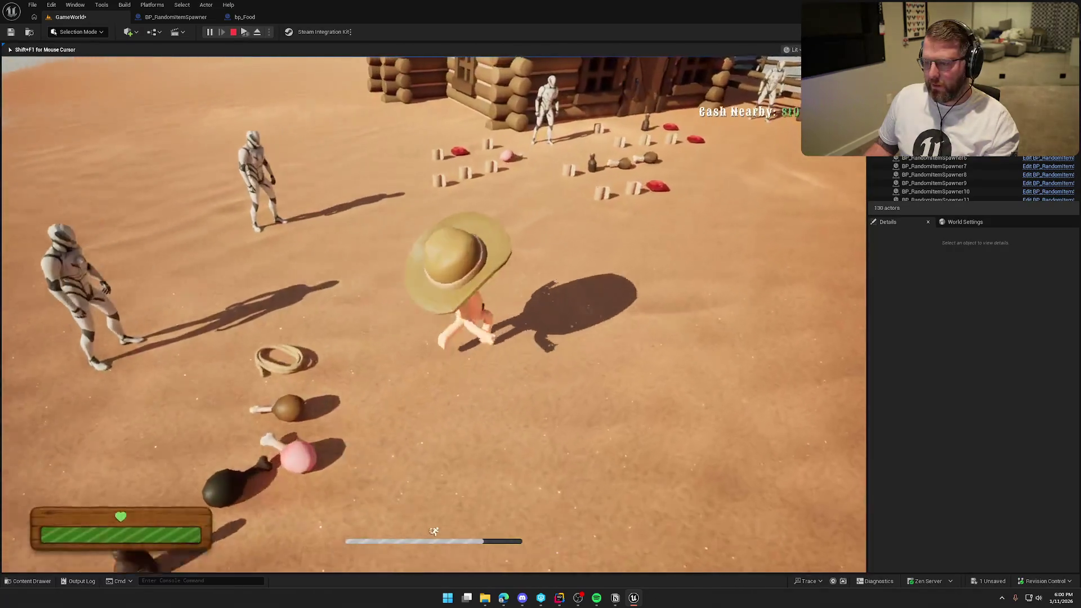
key("w")
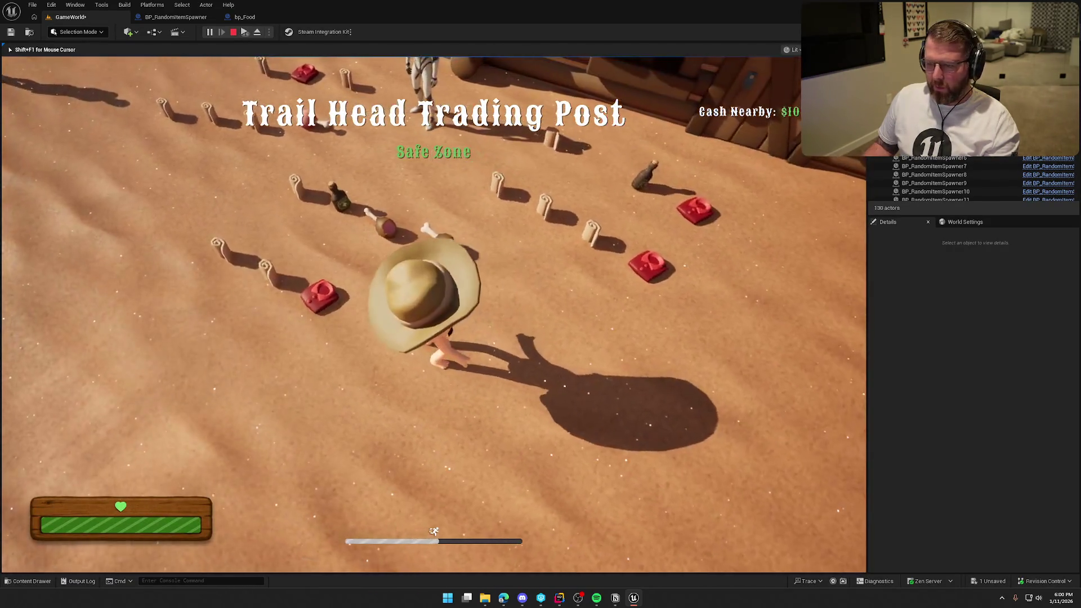
key("w")
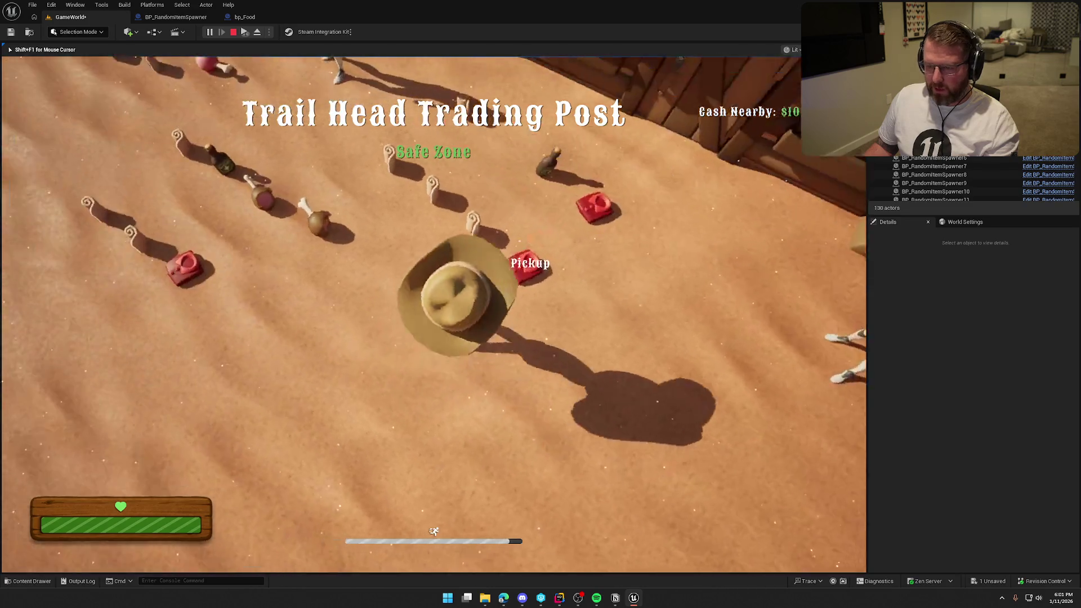
key("shift+w")
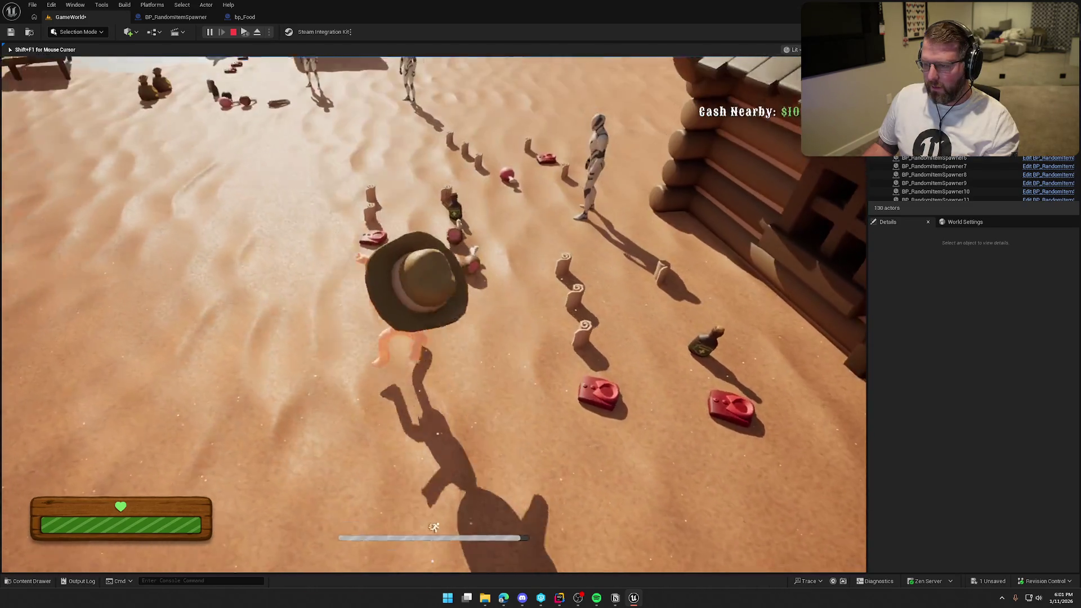
key("shift+w")
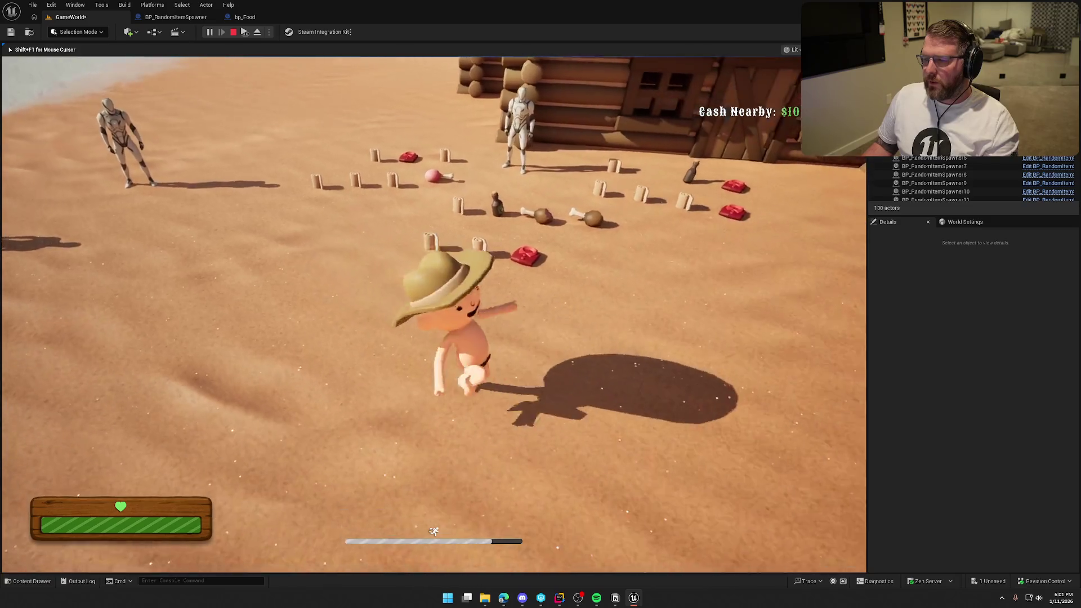
key("Escape")
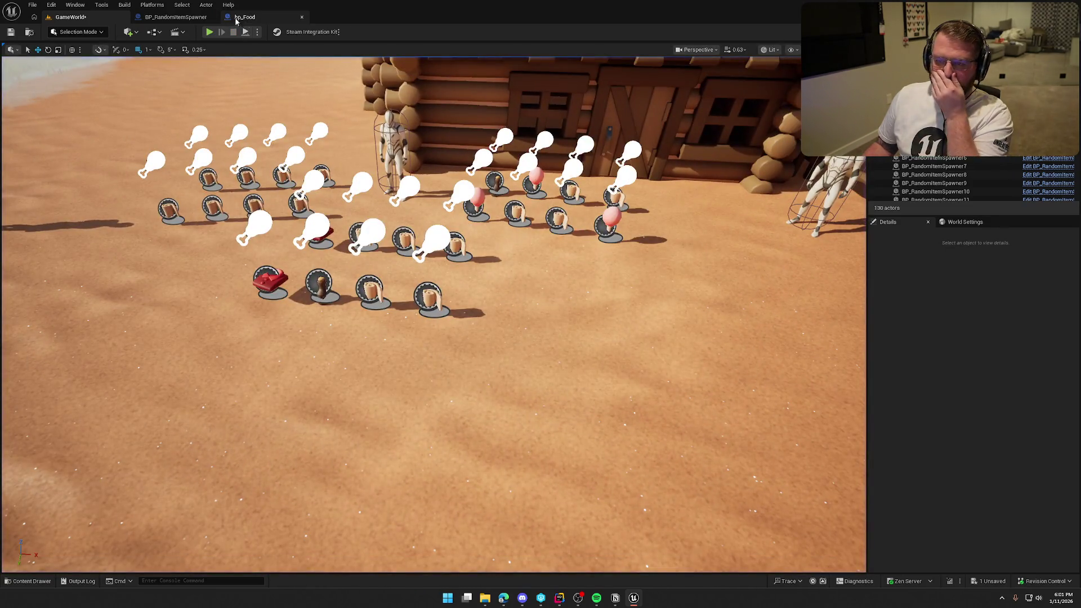
left_click(244, 17)
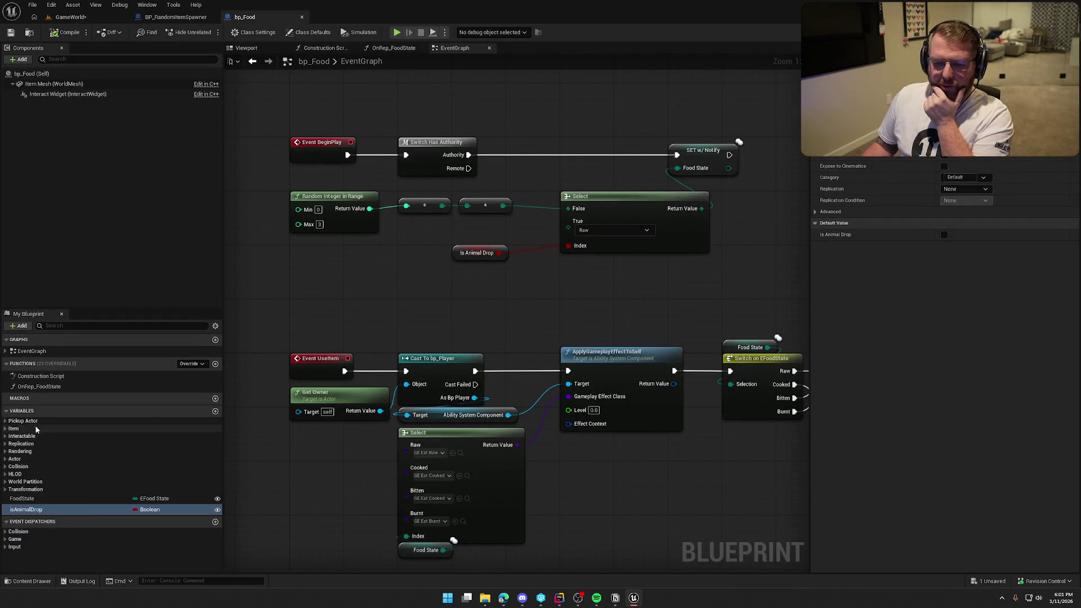
Open the DA_Food asset from bp_Food's Item Definition variable.
left_click(5, 429)
left_click(29, 453)
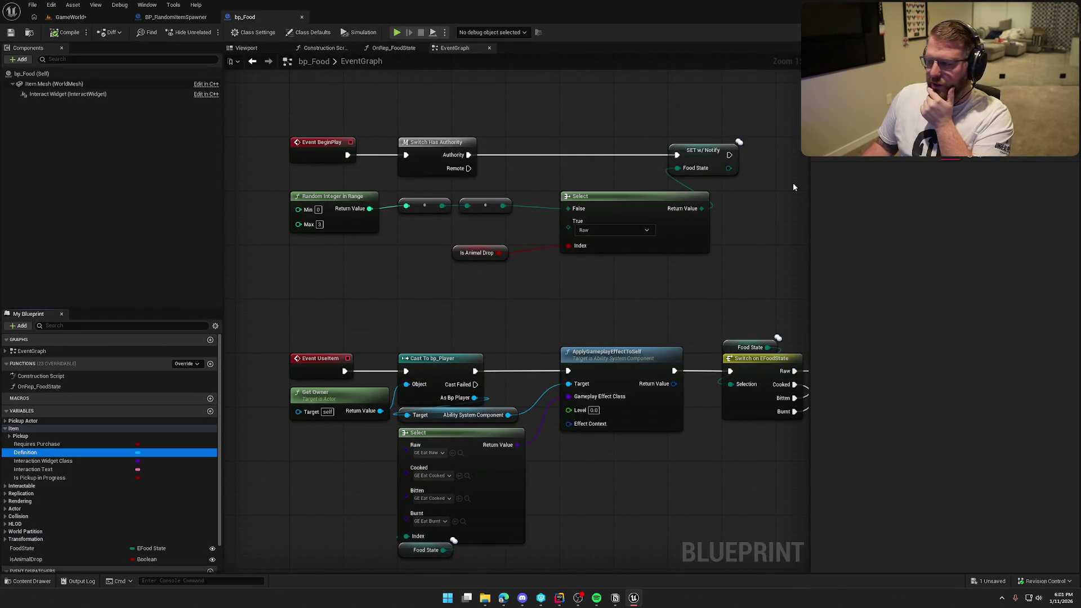
double_click(958, 157)
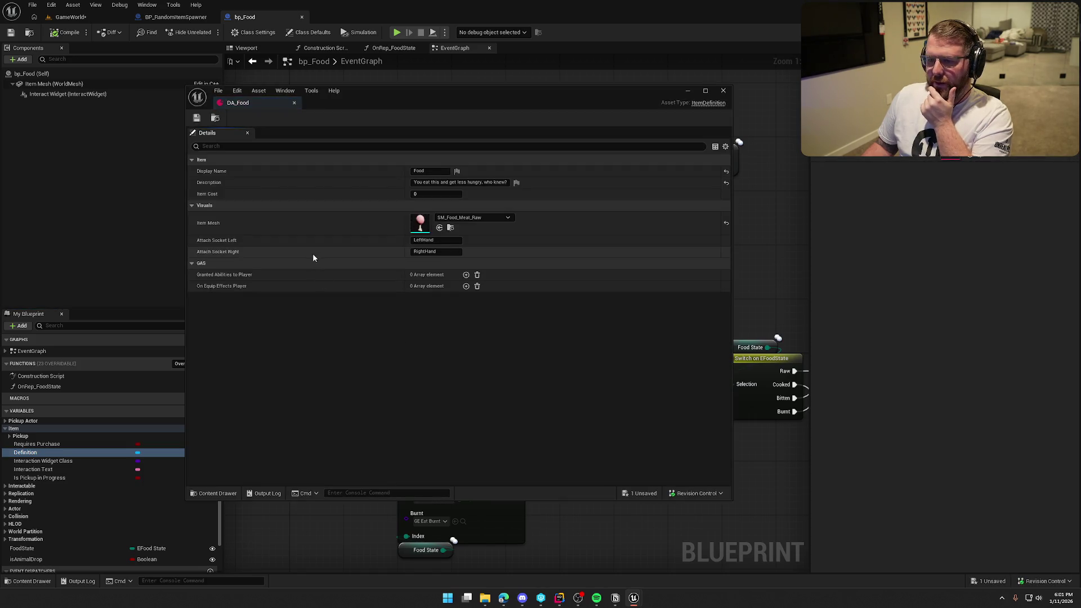
Set DA_Food's Item Cost to 5, check out and save it, then close the editor.
left_click(429, 195)
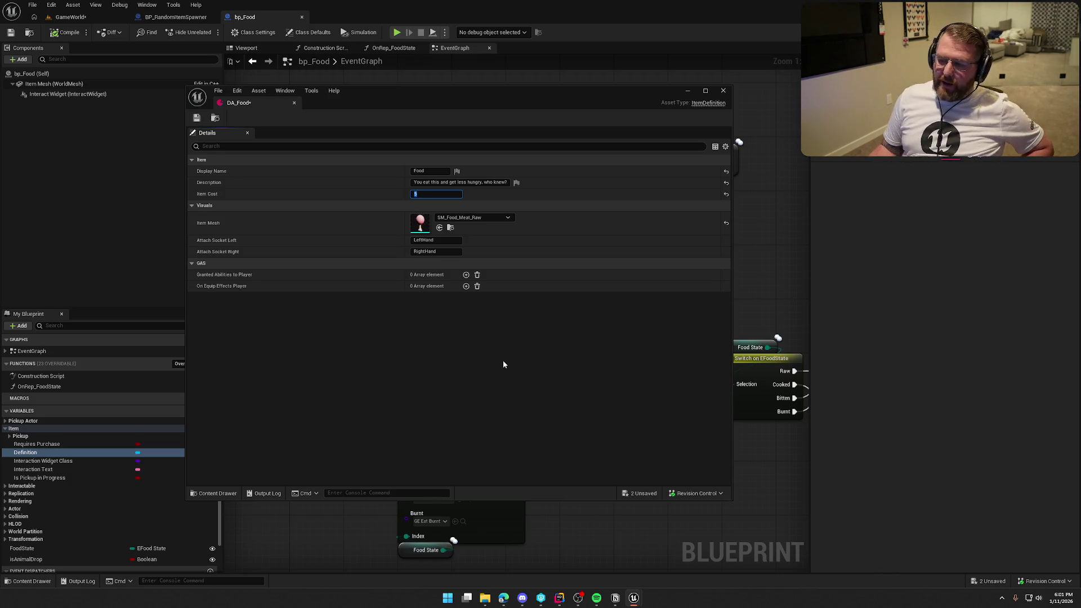
key("Return")
left_click(197, 118)
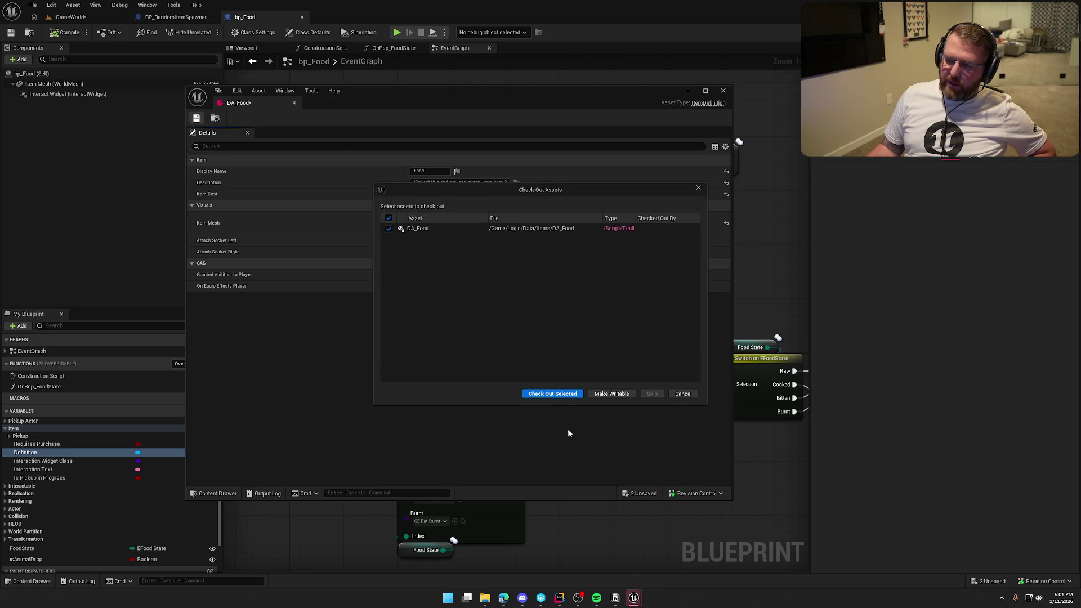
left_click(555, 391)
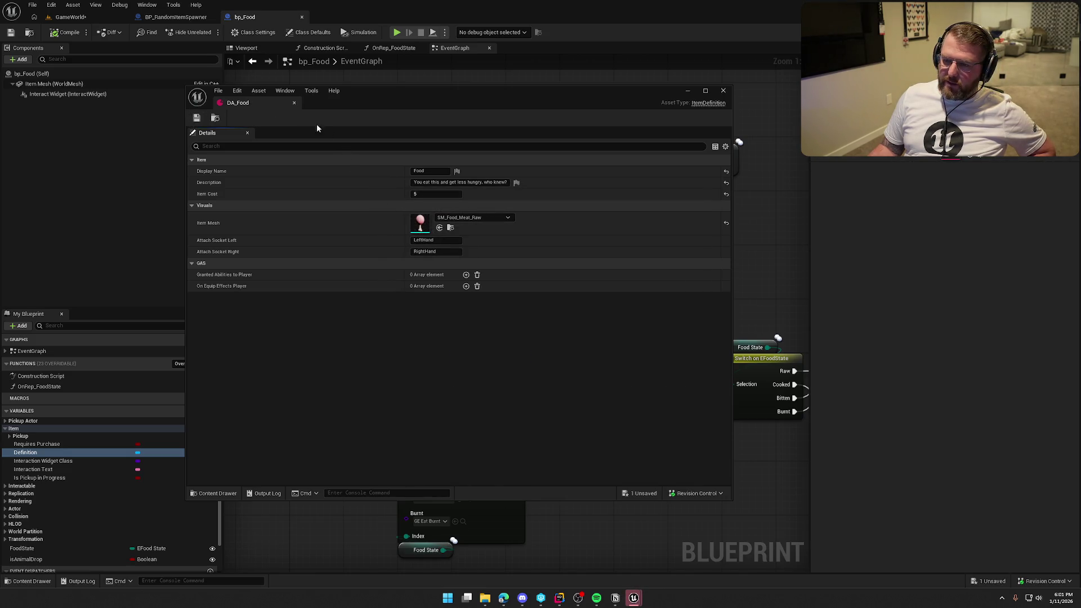
left_click(294, 103)
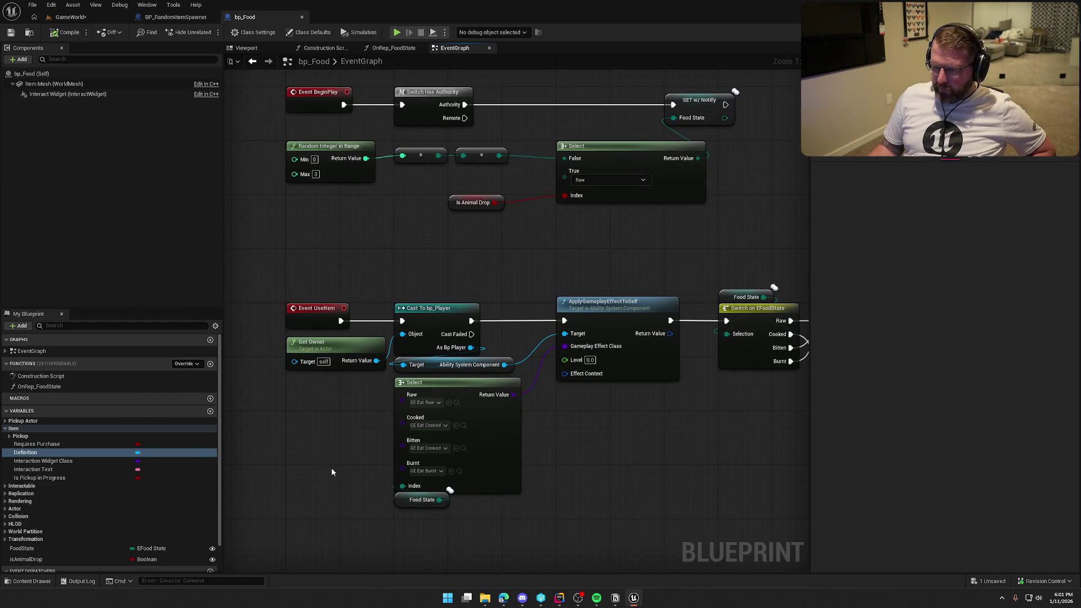
Select Definition and expand the Pickup Actor variable group to show Item Mesh.
scroll(210, 452, "down", 2)
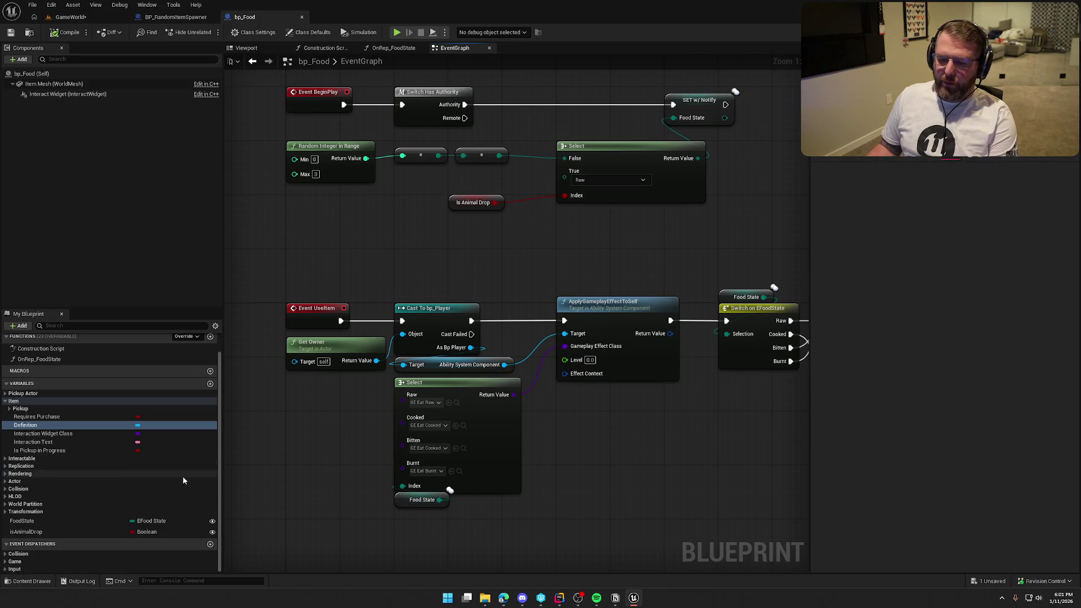
scroll(174, 498, "up", 2)
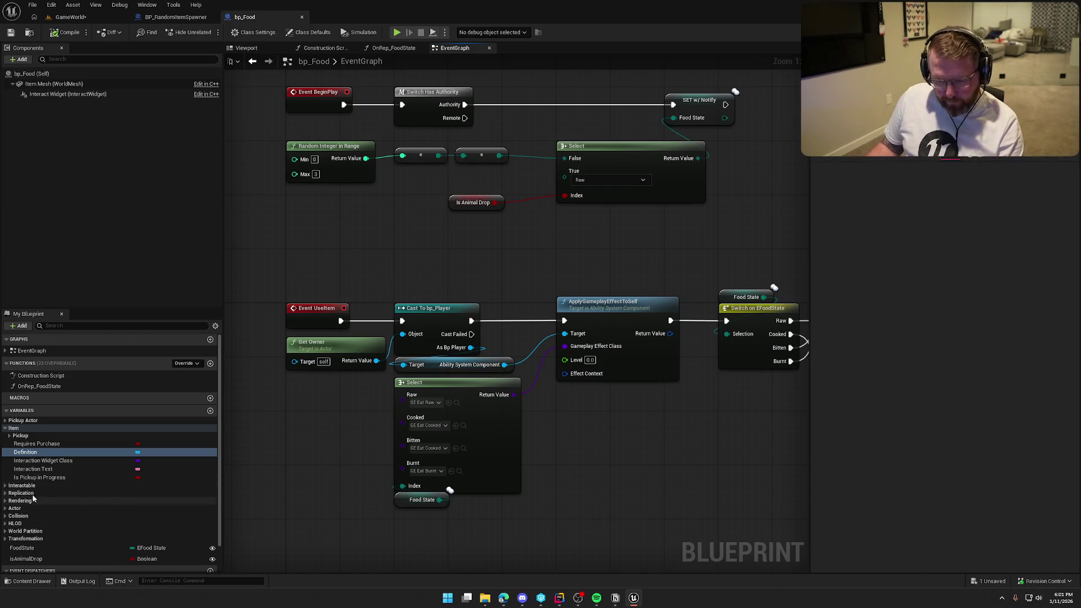
left_click(25, 452)
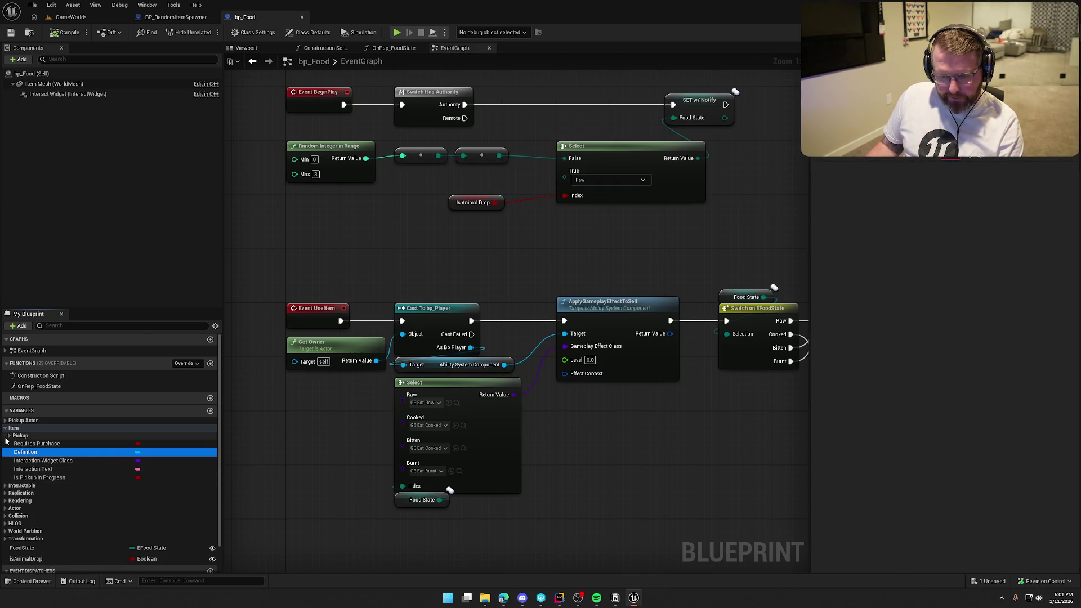
left_click(9, 436)
left_click(9, 436)
left_click(5, 420)
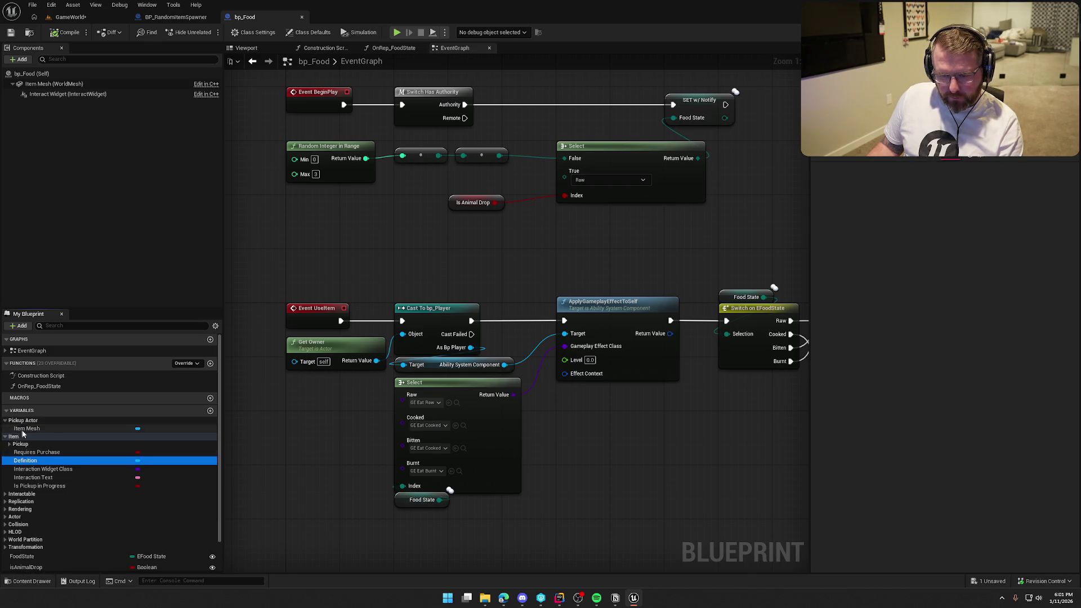
scroll(20, 489, "down", 1)
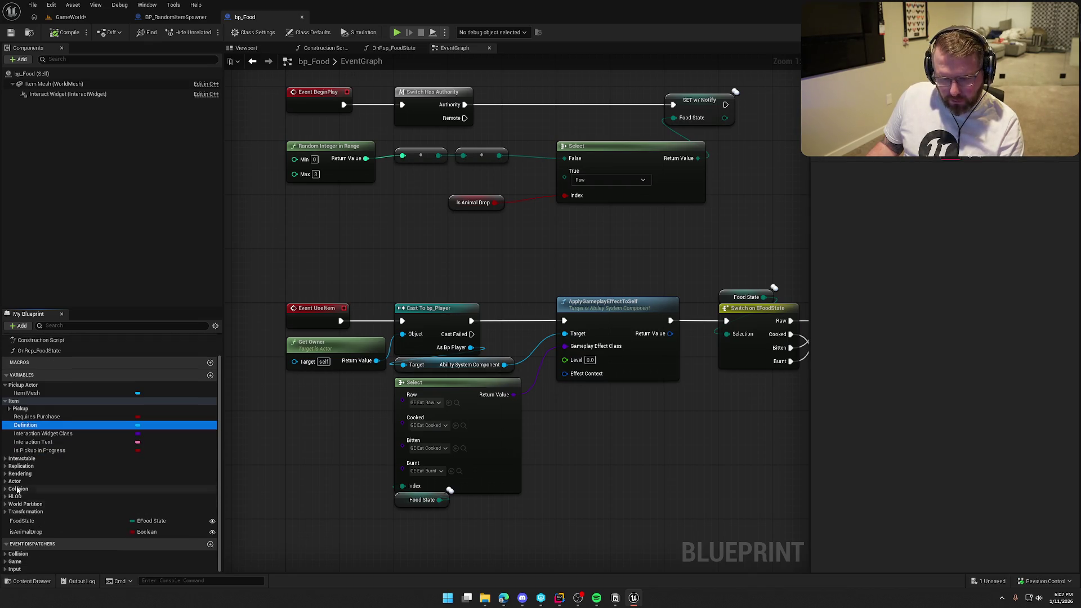
mouse_move(293, 464)
left_mouse_down()
mouse_move(310, 500)
mouse_move(264, 506)
left_mouse_up()
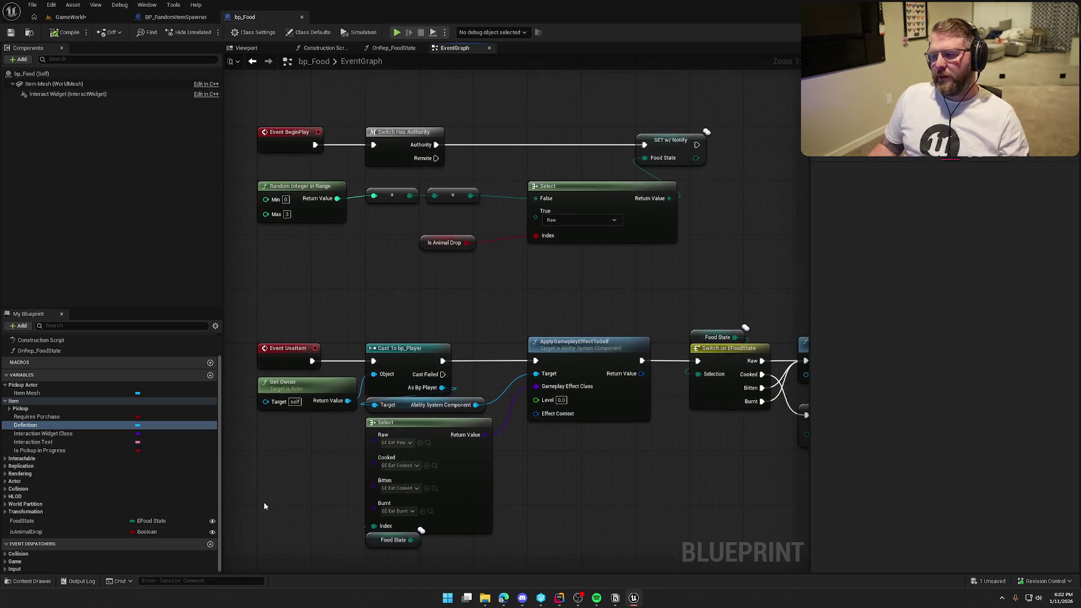
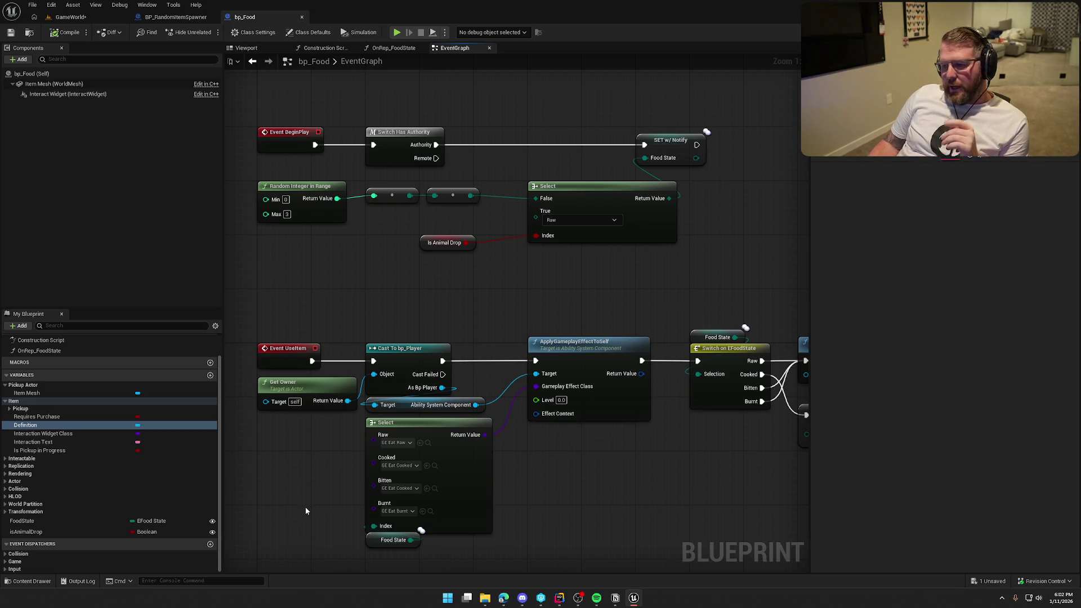
Keep bp_Food's food state at Raw and review the BeginPlay and UseItem chains.
left_click(584, 220)
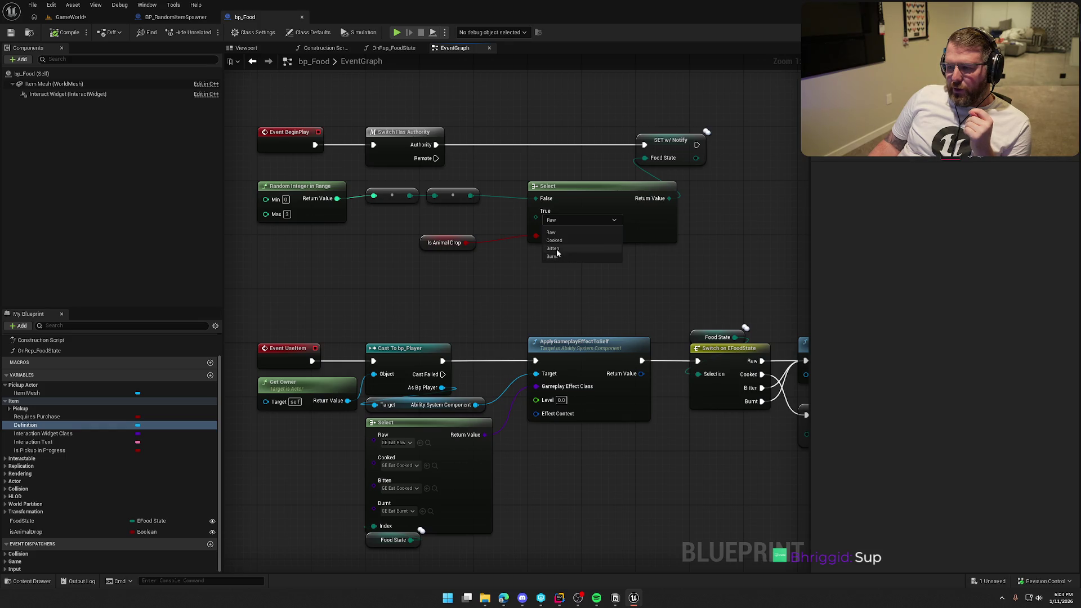
left_click(556, 290)
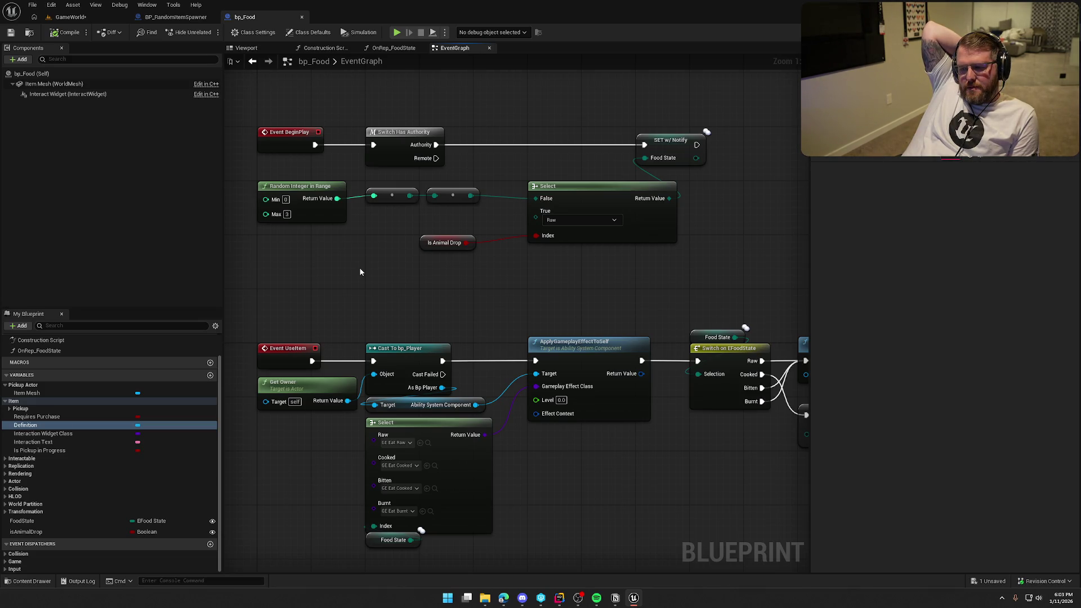
scroll(538, 297, "down", 4)
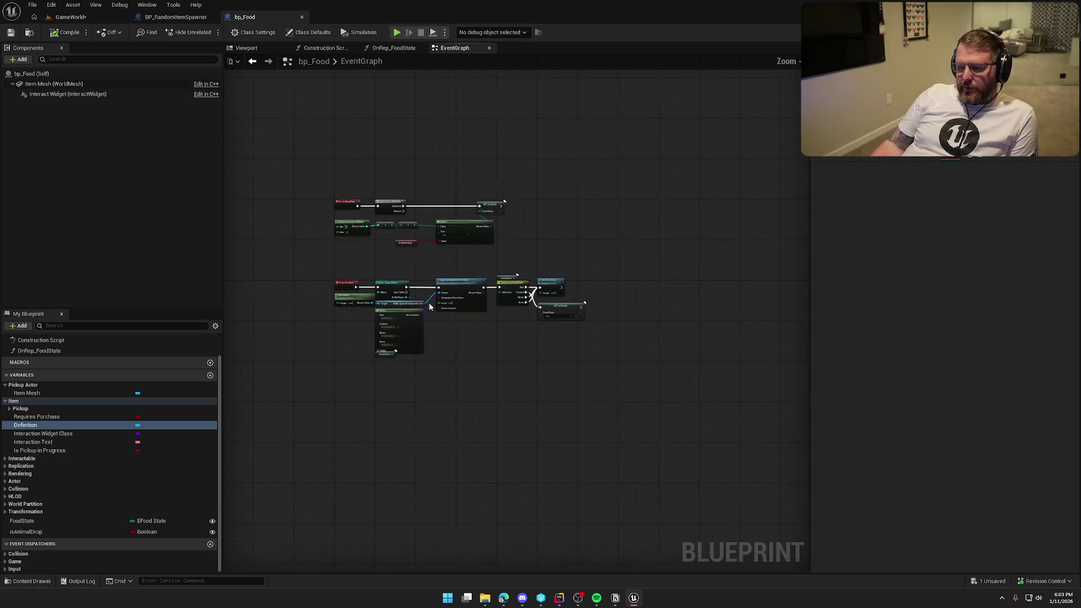
scroll(454, 323, "up", 2)
scroll(454, 324, "up", 1)
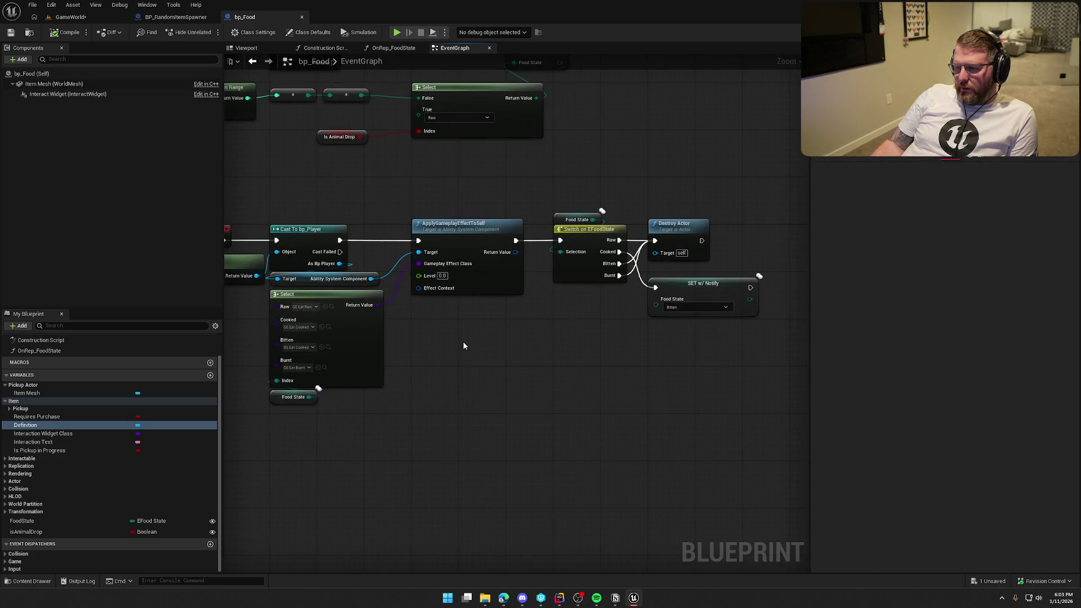
mouse_move(463, 345)
left_mouse_down()
mouse_move(488, 340)
mouse_move(614, 432)
mouse_move(542, 433)
mouse_move(520, 373)
left_mouse_up()
scroll(538, 430, "down", 1)
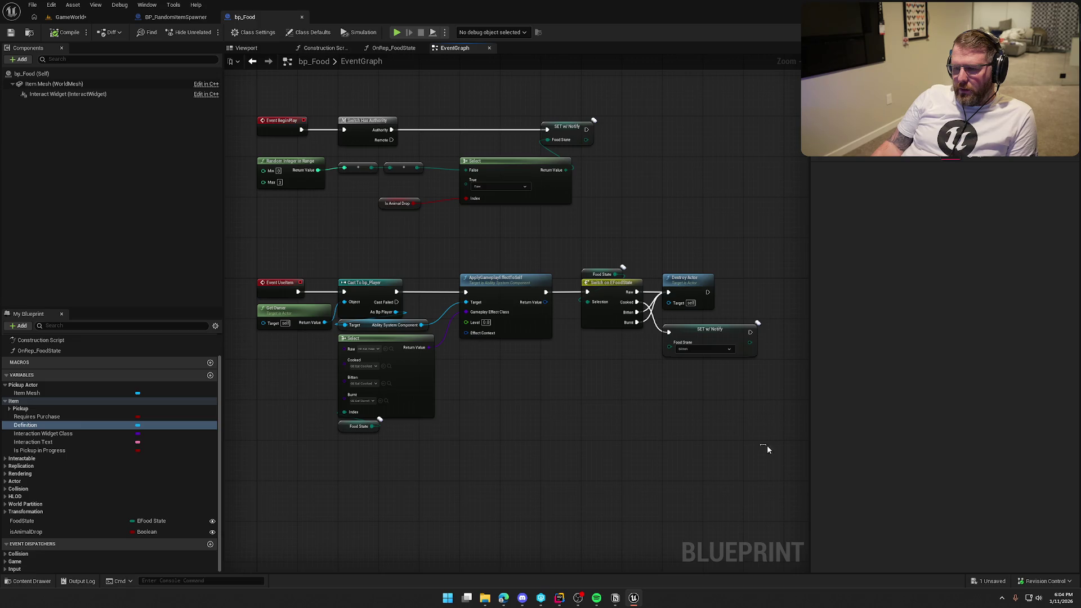
left_click_drag(768, 445, 258, 248)
left_click(490, 433)
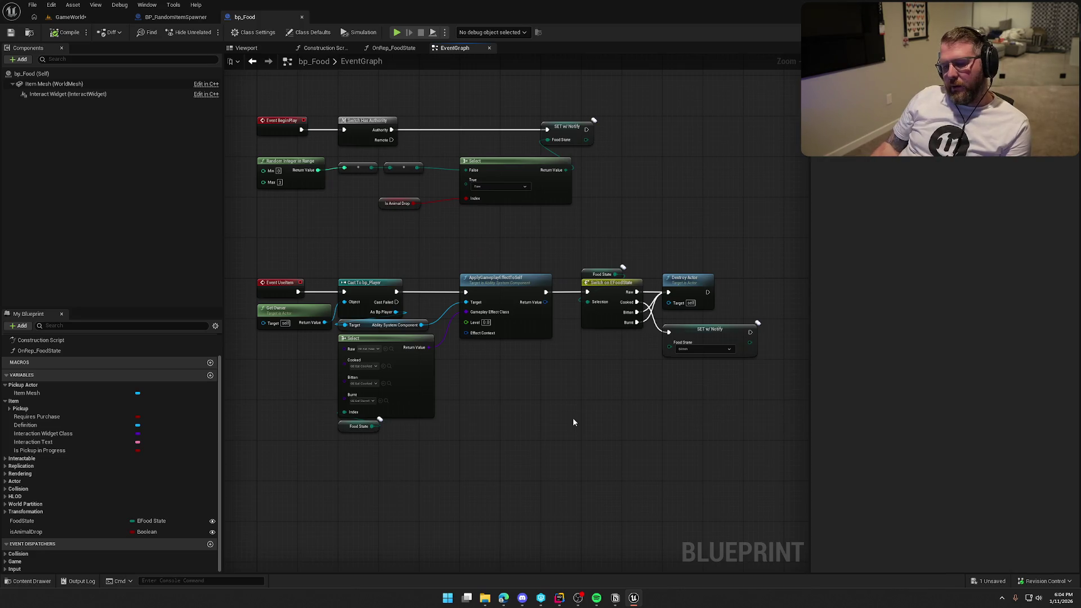
mouse_move(574, 423)
left_mouse_down()
mouse_move(591, 418)
mouse_move(572, 435)
left_mouse_up()
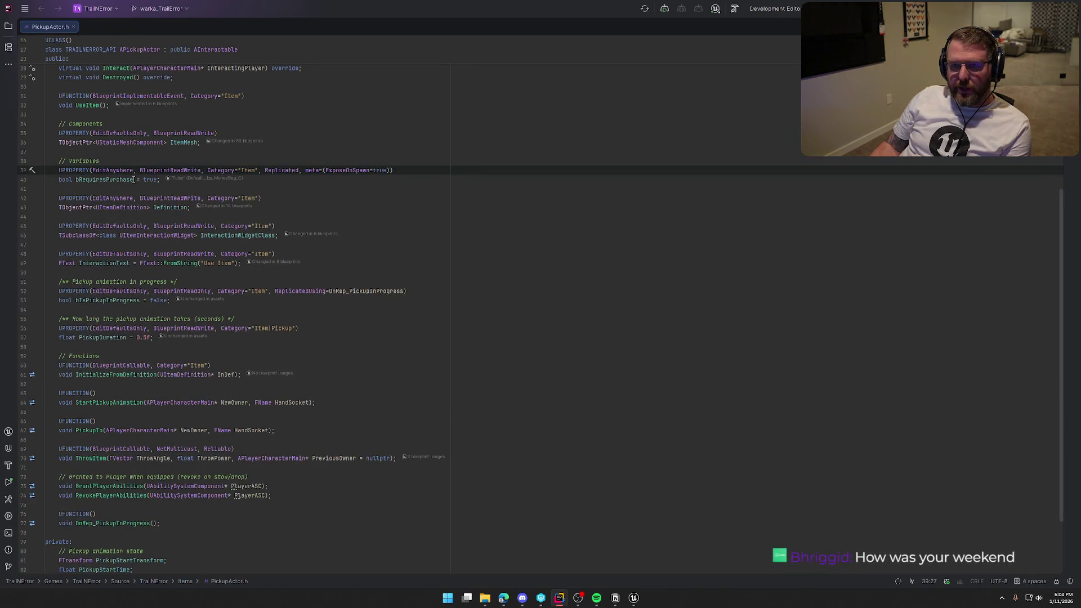
Place the cursor below bRequiresPurchase in PickupActor.h, then return to the Unreal Editor.
mouse_move(134, 179)
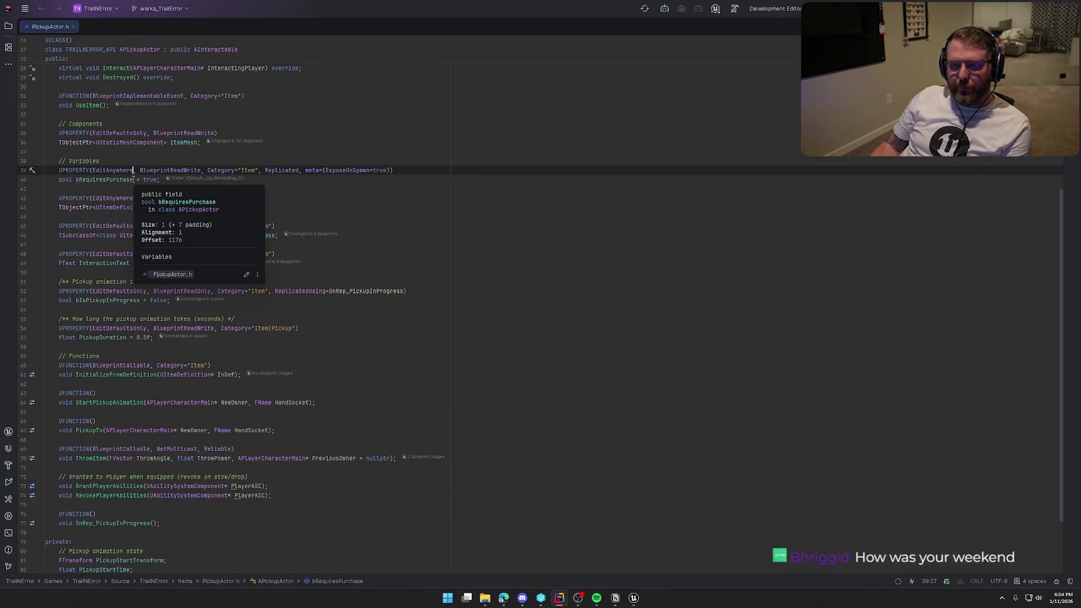
left_click(280, 181)
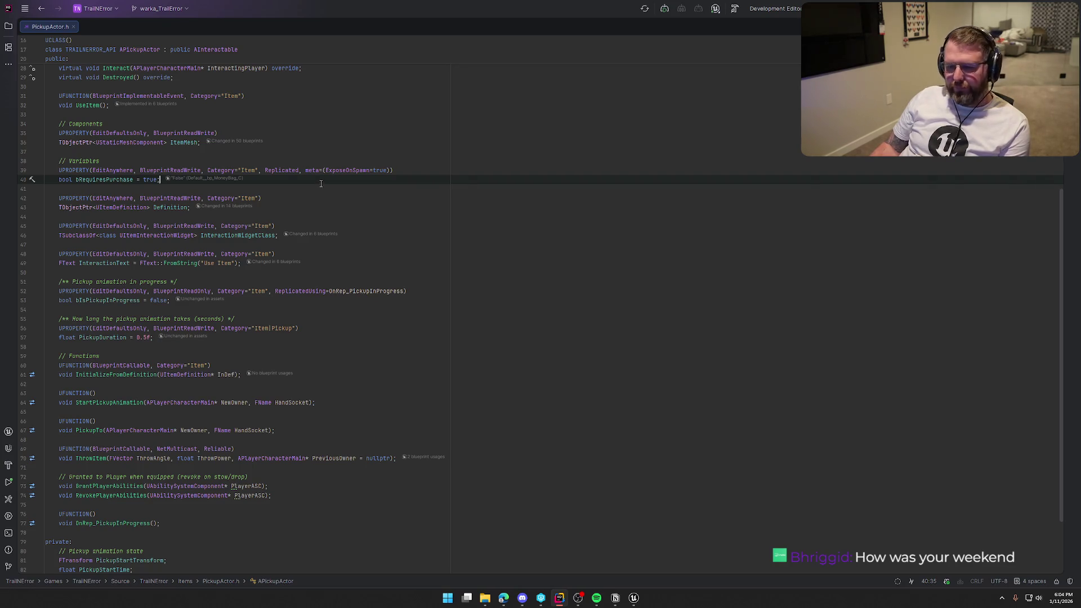
scroll(507, 321, "up", 1)
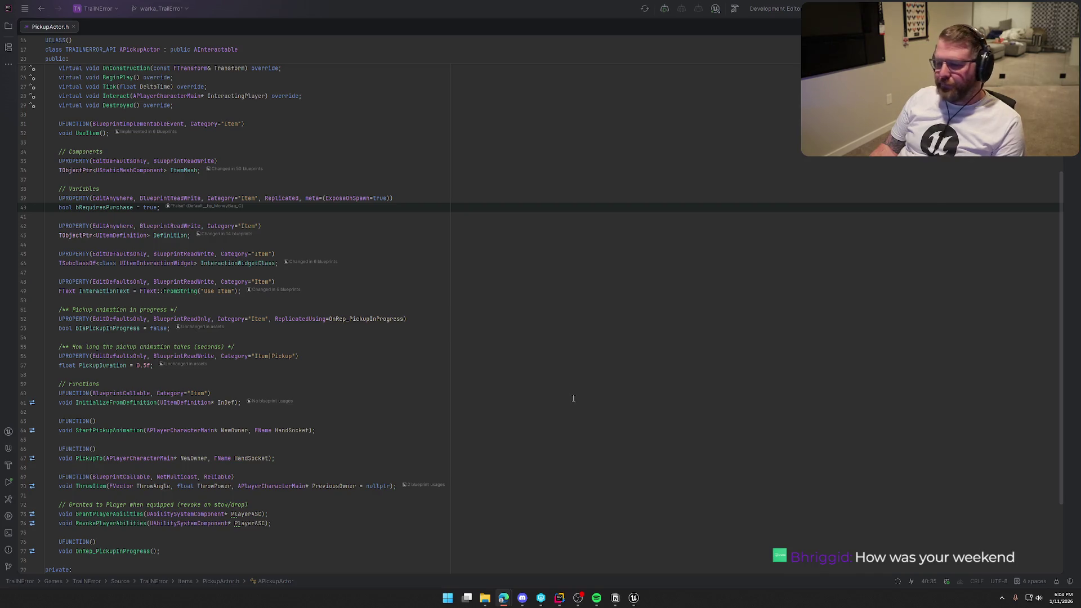
left_click(295, 218)
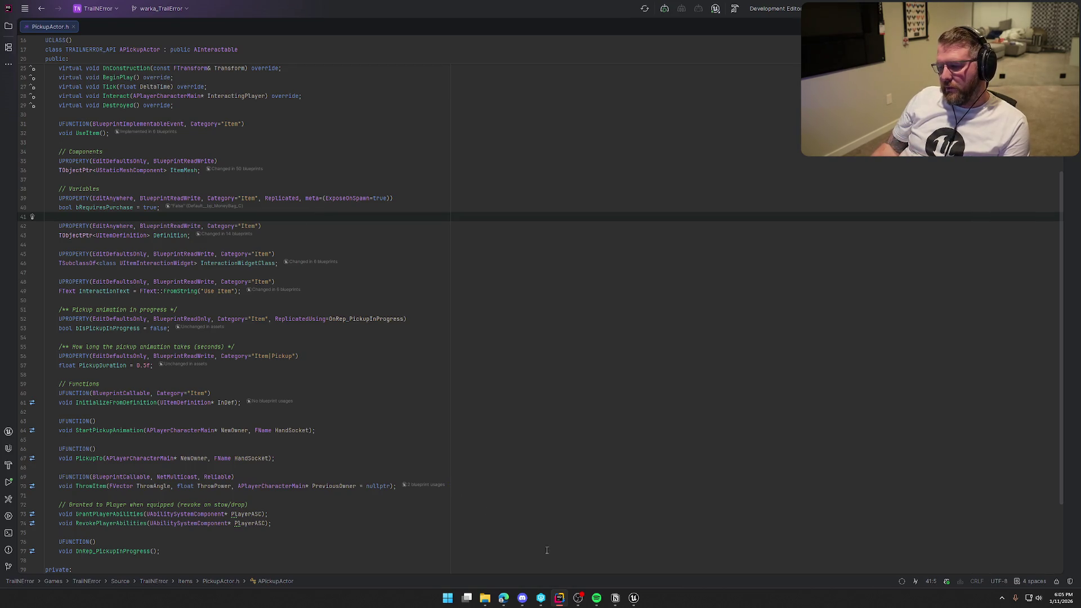
left_click(636, 599)
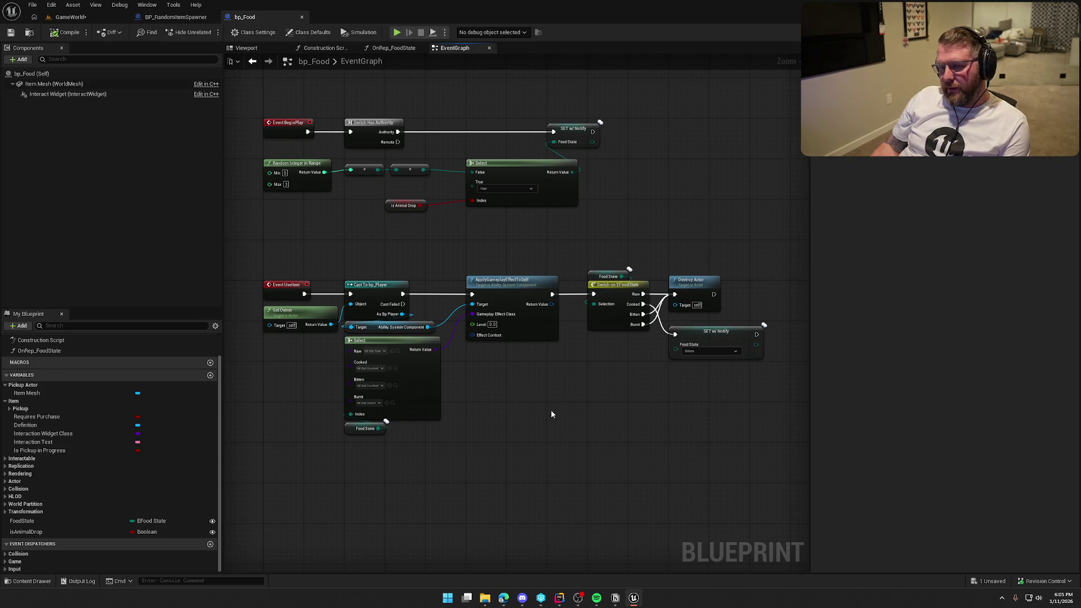
Select bp_TradingPost1 in the GameWorld level and open its Blueprint with Ctrl+E.
key("ctrl+space")
left_click(78, 20)
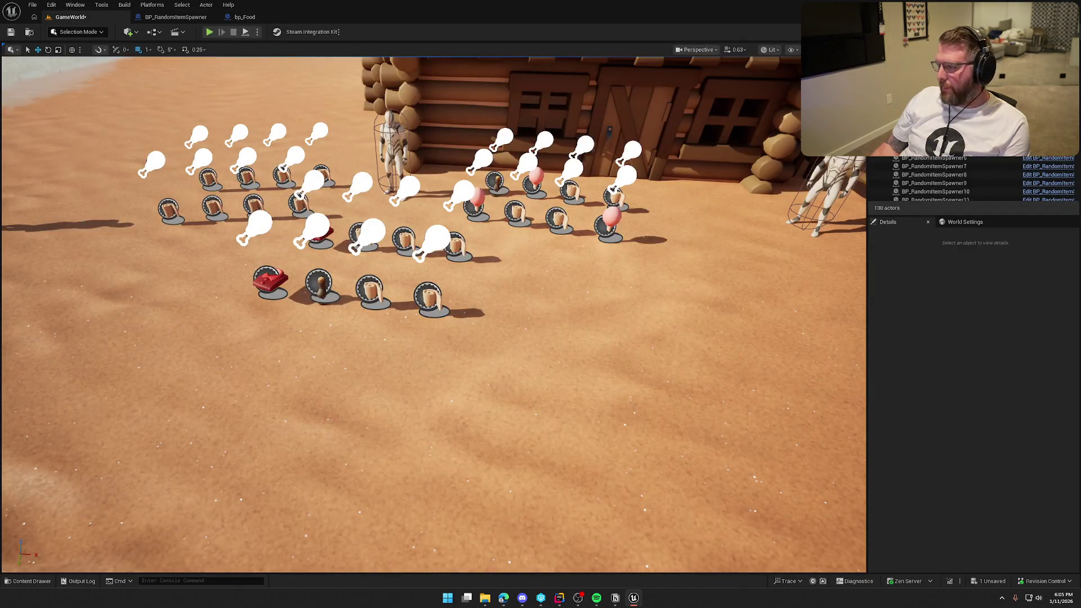
mouse_move(305, 155)
left_mouse_down()
mouse_move(307, 102)
mouse_move(305, 155)
left_mouse_up()
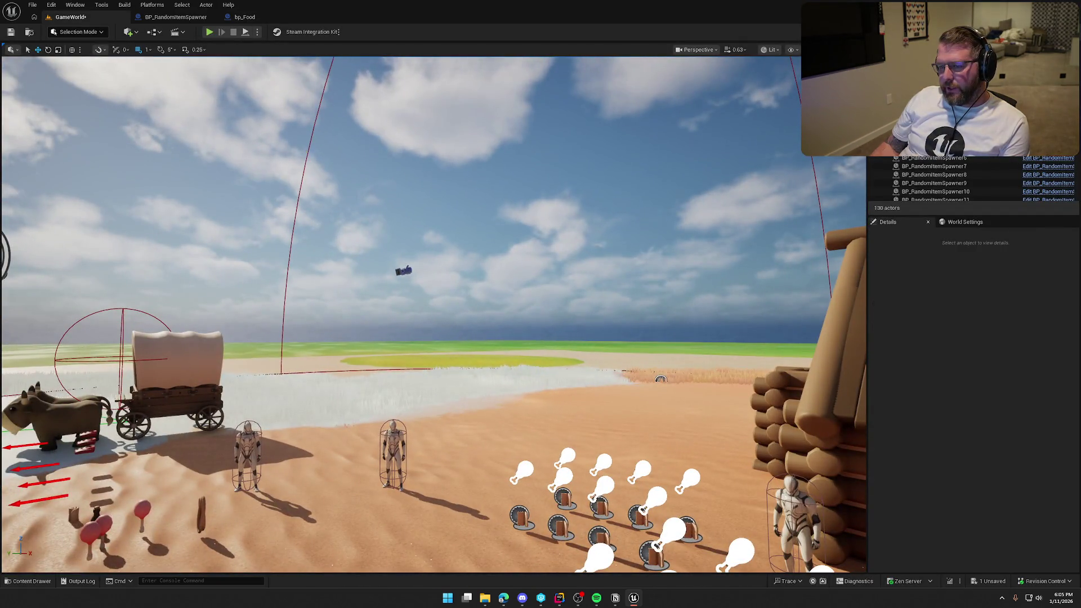
left_click(305, 155)
key("ctrl+e")
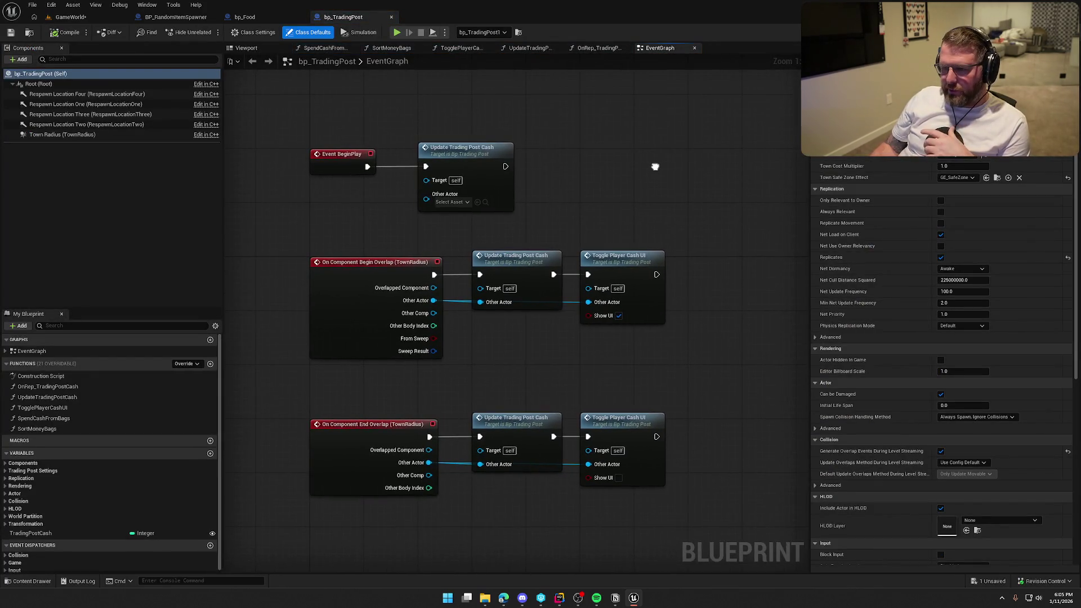
Inspect the EventGraph's Spend Cash from Bags and Update Trading Post Cash nodes.
scroll(655, 222, "down", 1)
mouse_move(655, 222)
left_mouse_down()
mouse_move(522, 140)
mouse_move(642, 155)
mouse_move(651, 255)
left_mouse_up()
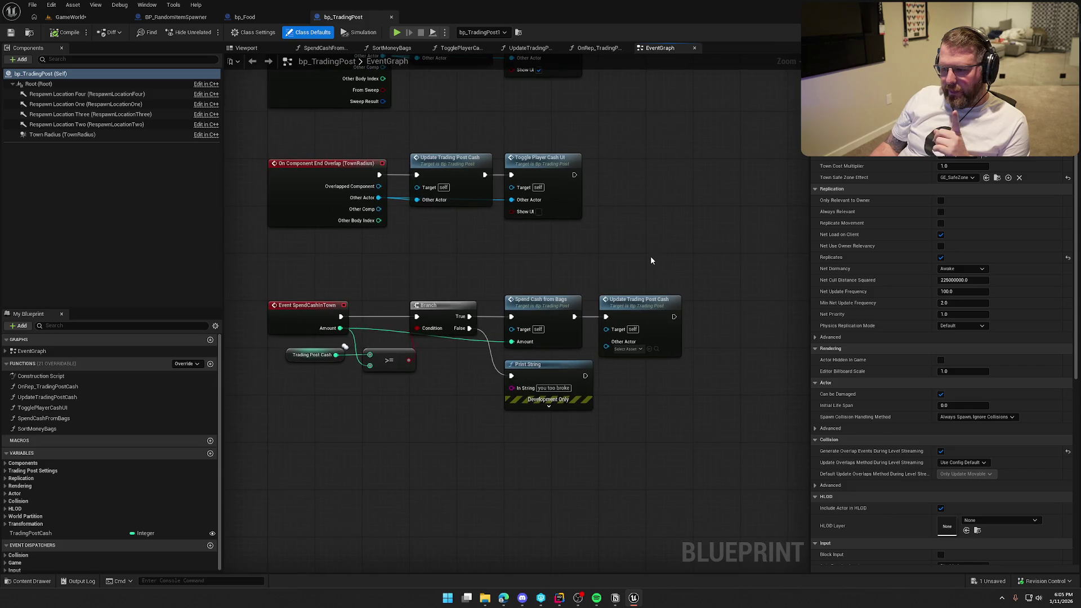
left_click_drag(514, 273, 580, 343)
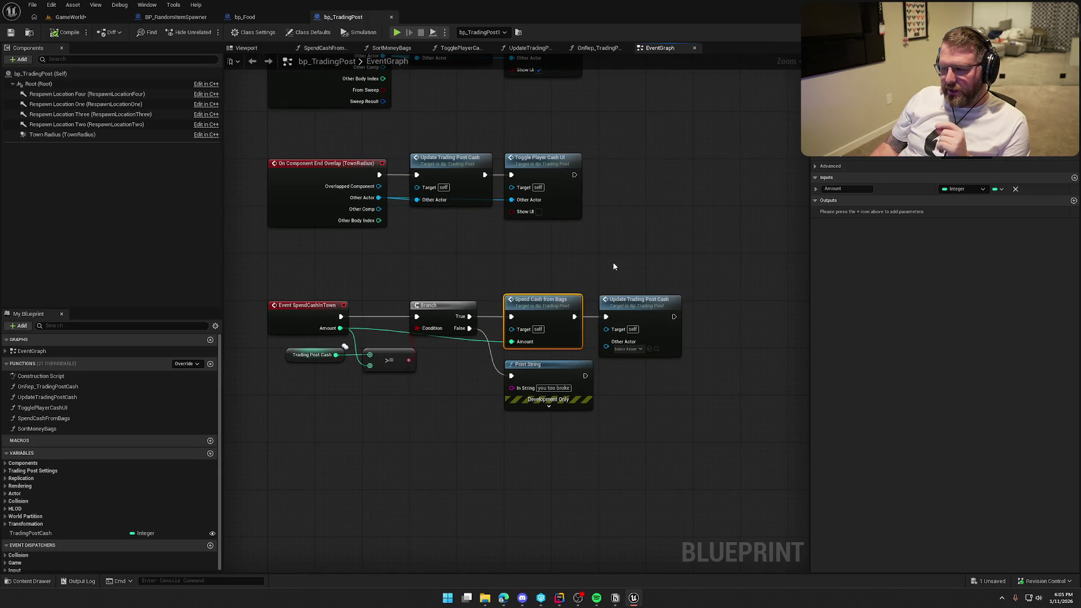
left_click_drag(603, 258, 712, 430)
left_click(667, 218)
scroll(668, 237, "down", 1)
scroll(670, 275, "down", 1)
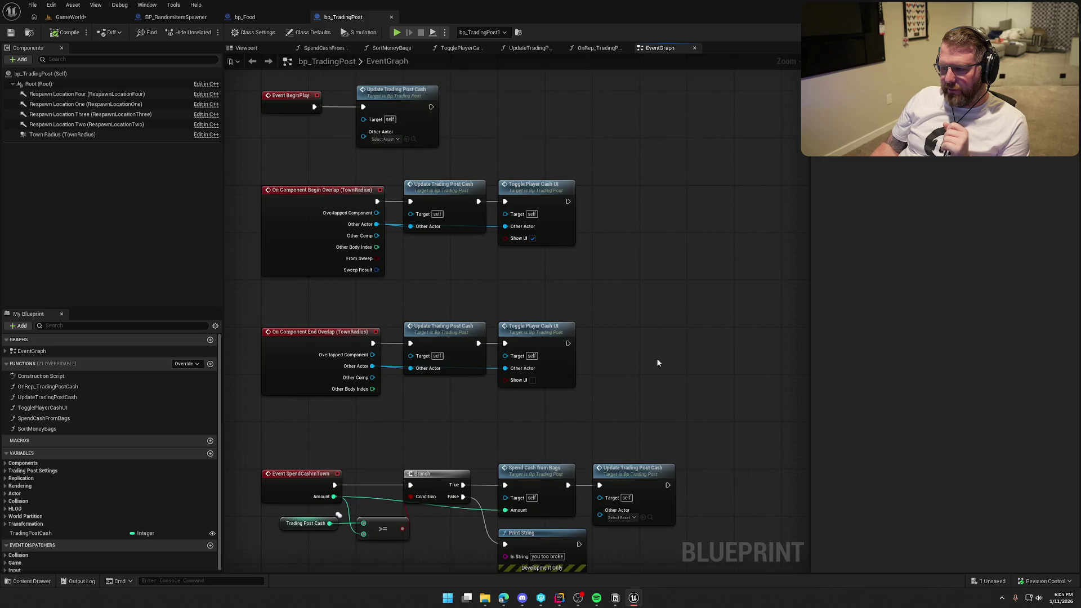
scroll(642, 342, "down", 1)
mouse_move(698, 553)
left_mouse_down()
mouse_move(309, 174)
mouse_move(371, 135)
left_mouse_up()
left_click(639, 192)
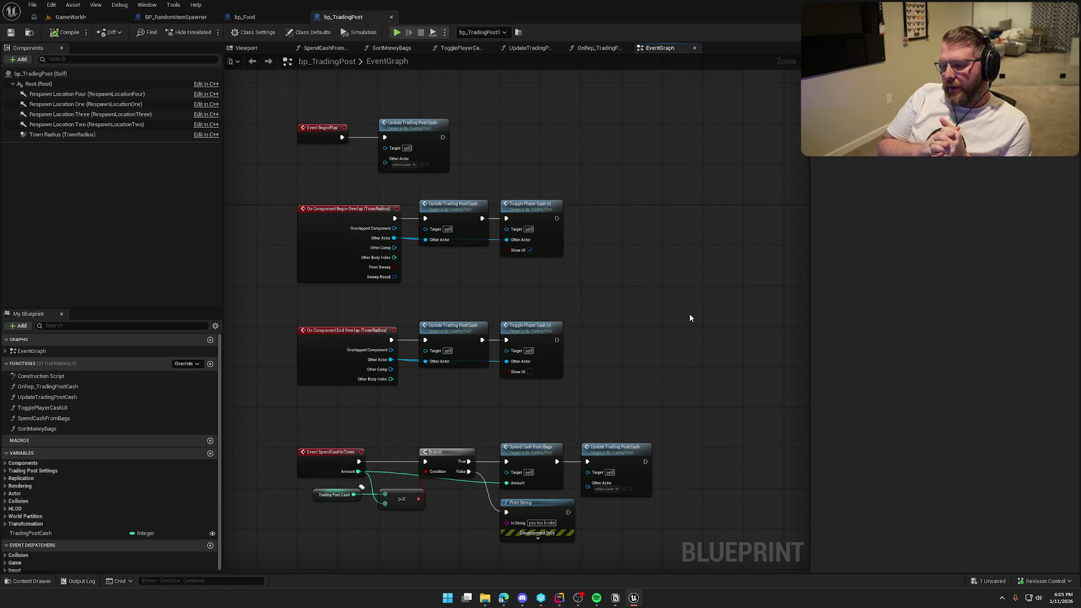
Review the SpendCashInTown node group, then open the OnRep_TradingPostCash function graph.
left_click_drag(674, 321, 647, 301)
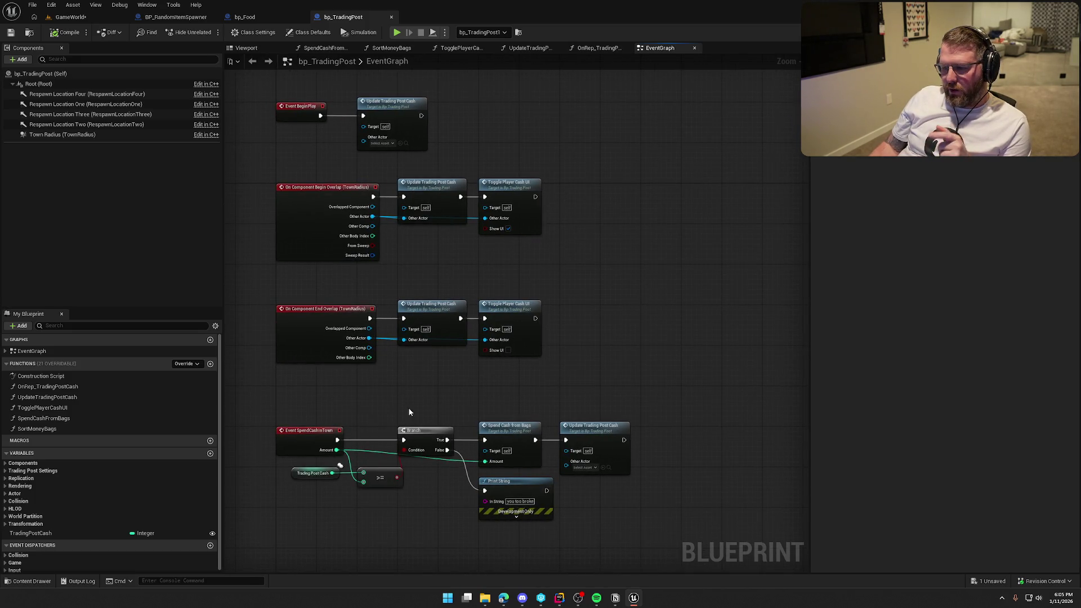
left_click_drag(273, 390, 648, 563)
left_click_drag(667, 317, 671, 357)
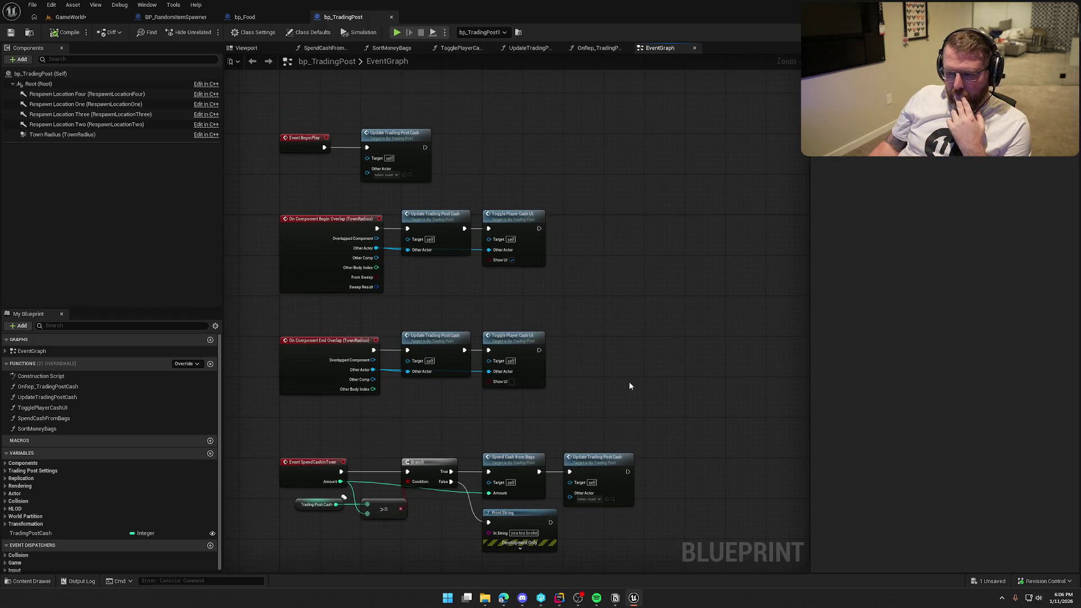
left_click_drag(624, 390, 624, 377)
left_click_drag(497, 408, 668, 445)
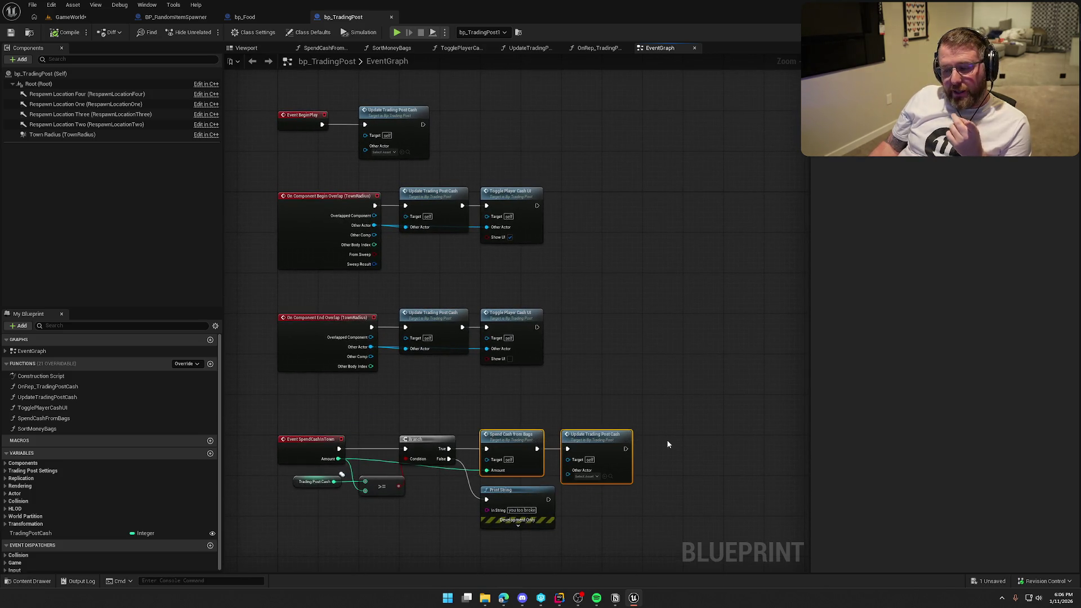
left_click(651, 349)
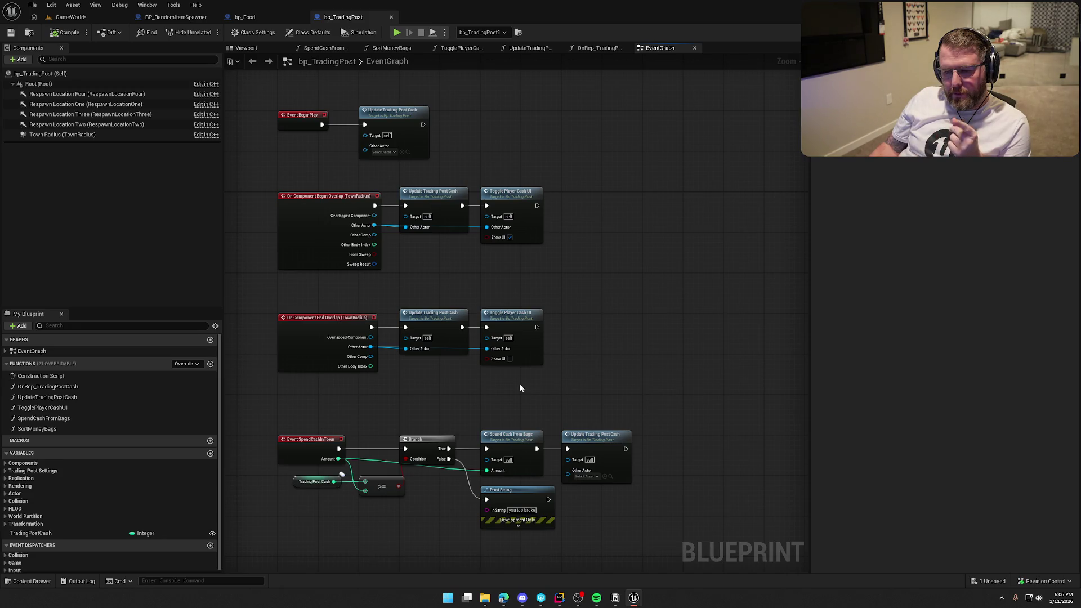
double_click(46, 388)
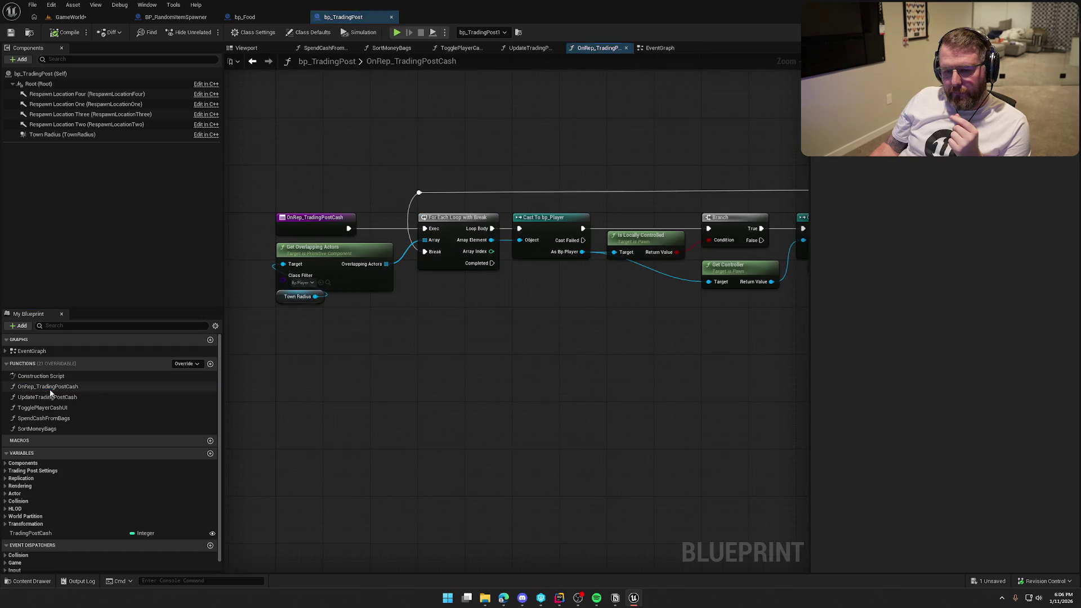
Pan across the OnRep_TradingPostCash chain, then return to the GameWorld level viewport.
scroll(468, 411, "down", 1)
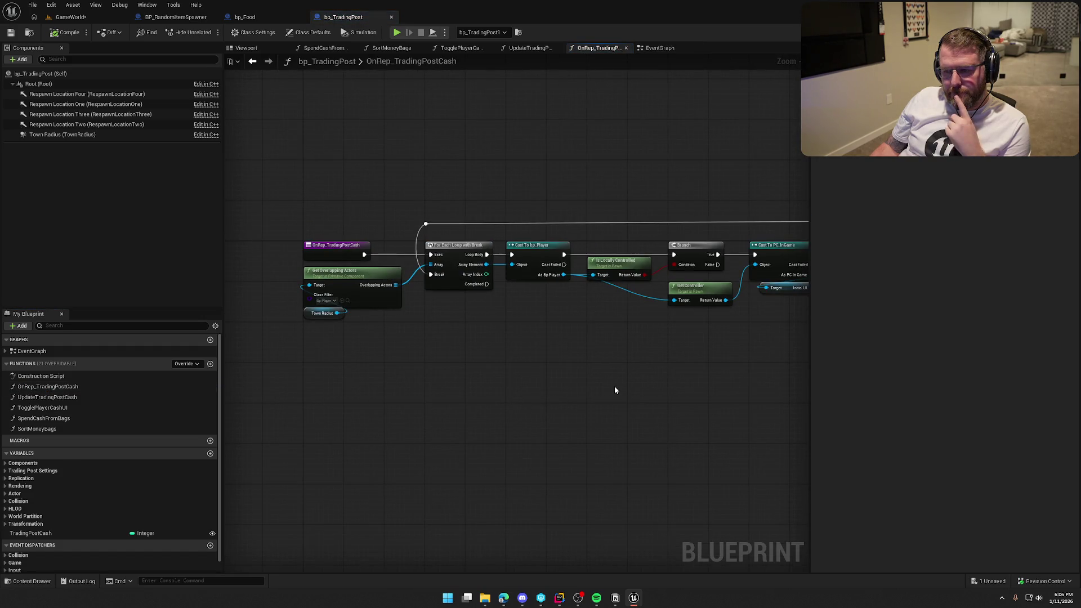
mouse_move(636, 387)
left_mouse_down()
mouse_move(258, 373)
mouse_move(657, 381)
mouse_move(481, 380)
left_mouse_up()
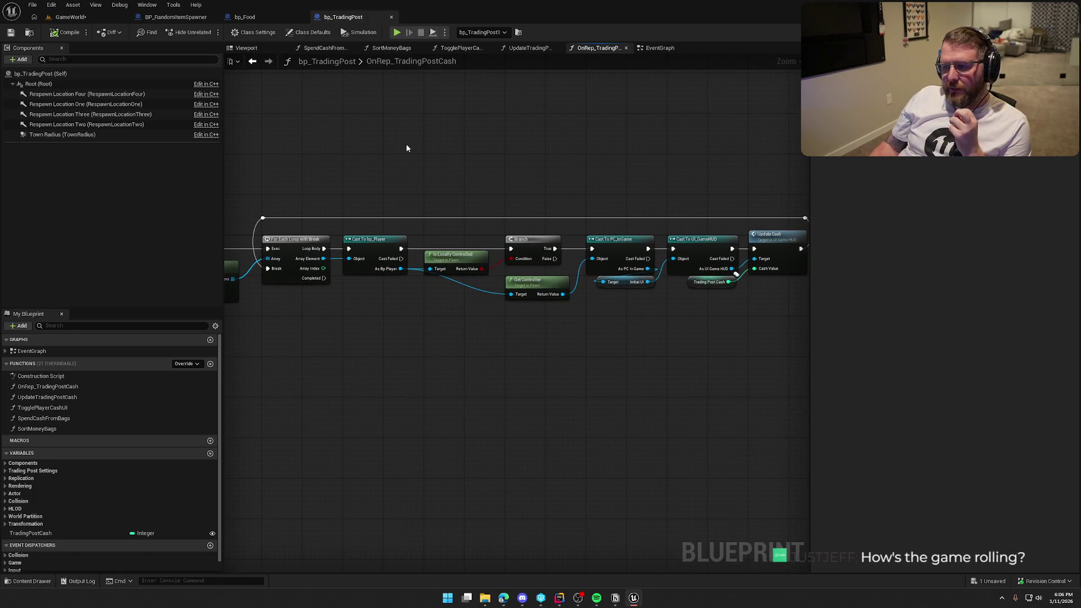
left_click_drag(407, 148, 446, 234)
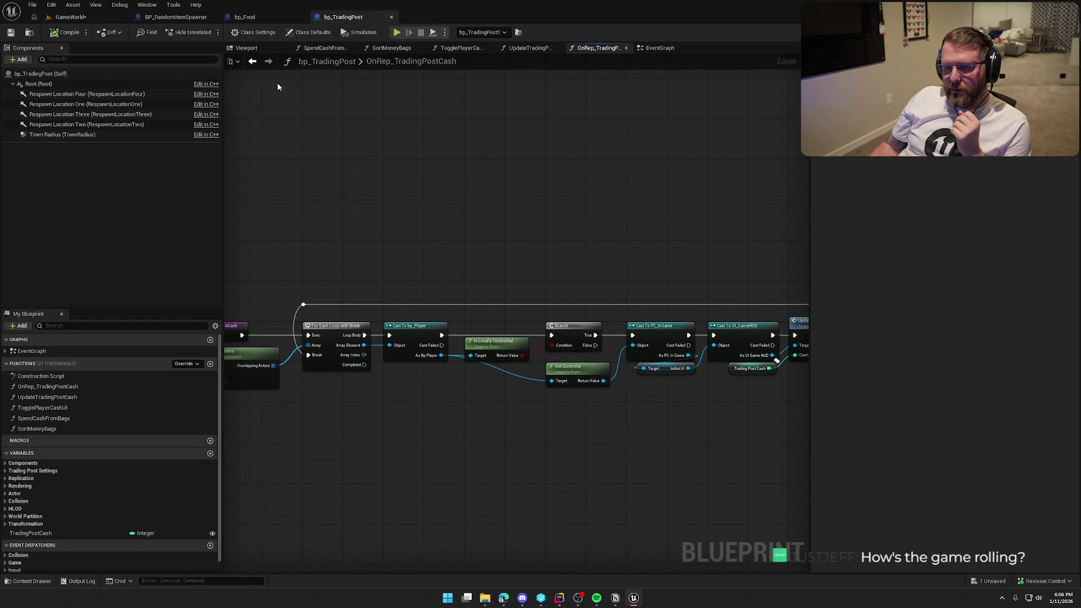
left_click_drag(361, 205, 418, 134)
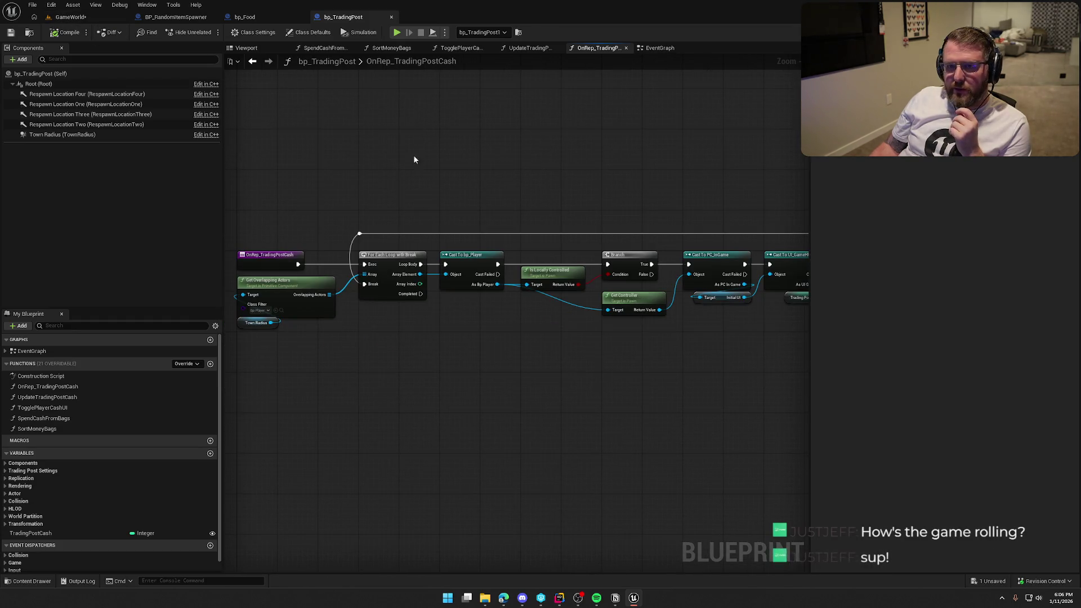
left_click(68, 17)
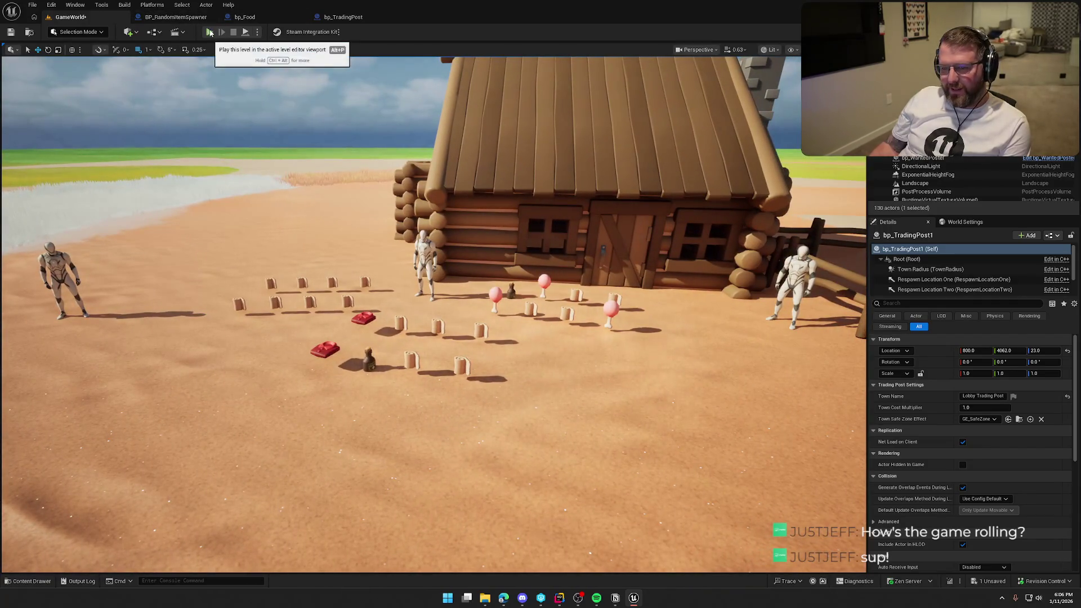
Play-test the level with Alt+P, walking the character to the trading post cabin.
key("alt+p")
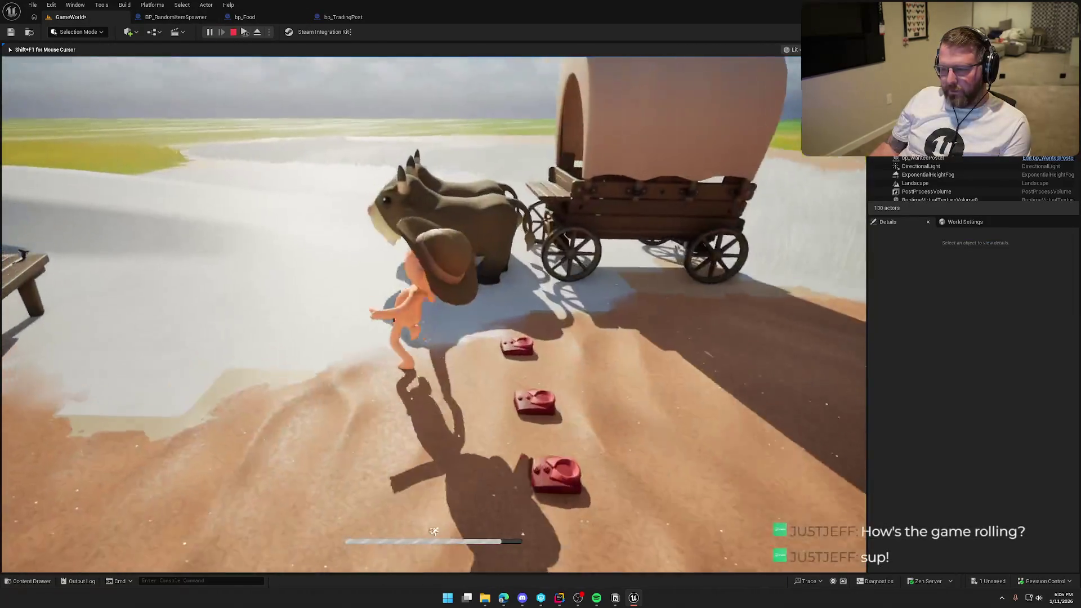
key("shift+w")
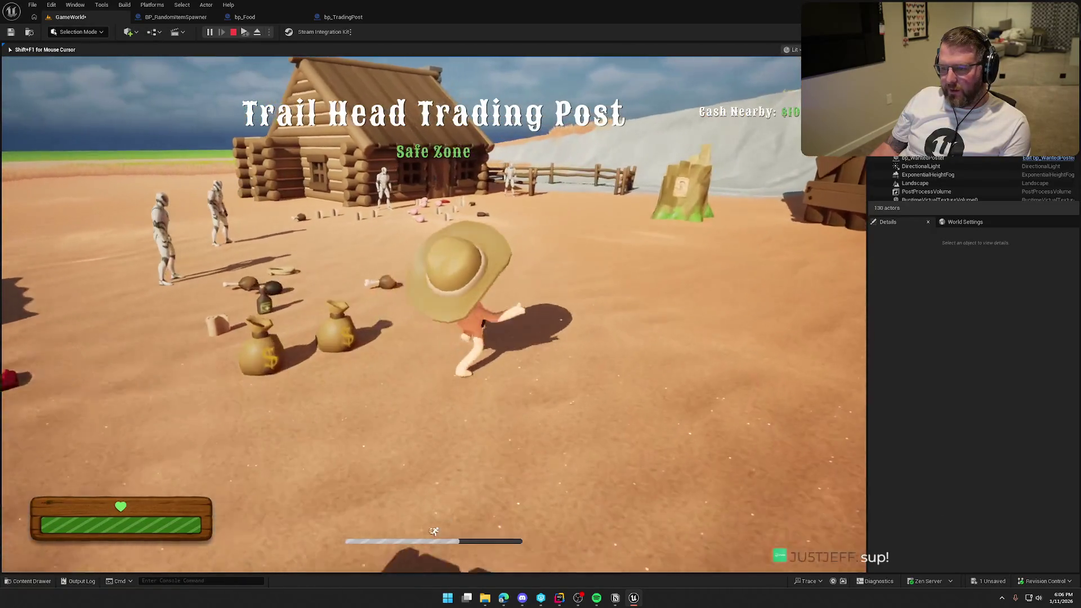
key("w")
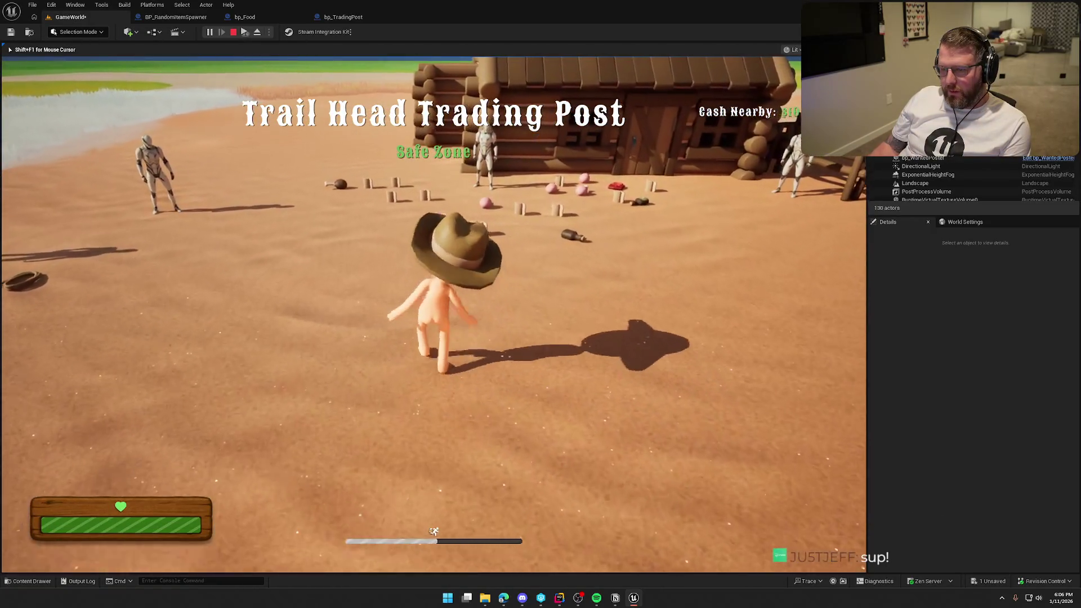
key("w")
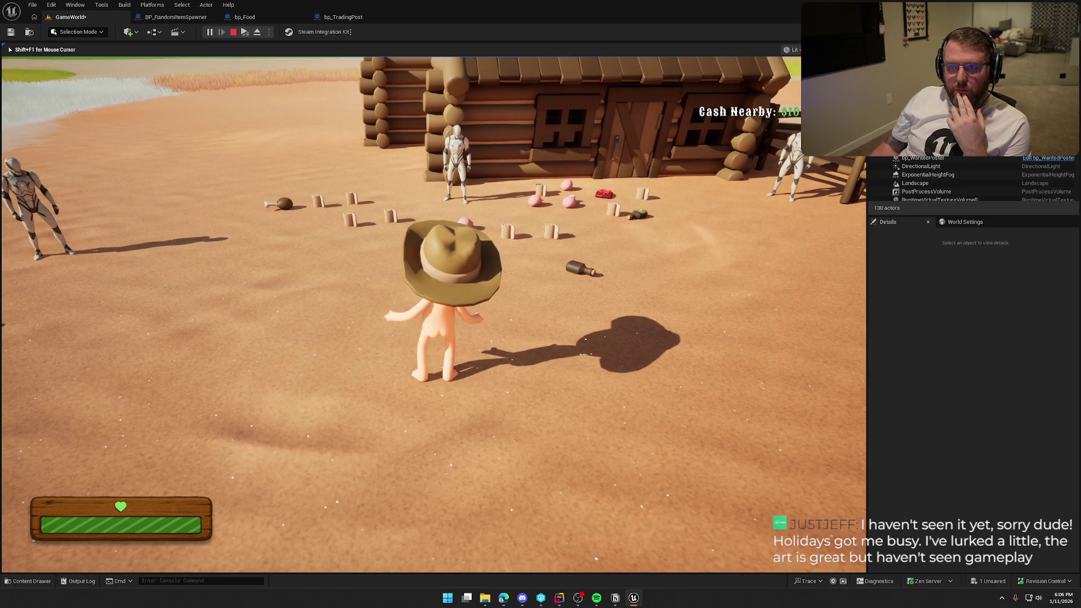
key("Escape")
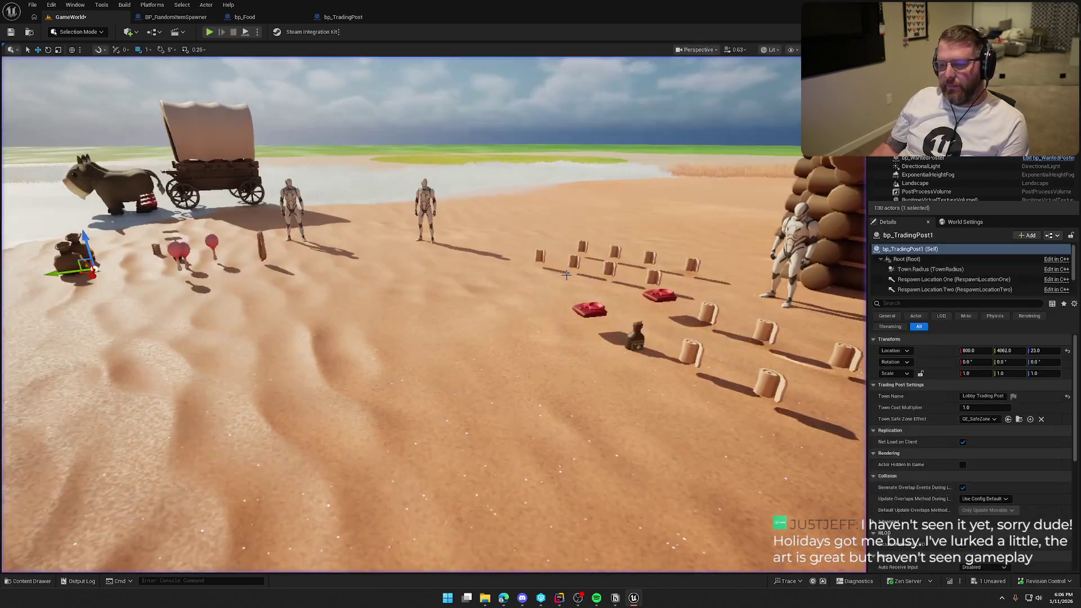
Look around the wagon and cabin in the editor, then go back to bp_TradingPost.
scroll(574, 241, "down", 5)
key("Escape")
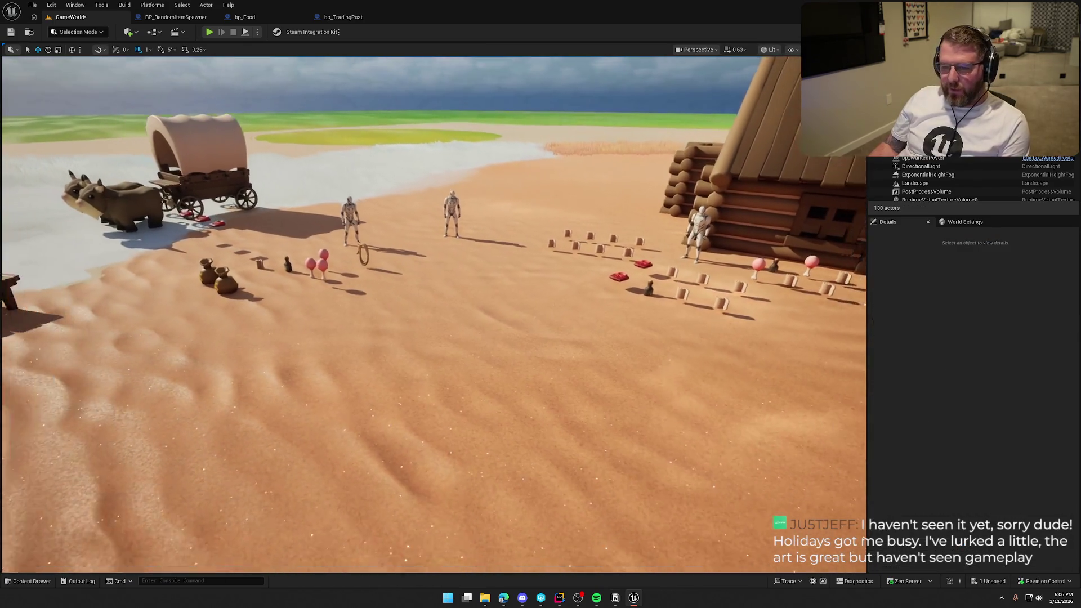
left_click_drag(434, 338, 389, 327)
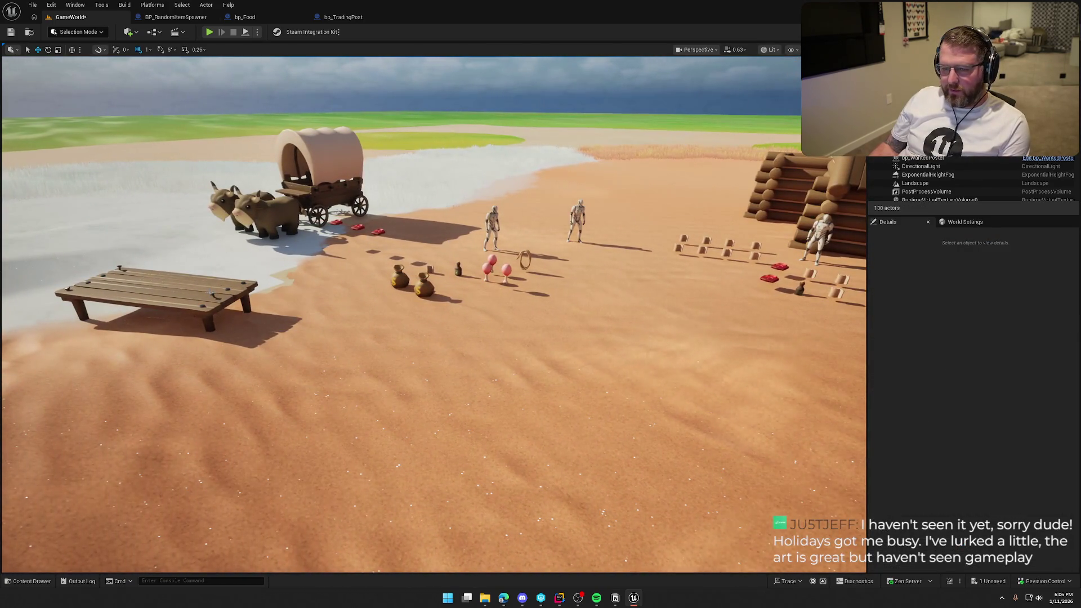
left_click(212, 293)
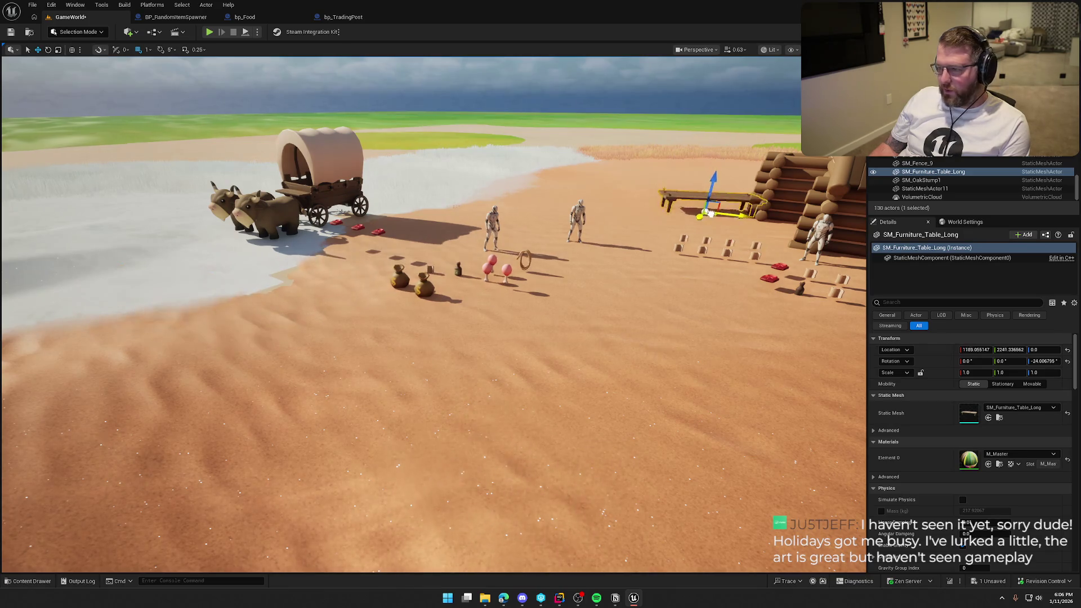
key("Escape")
left_click_drag(434, 338, 479, 276)
mouse_move(696, 248)
left_mouse_down()
mouse_move(696, 290)
mouse_move(681, 270)
mouse_move(563, 270)
mouse_move(636, 271)
mouse_move(639, 239)
mouse_move(625, 243)
left_mouse_up()
key("ctrl+space")
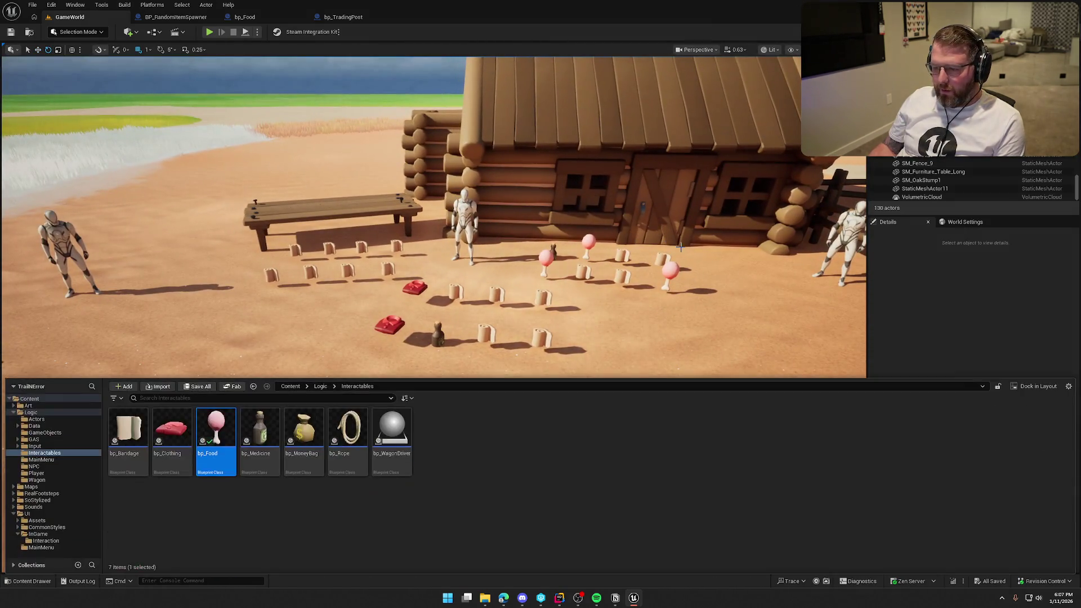
left_click(930, 295)
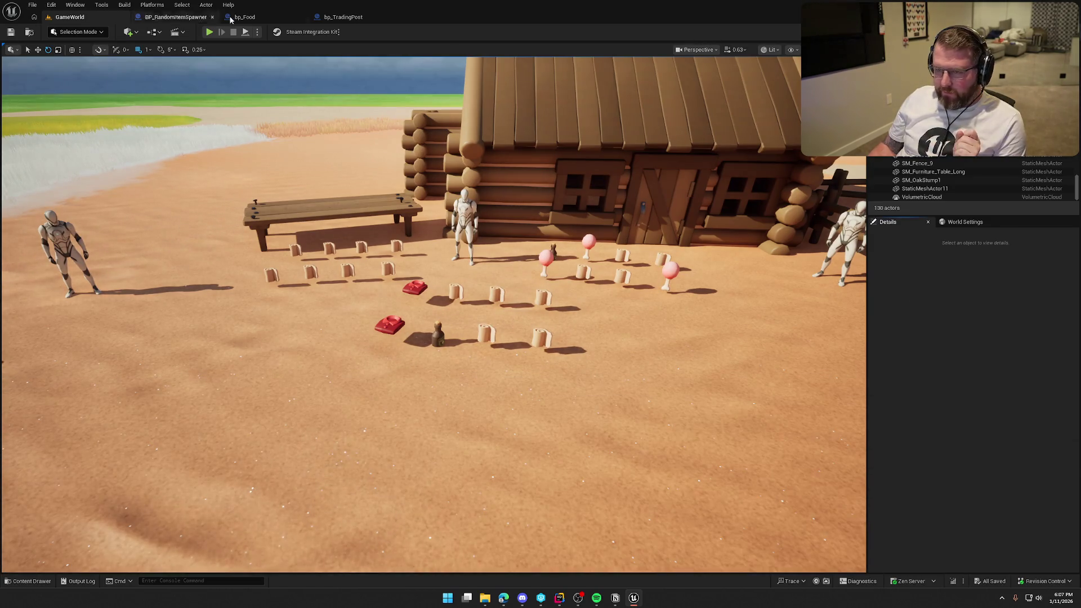
left_click(343, 17)
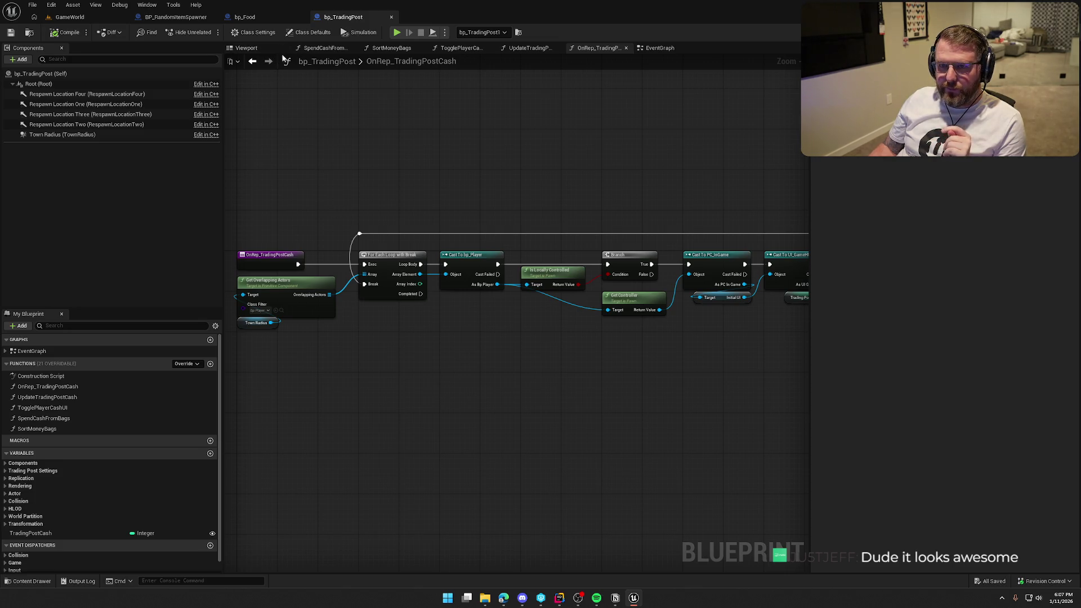
Glance at bp_Food and BP_RandomItemSpawner, then inspect bp_TradingPost's TradingPostCash variable.
left_click(246, 18)
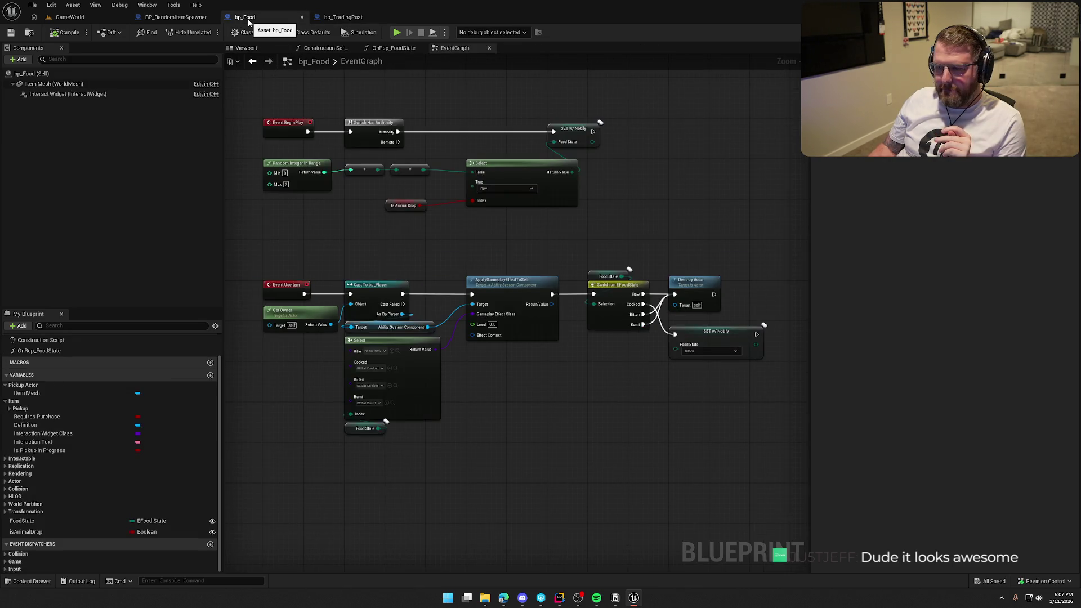
left_click(188, 17)
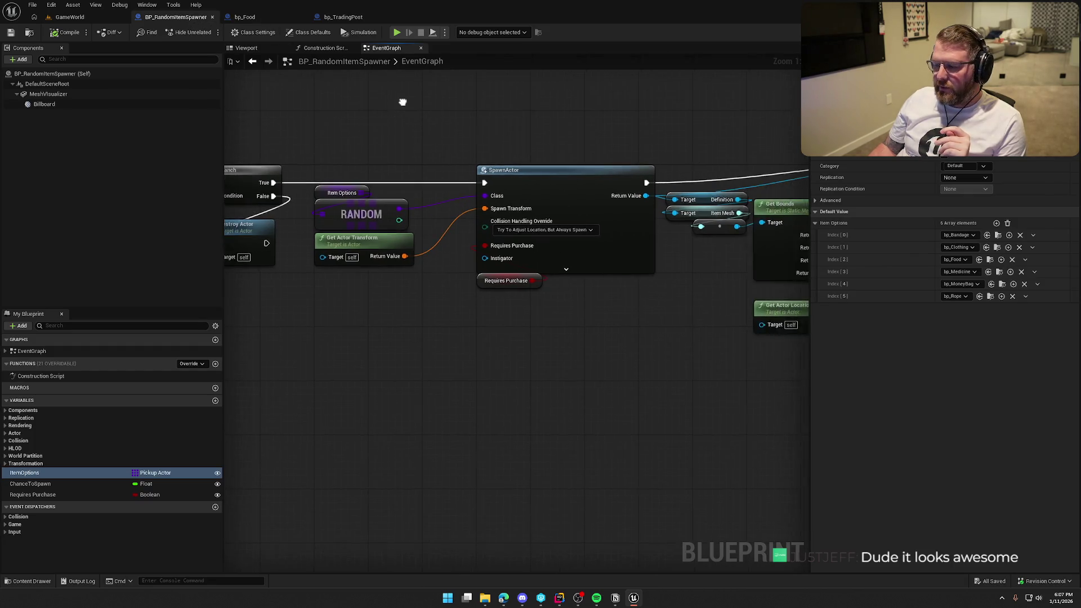
left_click_drag(402, 102, 680, 122)
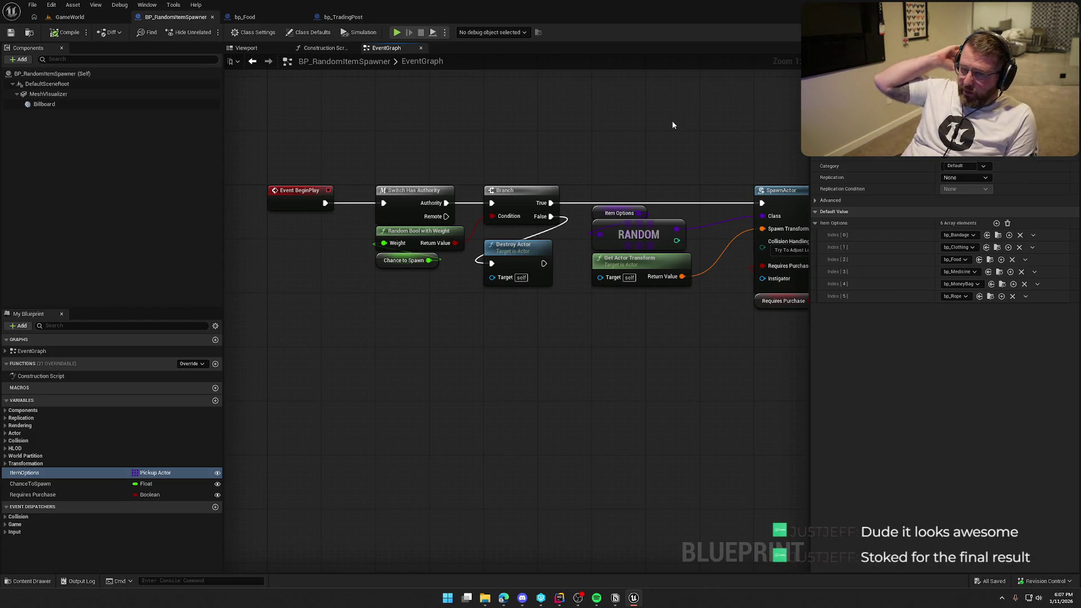
left_click(343, 17)
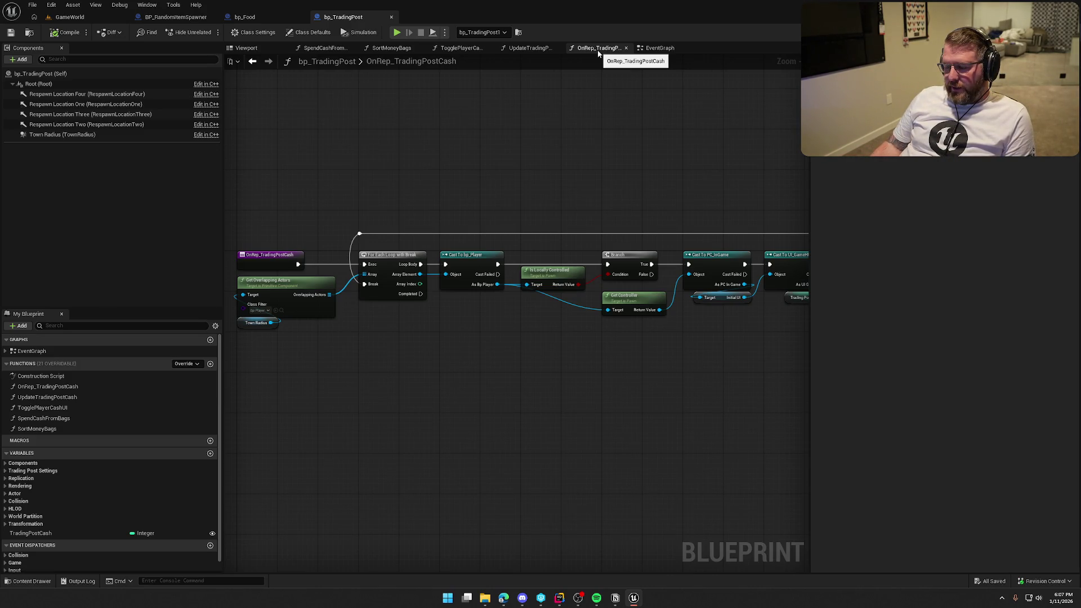
left_click(34, 534)
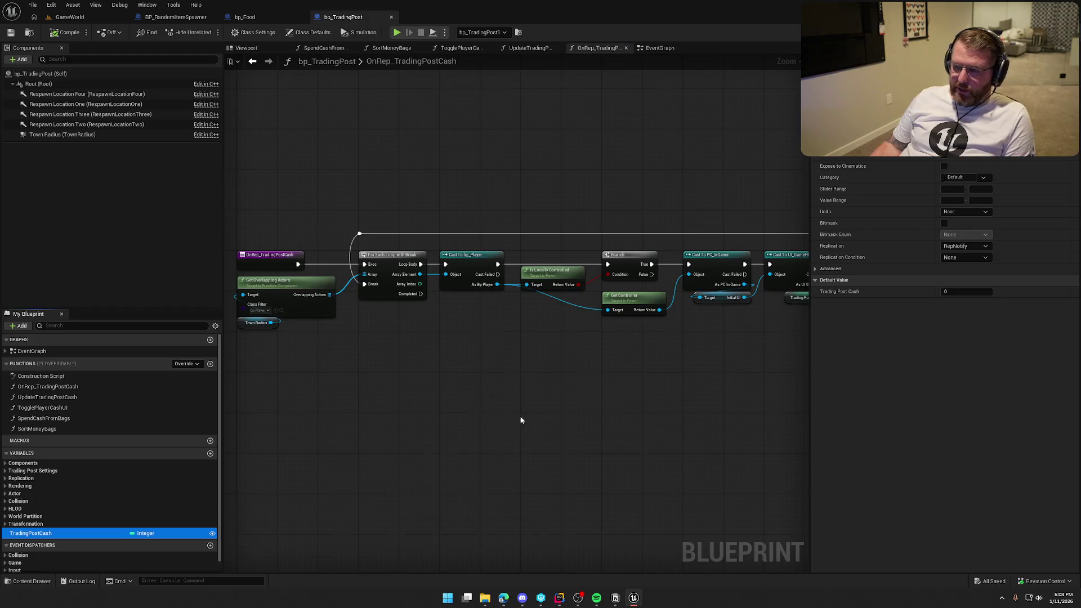
mouse_move(519, 416)
left_mouse_down()
mouse_move(446, 375)
mouse_move(397, 384)
mouse_move(482, 392)
mouse_move(396, 376)
mouse_move(514, 374)
mouse_move(477, 368)
left_mouse_up()
scroll(397, 384, "down", 1)
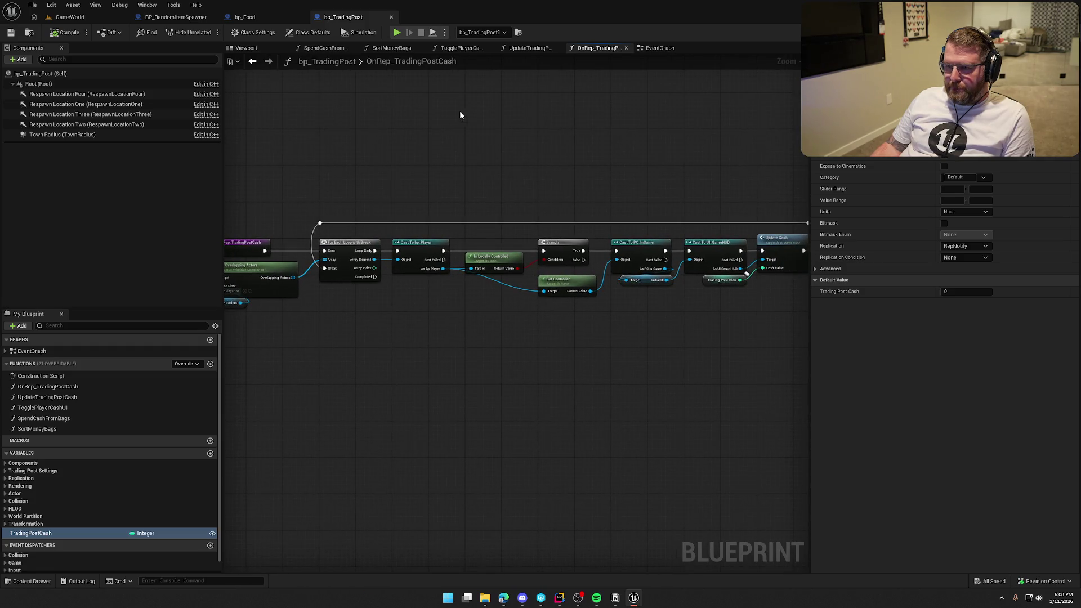
Review the EventGraph's overlap events and Spend Cash from Bags nodes before moving to Rider.
left_click(661, 48)
scroll(566, 262, "up", 5)
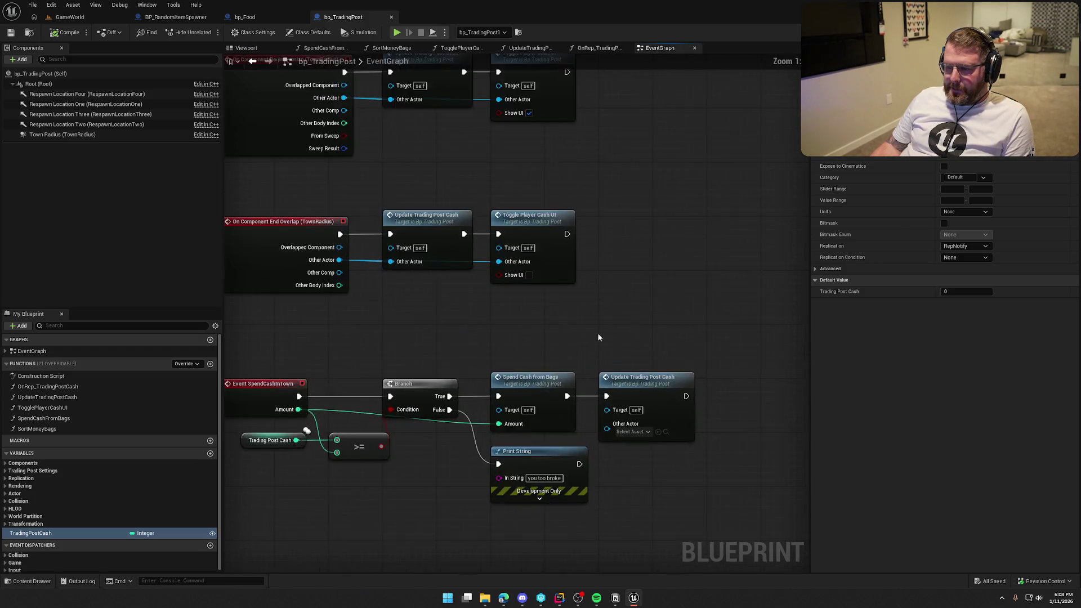
left_click_drag(636, 429, 633, 469)
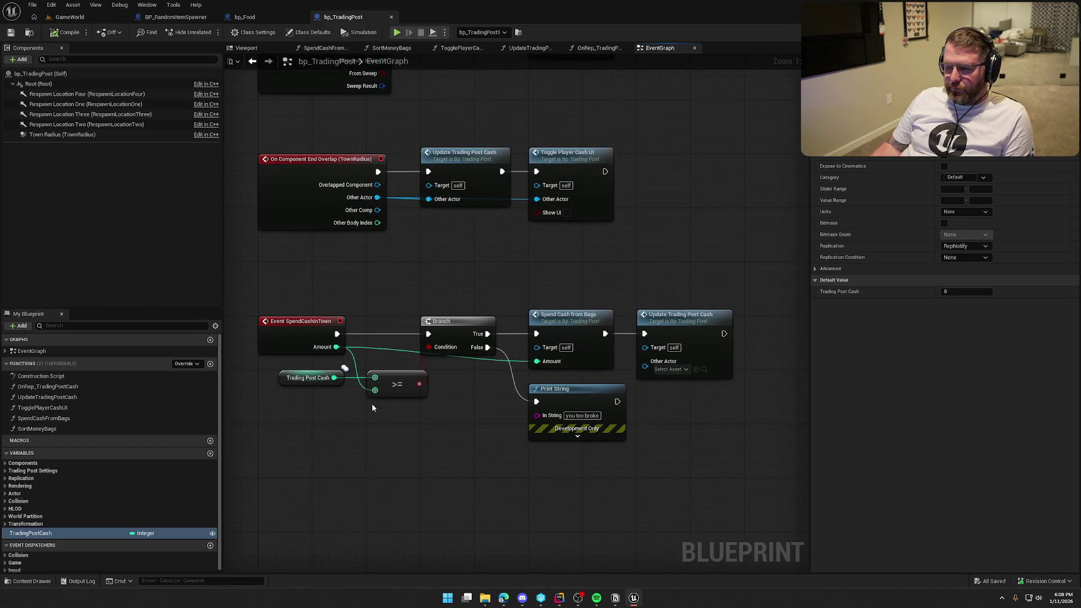
mouse_move(386, 302)
left_mouse_down()
mouse_move(376, 522)
mouse_move(365, 496)
left_mouse_up()
left_click(441, 315)
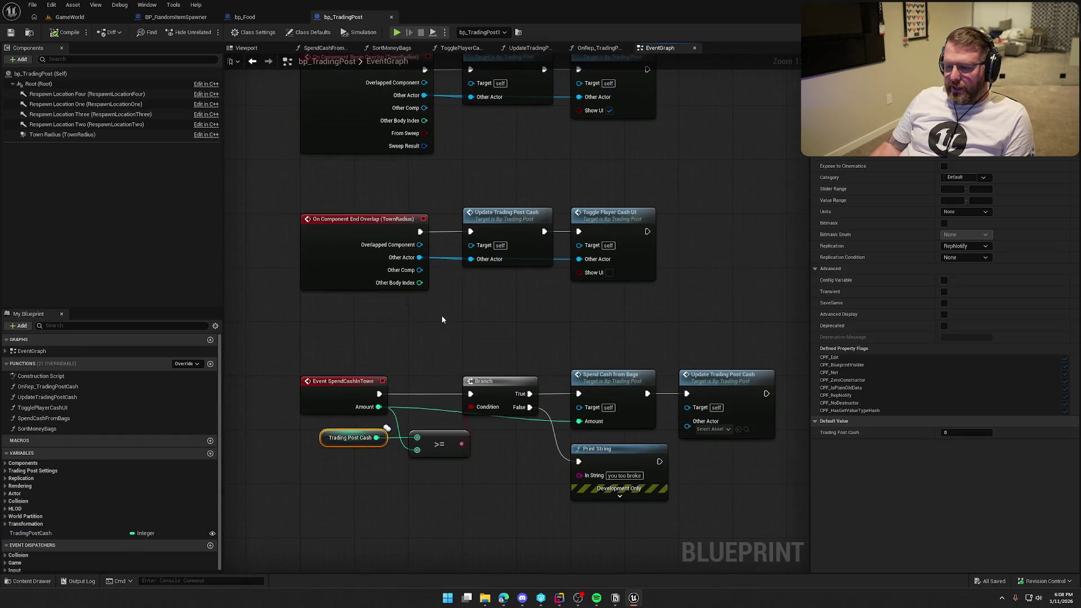
mouse_move(451, 331)
left_mouse_down()
mouse_move(403, 478)
mouse_move(413, 501)
mouse_move(407, 439)
left_mouse_up()
mouse_move(430, 282)
left_mouse_down()
mouse_move(644, 412)
mouse_move(628, 323)
left_mouse_up()
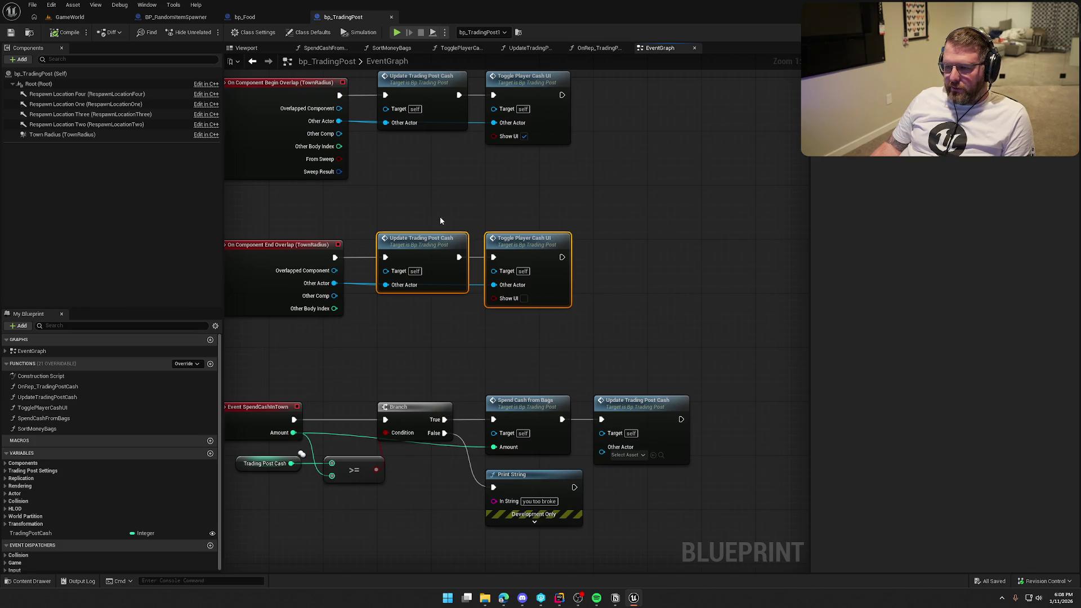
left_click_drag(440, 221, 575, 400)
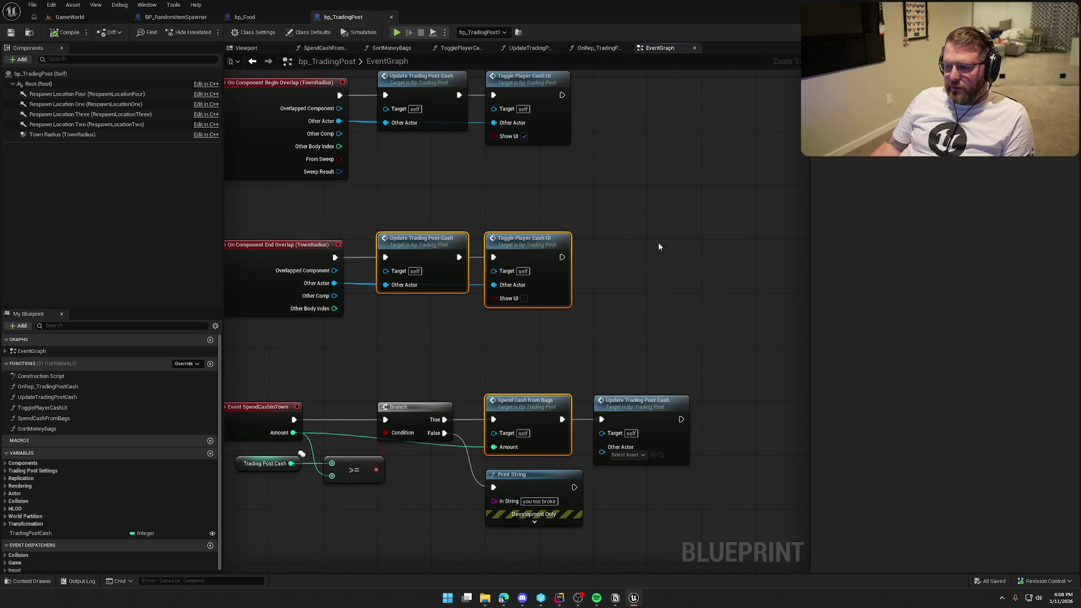
mouse_move(674, 244)
left_mouse_down()
mouse_move(683, 239)
mouse_move(707, 391)
mouse_move(703, 325)
mouse_move(668, 210)
mouse_move(680, 213)
left_mouse_up()
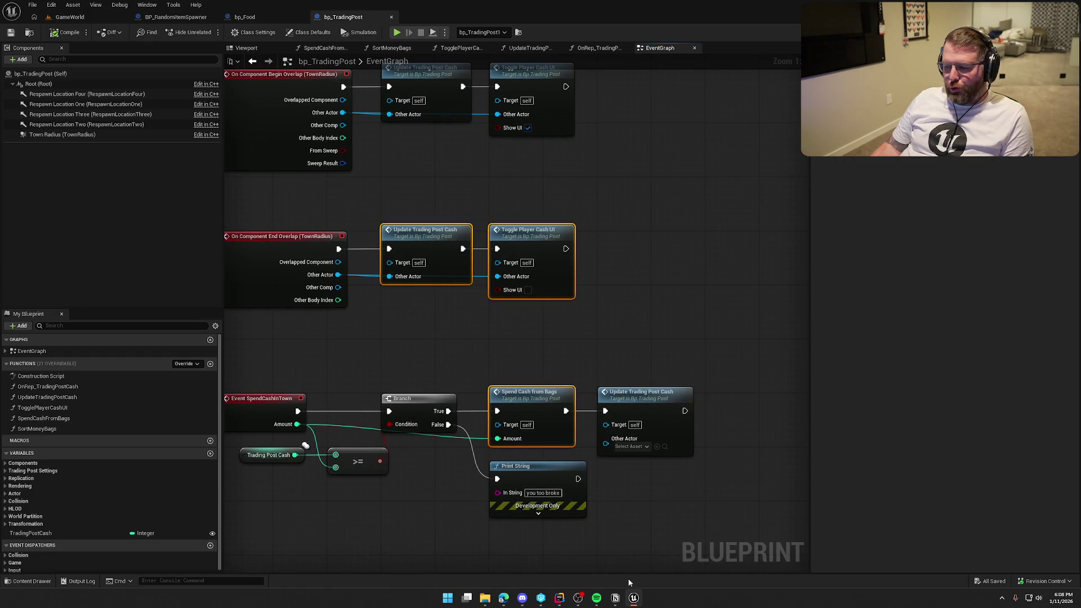
key("alt+Tab")
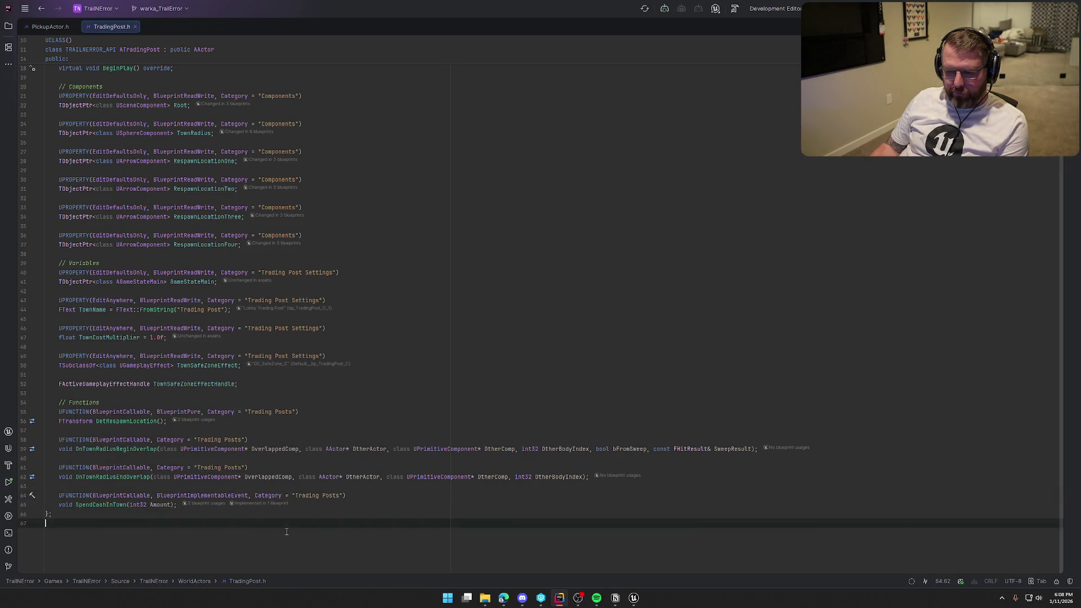
Draft a UFUNCTION with Blueprint specifiers and Trading Posts category after SpendCashInTown.
left_click(179, 505)
key("Return")
key("Return")
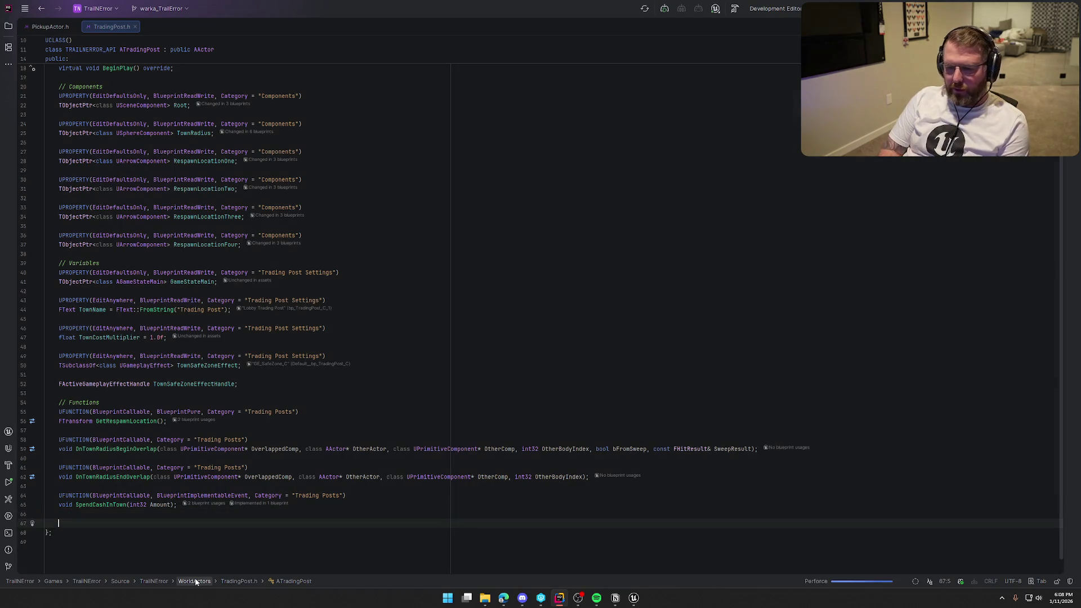
type("UFUCN")
key("ctrl+space")
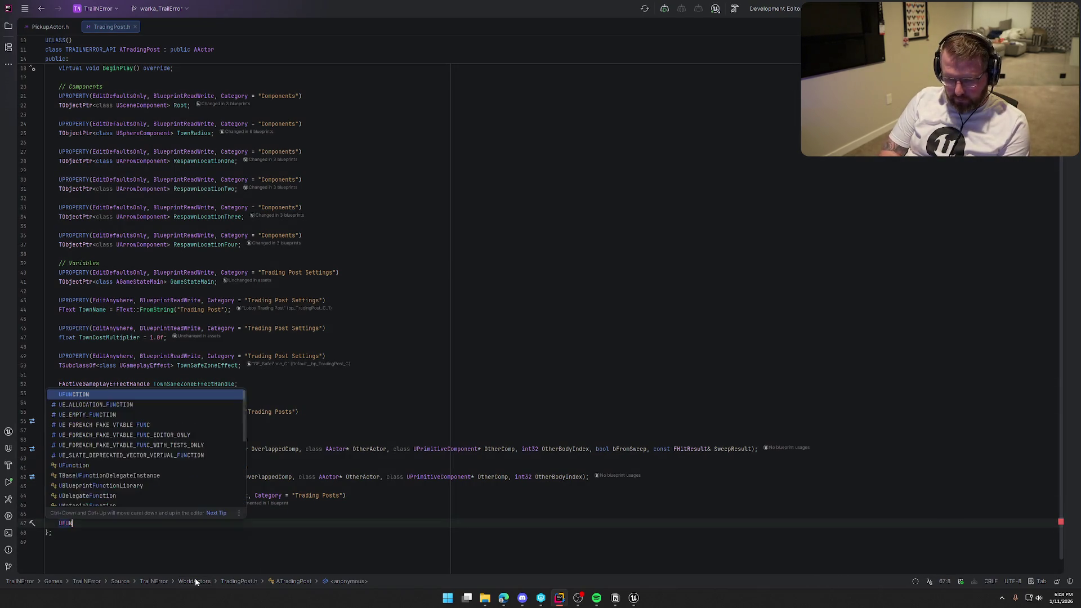
key("Return")
type("Blueprint")
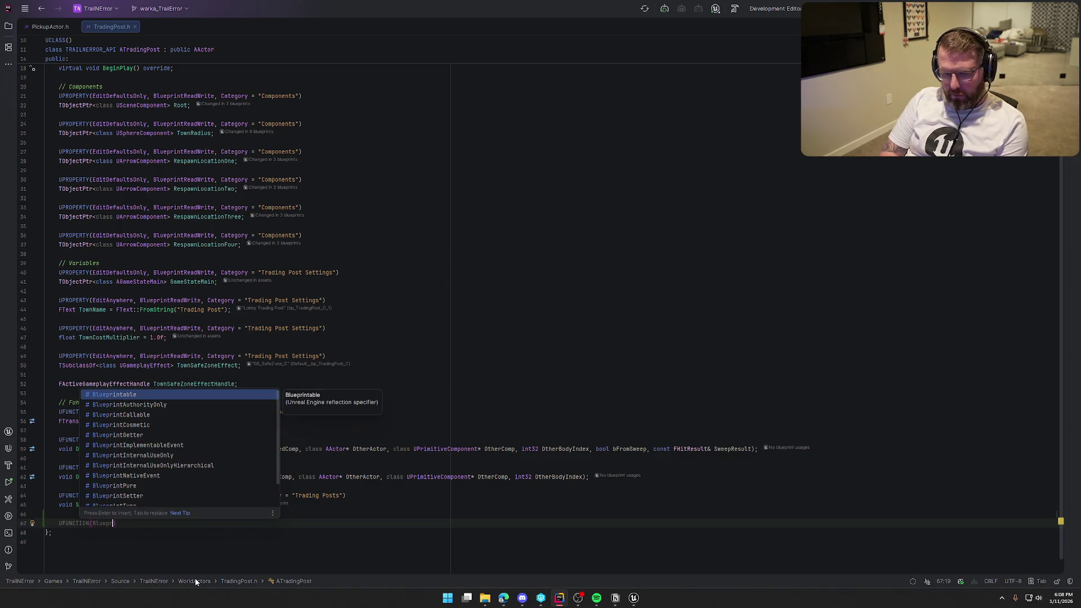
key("ctrl+Right")
key("ctrl+Right")
key("ctrl+Right")
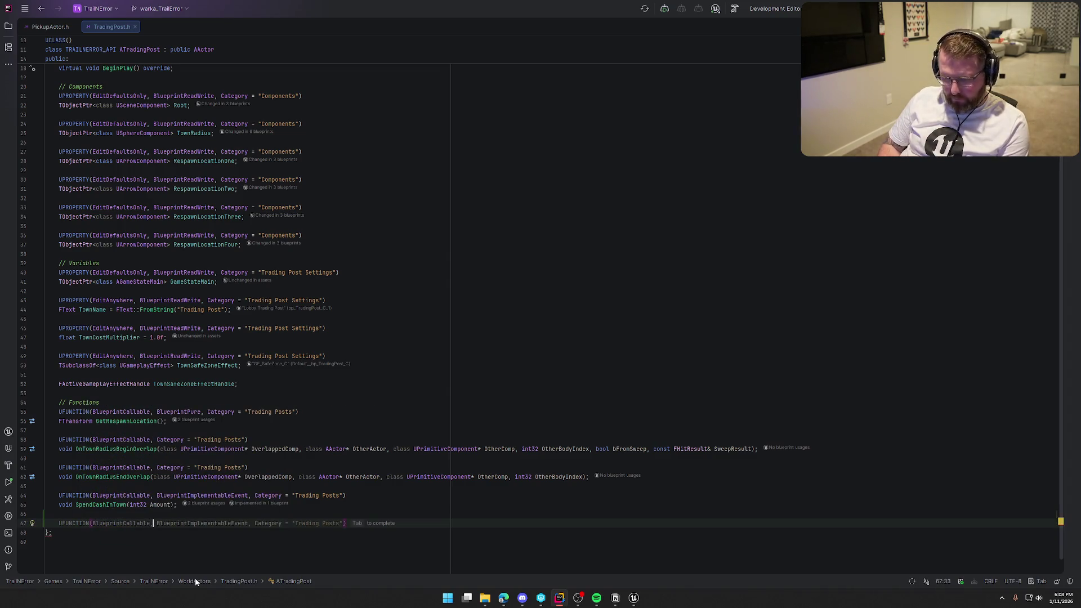
key("ctrl+Right")
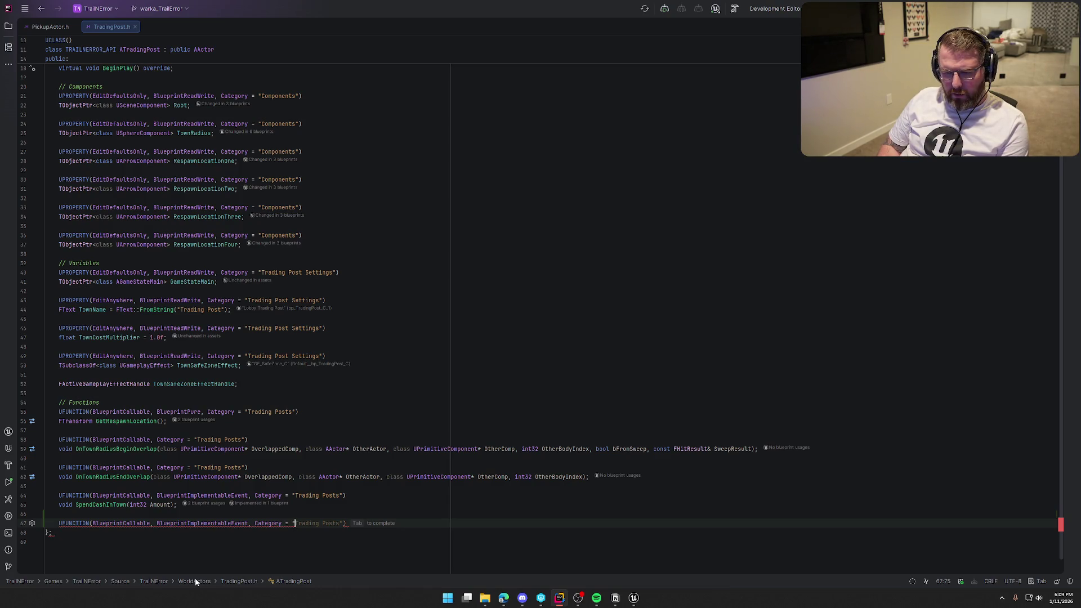
key("Tab")
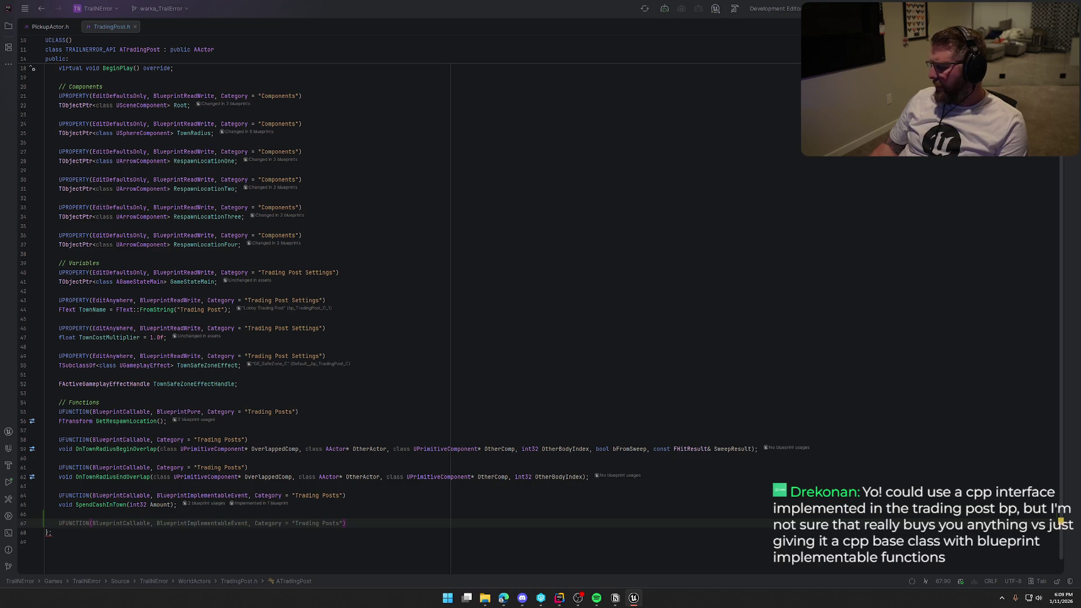
Undo the unfinished UFUNCTION, restore the semicolon, and return to Unreal's SpendCashInTown event.
left_click(377, 524)
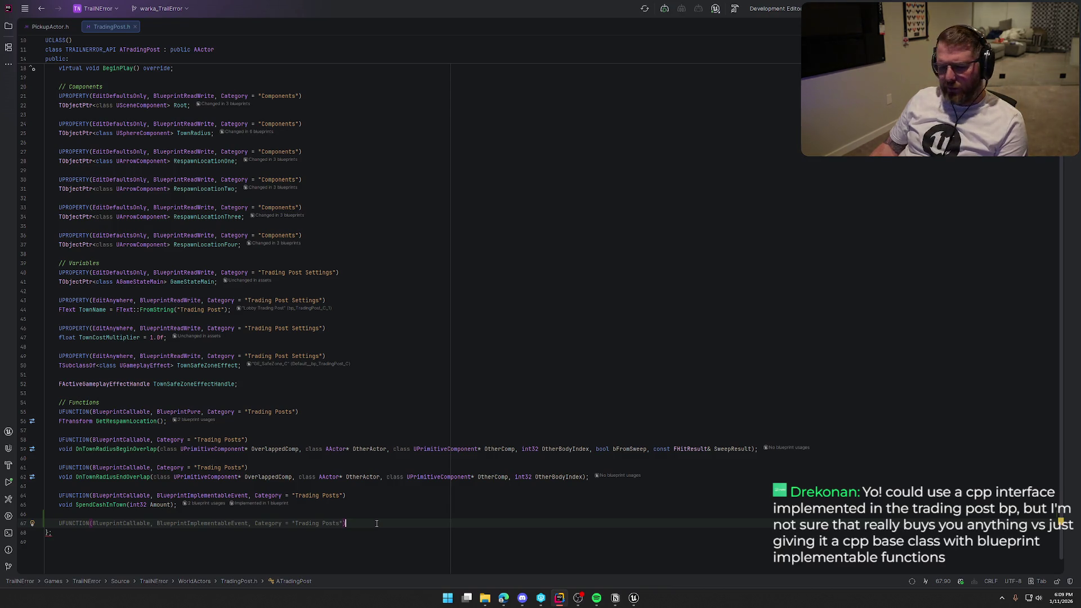
key("ctrl+z")
key("ctrl+z")
key("ctrl+z")
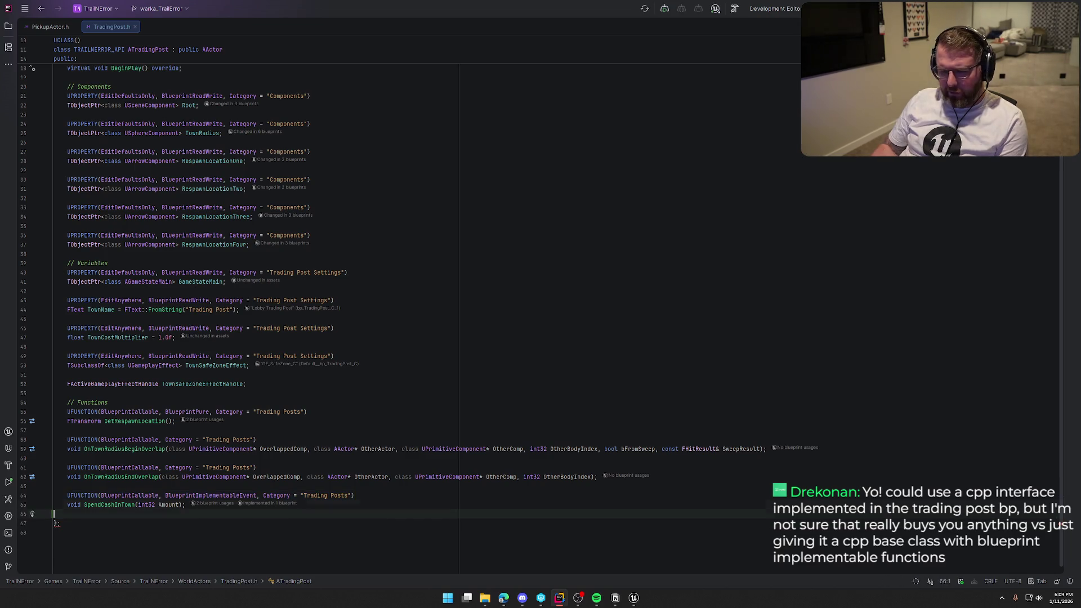
type(";")
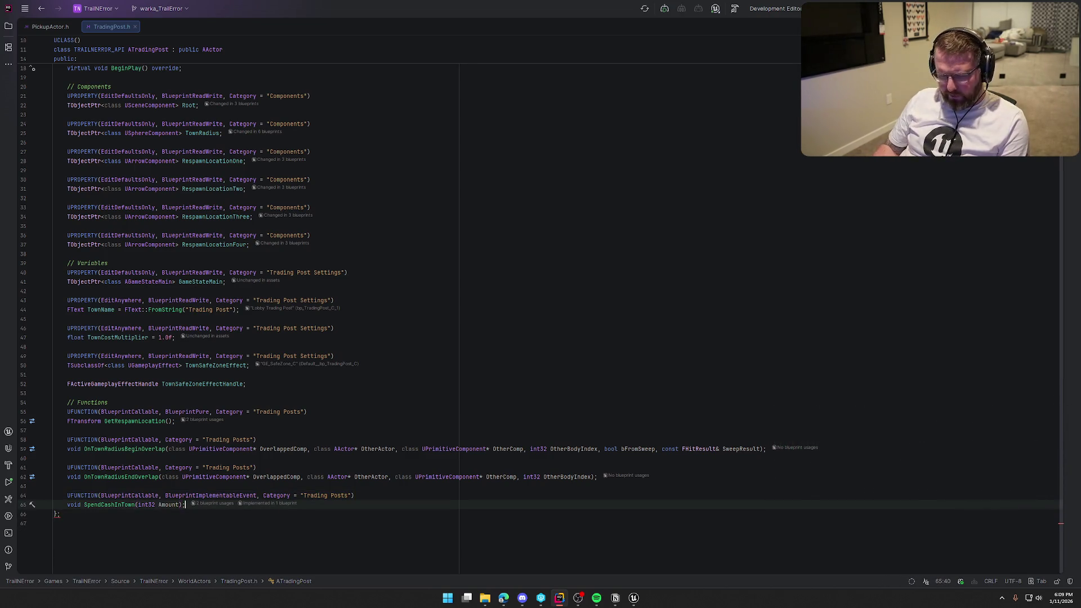
key("ctrl+Tab")
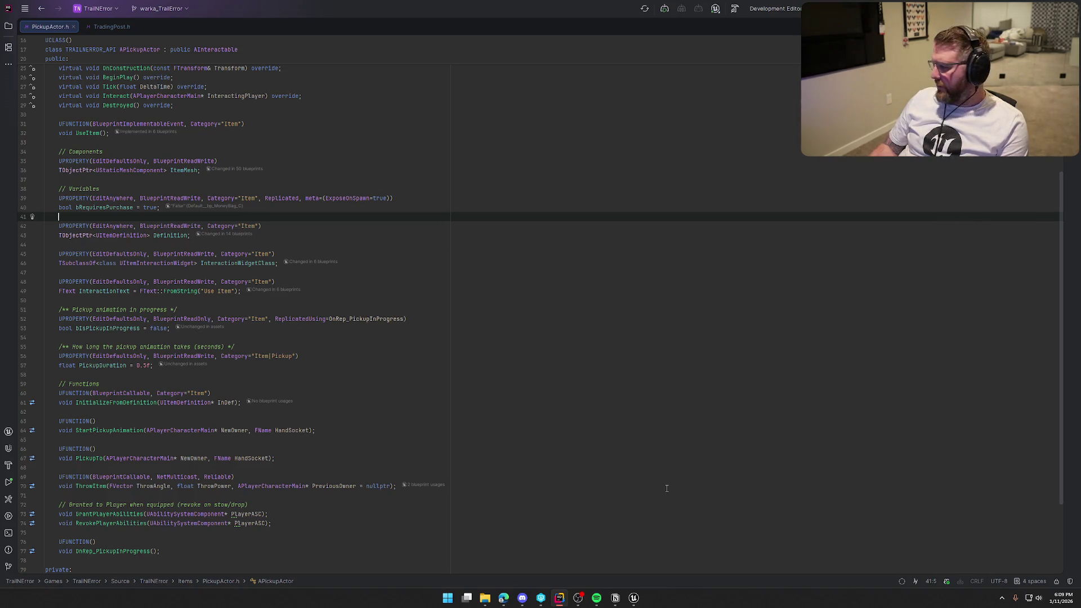
key("alt+Tab")
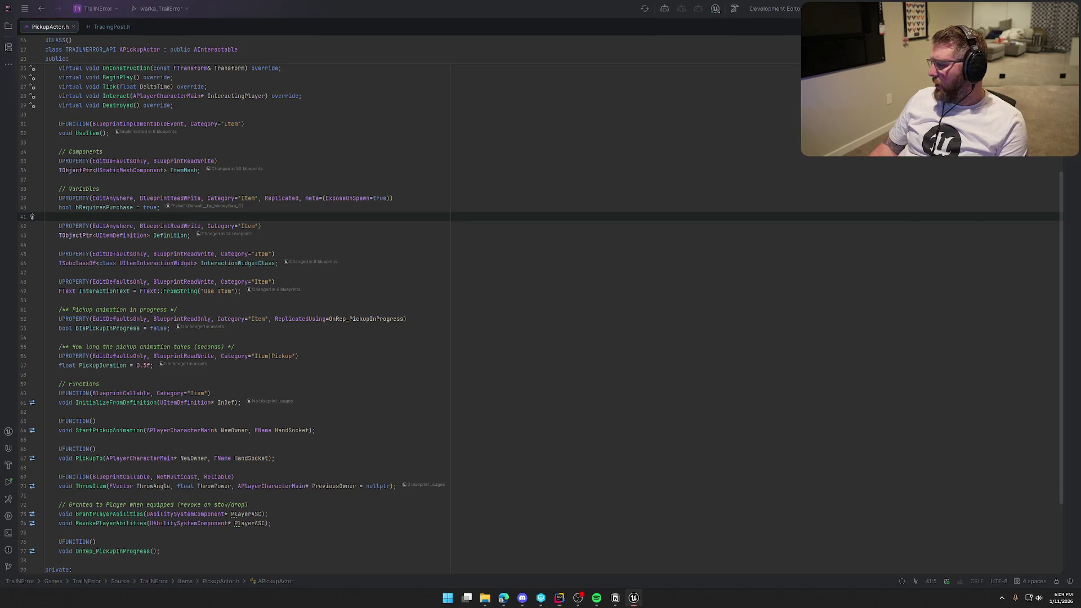
double_click(418, 37)
left_click(288, 350)
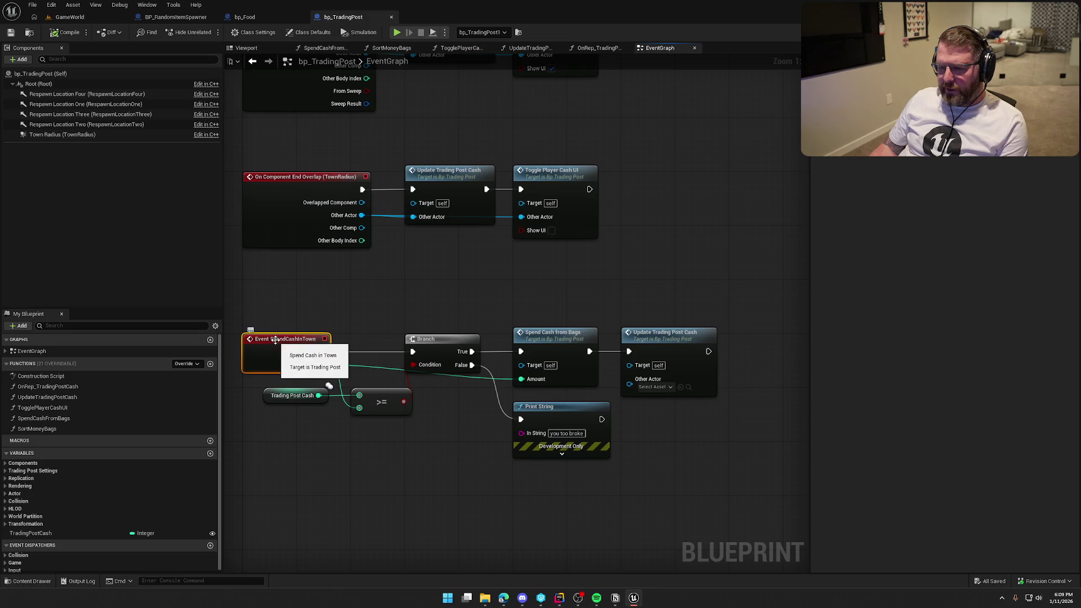
Inspect the SpendCashInTown, Spend Cash from Bags and BeginPlay nodes, then switch to bp_Food.
left_click(521, 324)
mouse_move(501, 307)
left_mouse_down()
mouse_move(690, 360)
mouse_move(743, 446)
mouse_move(759, 396)
left_mouse_up()
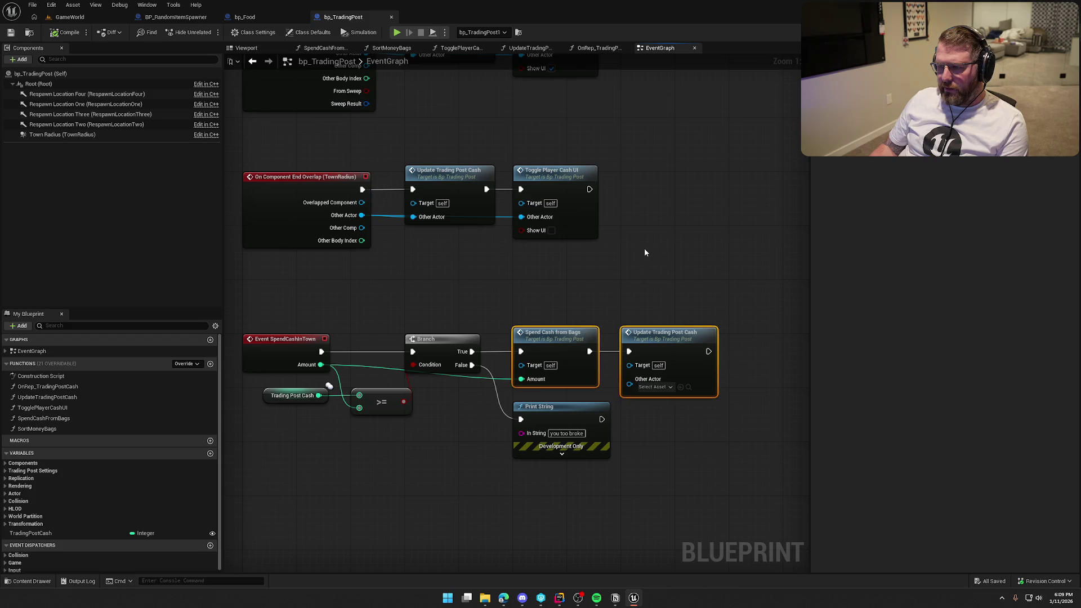
mouse_move(644, 249)
left_mouse_down()
mouse_move(656, 294)
mouse_move(640, 359)
left_mouse_up()
left_click_drag(523, 242, 641, 346)
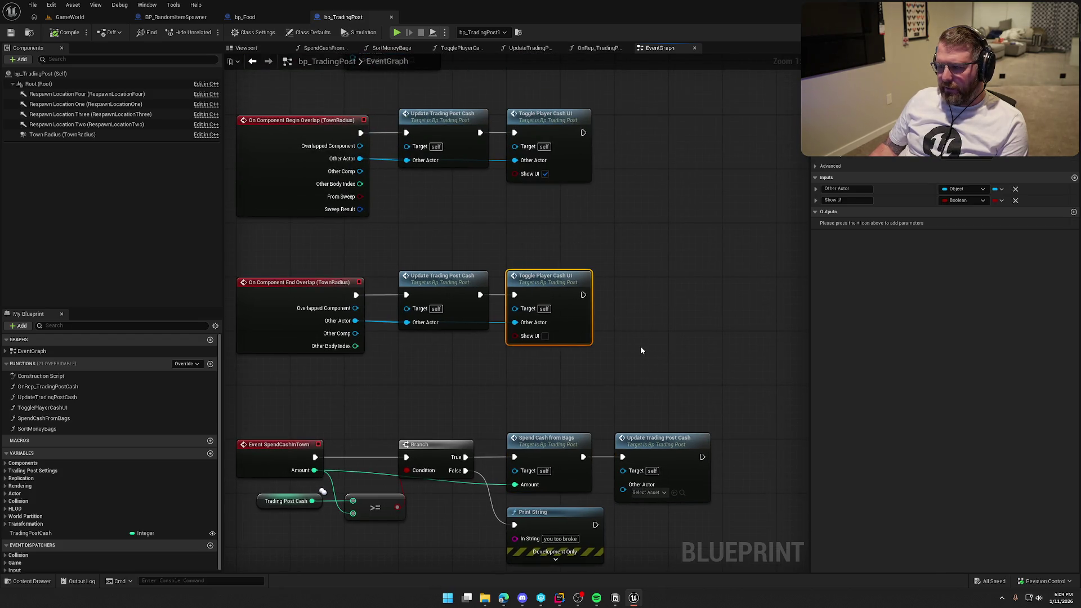
left_click(647, 285)
left_click_drag(647, 285, 634, 353)
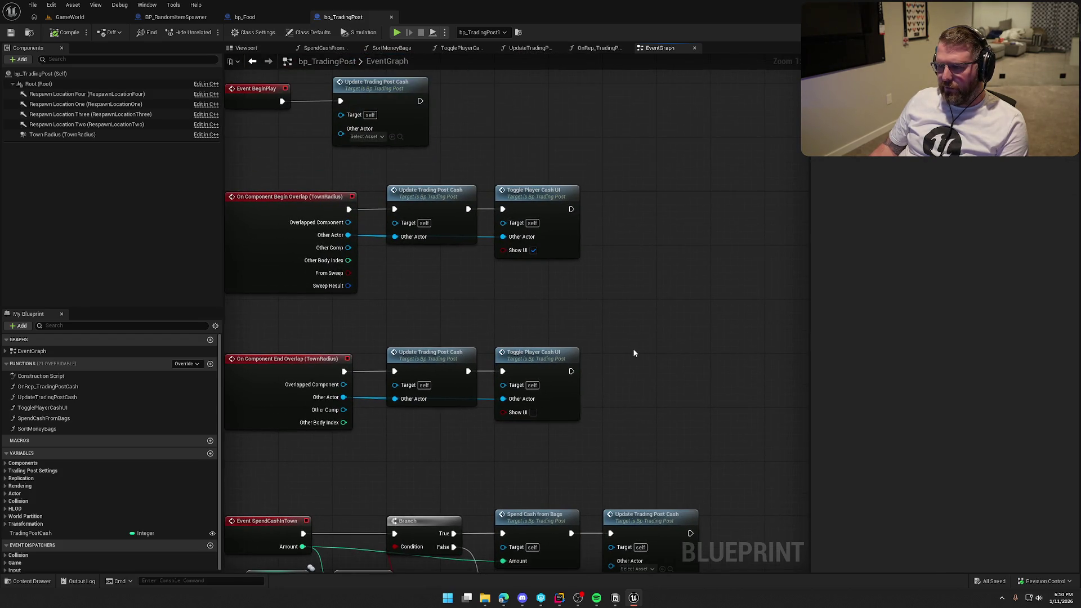
left_click_drag(649, 394, 652, 265)
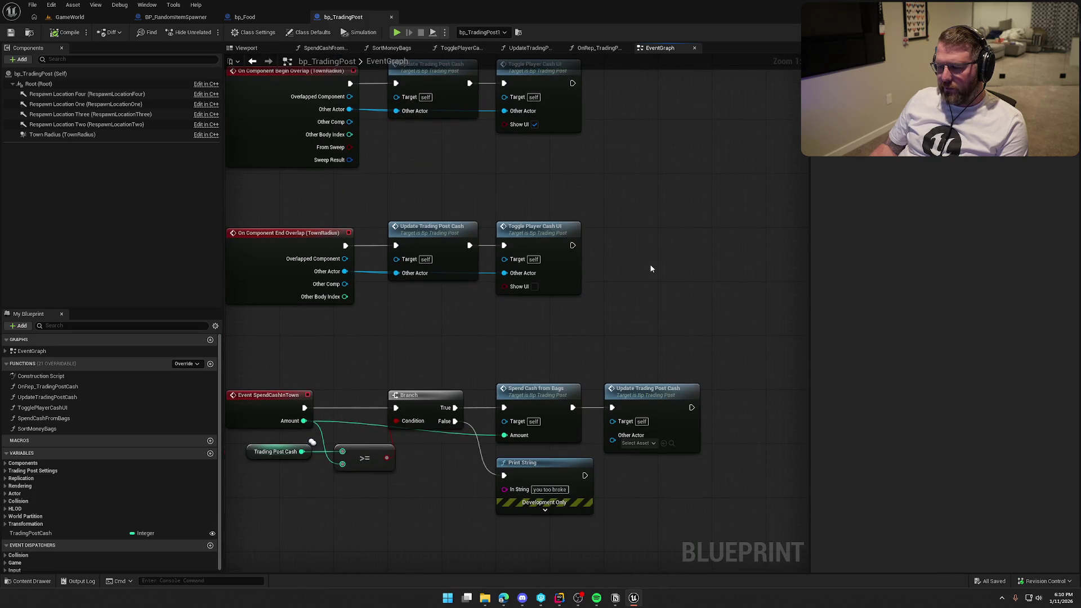
left_click_drag(502, 374, 519, 312)
mouse_move(250, 288)
left_mouse_down()
mouse_move(428, 361)
mouse_move(727, 411)
mouse_move(293, 338)
left_mouse_up()
mouse_move(309, 299)
left_mouse_down()
mouse_move(383, 320)
mouse_move(342, 441)
mouse_move(368, 410)
mouse_move(398, 279)
left_mouse_up()
scroll(343, 442, "down", 2)
scroll(343, 439, "up", 2)
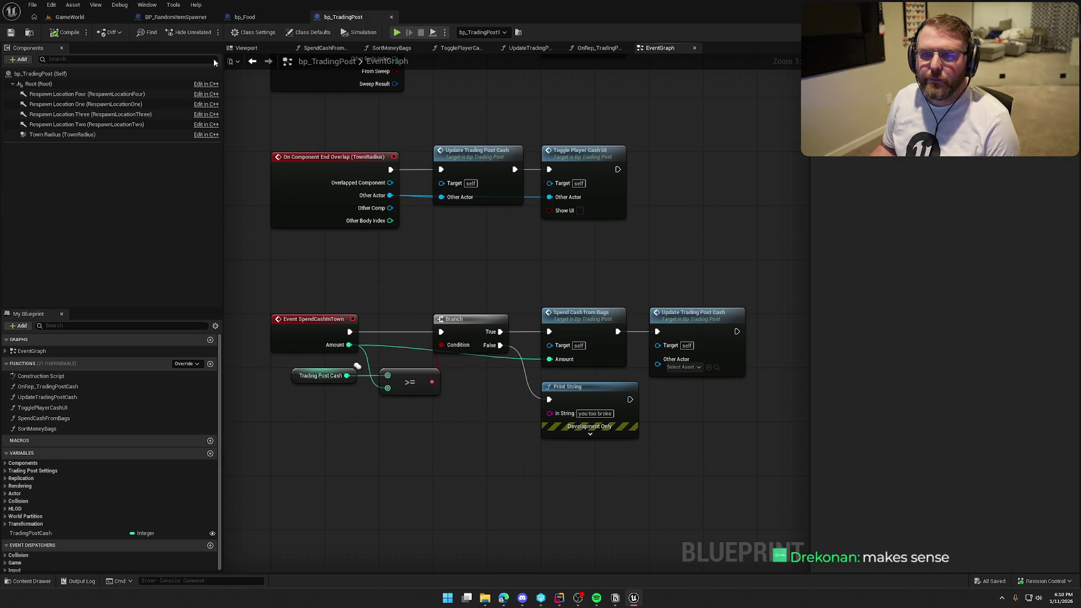
left_click(244, 17)
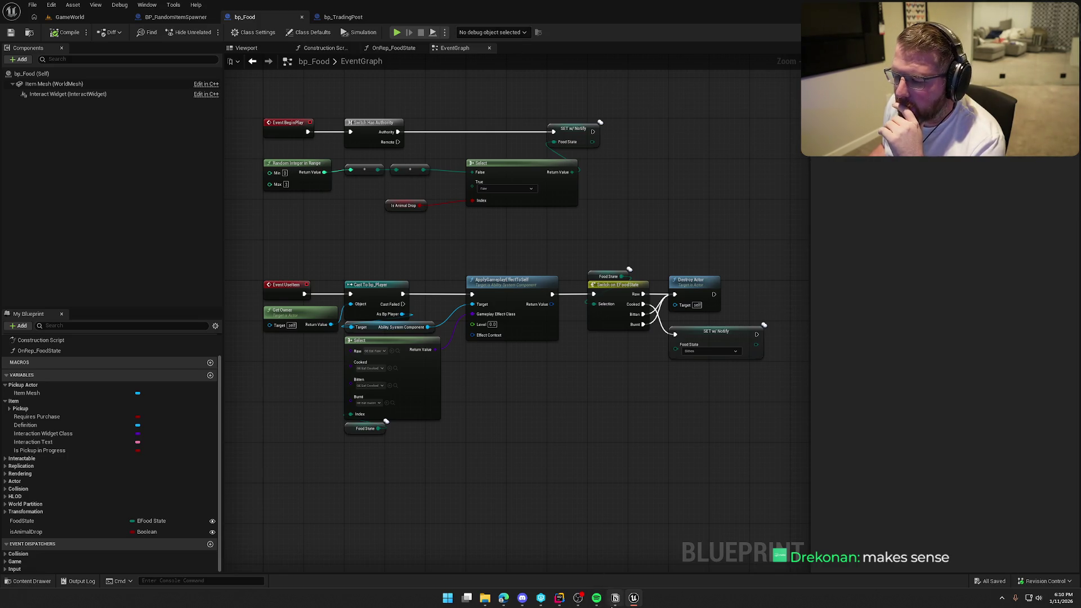
Return to Rider's PickupActor.h from the taskbar.
left_click(559, 599)
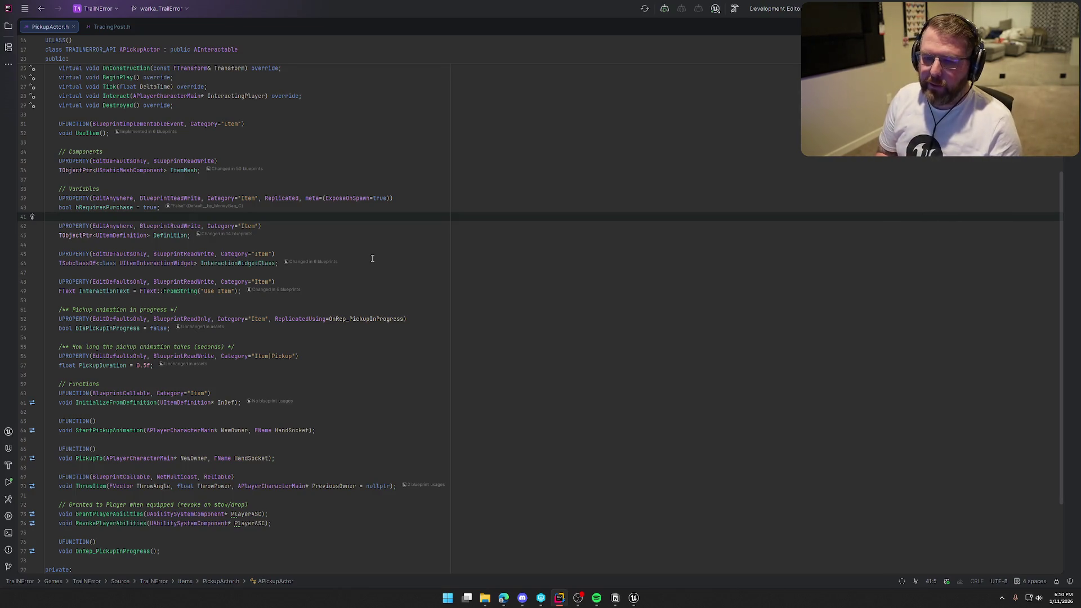
Declare UPROPERTY(EditDefaultsOnly, BlueprintReadWrite, Replicated, Category="Item") int32 ItemCost; with no default.
key("Return")
type("UPRO")
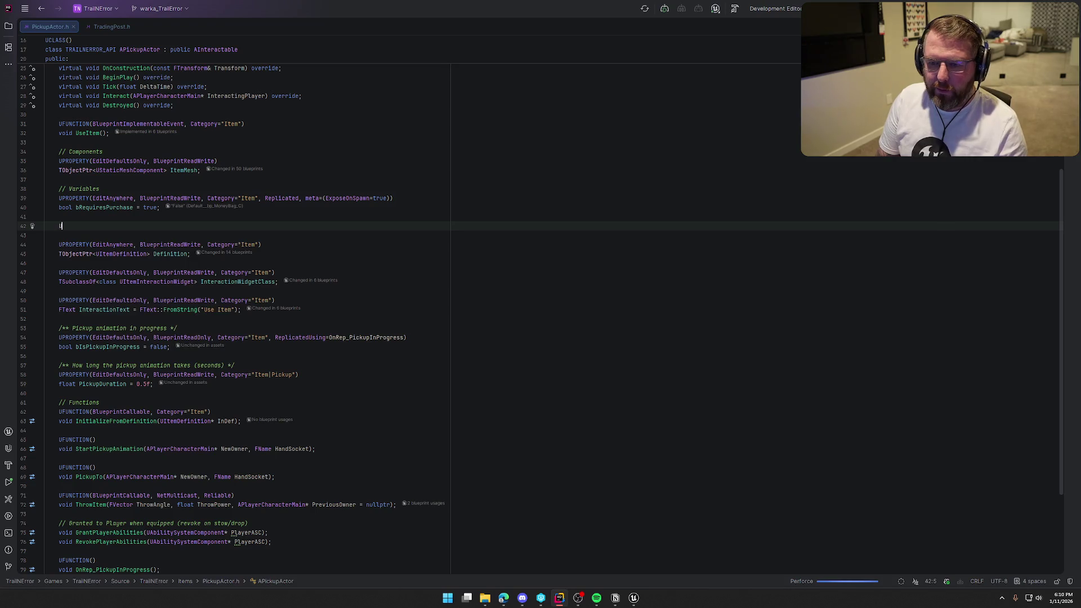
key("Return")
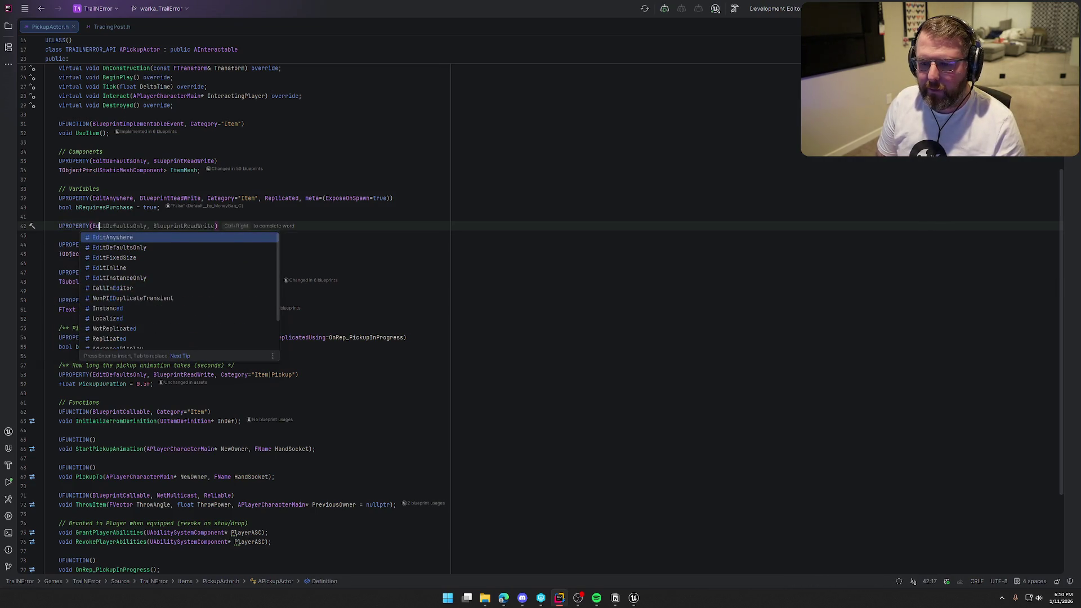
key("Escape")
type(", BlueprintReadWrite, ")
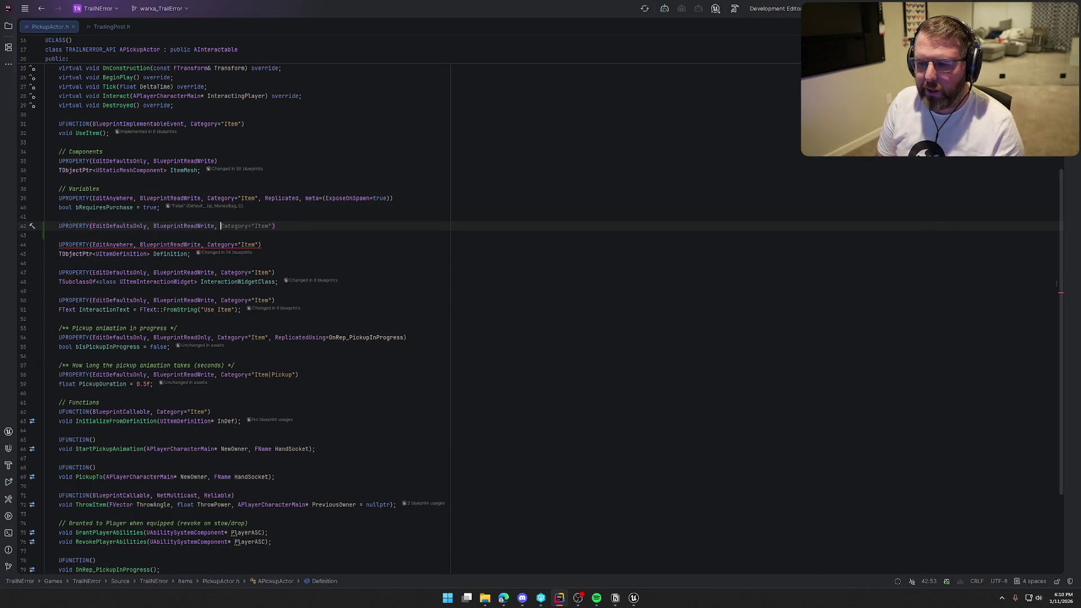
type("Replicated,")
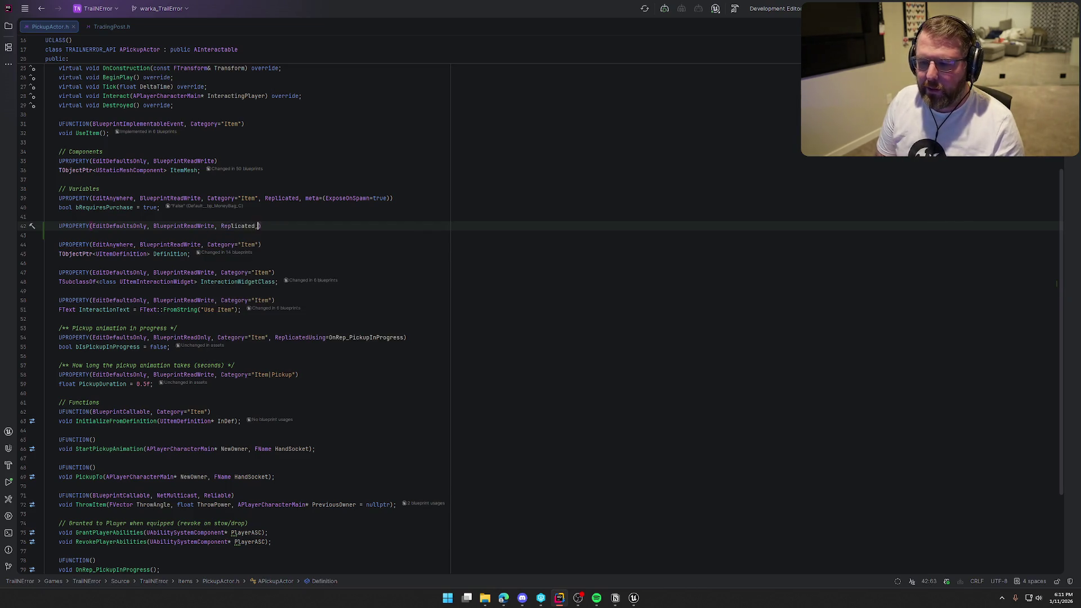
key("Tab")
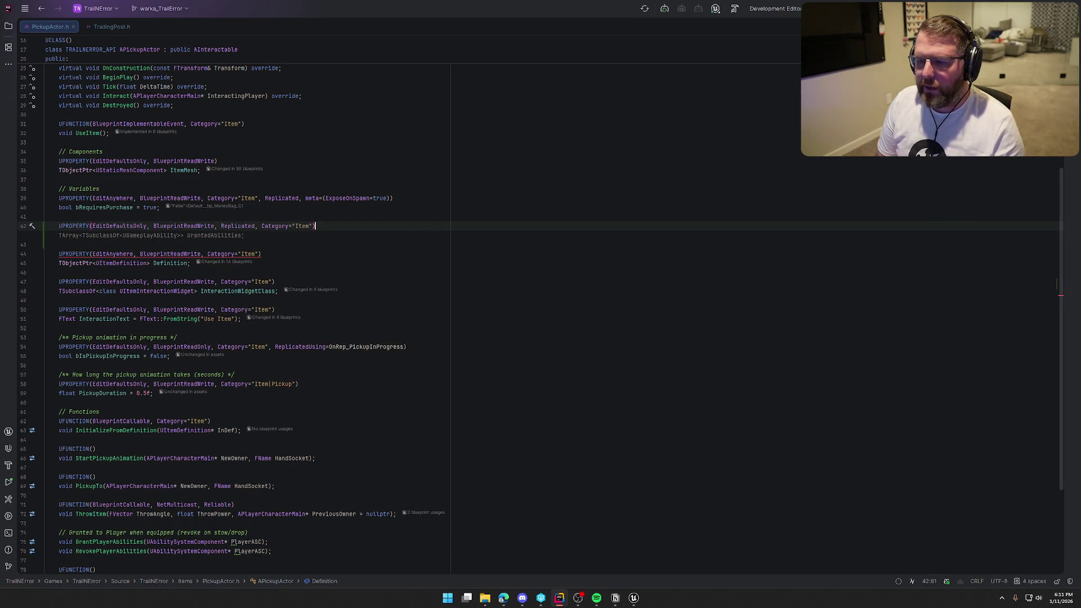
key("Return")
type("int")
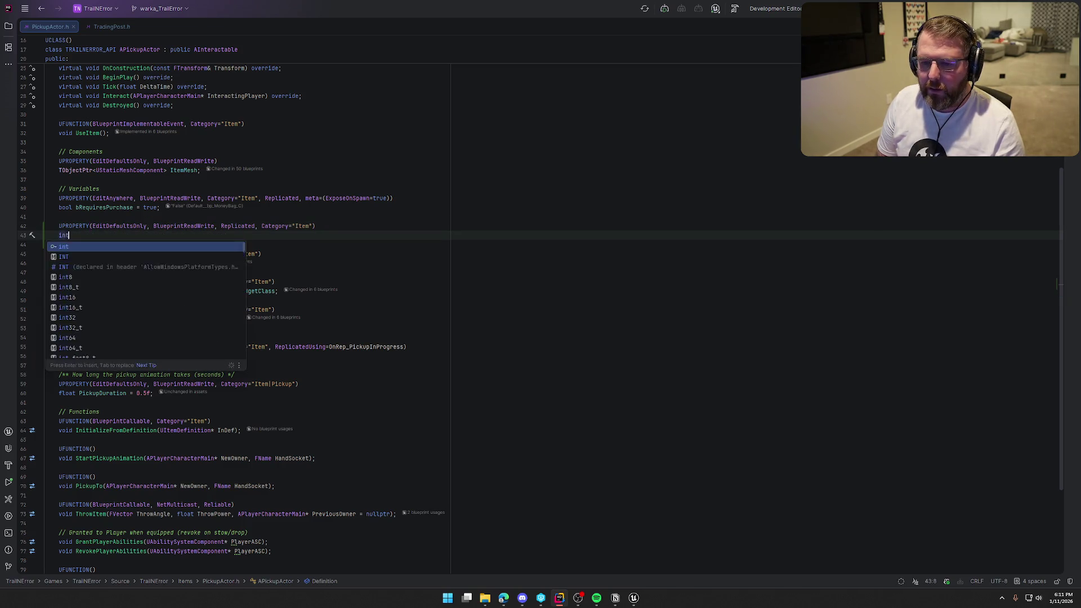
type("32 P")
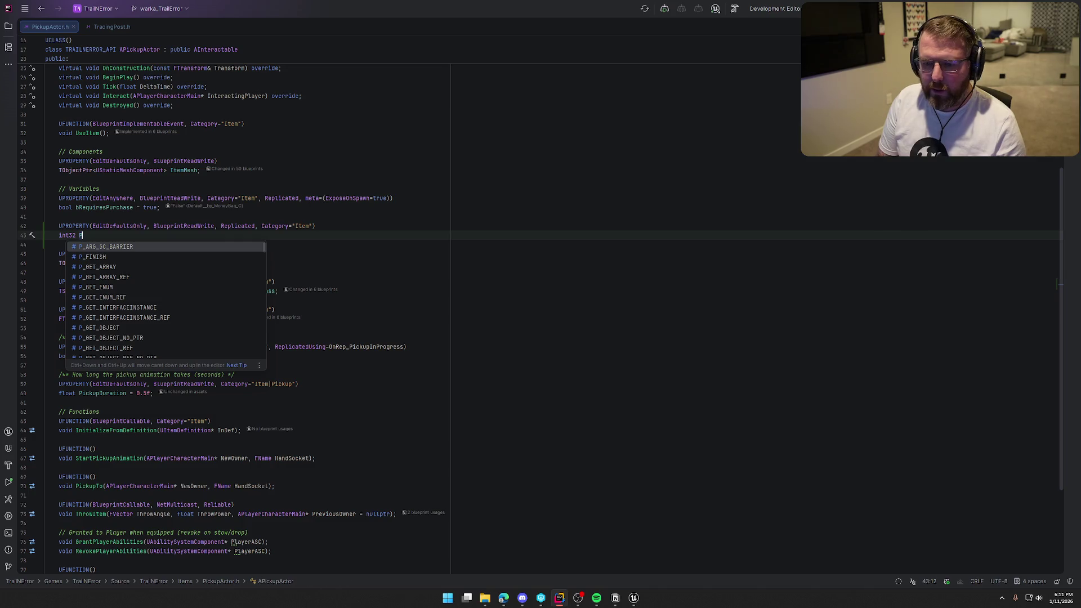
key("Tab")
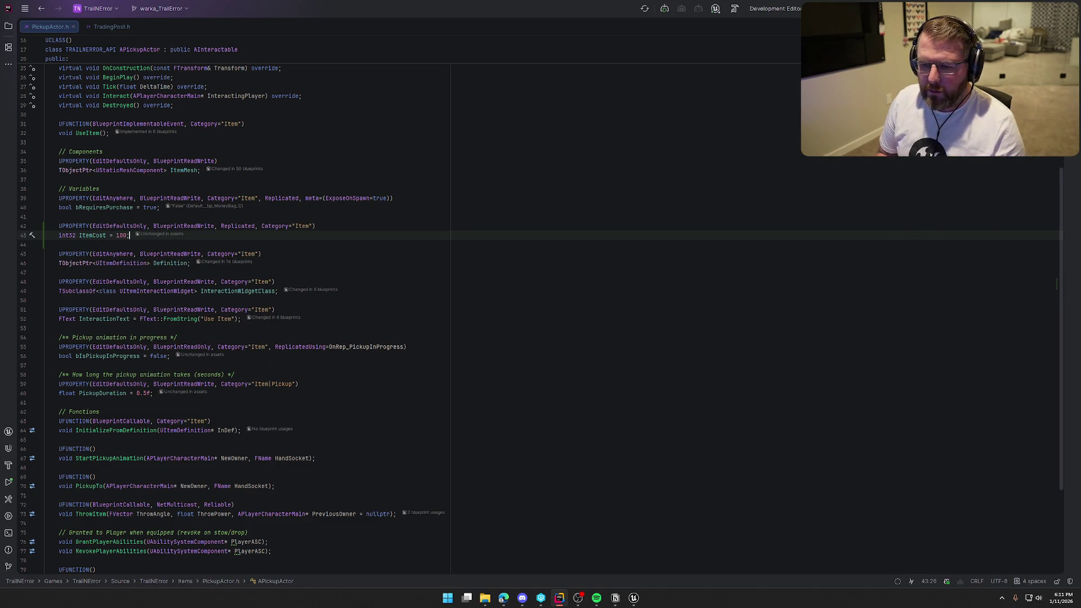
key("BackSpace")
key("BackSpace")
key("BackSpace")
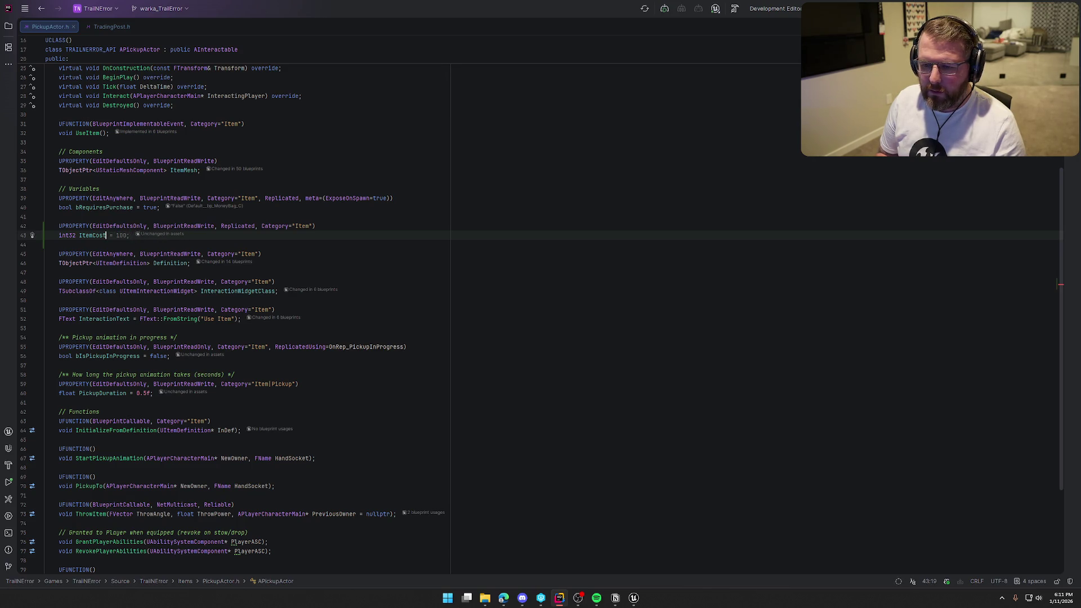
type(";")
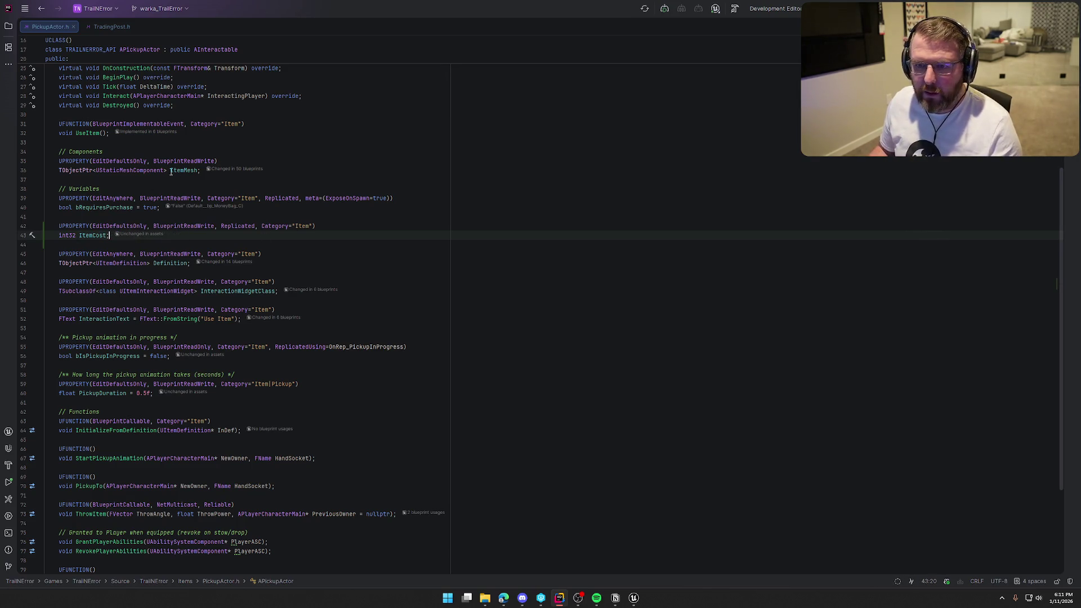
Jump from the BeginPlay declaration to its implementation in PickupActor.cpp.
scroll(117, 172, "up", 3)
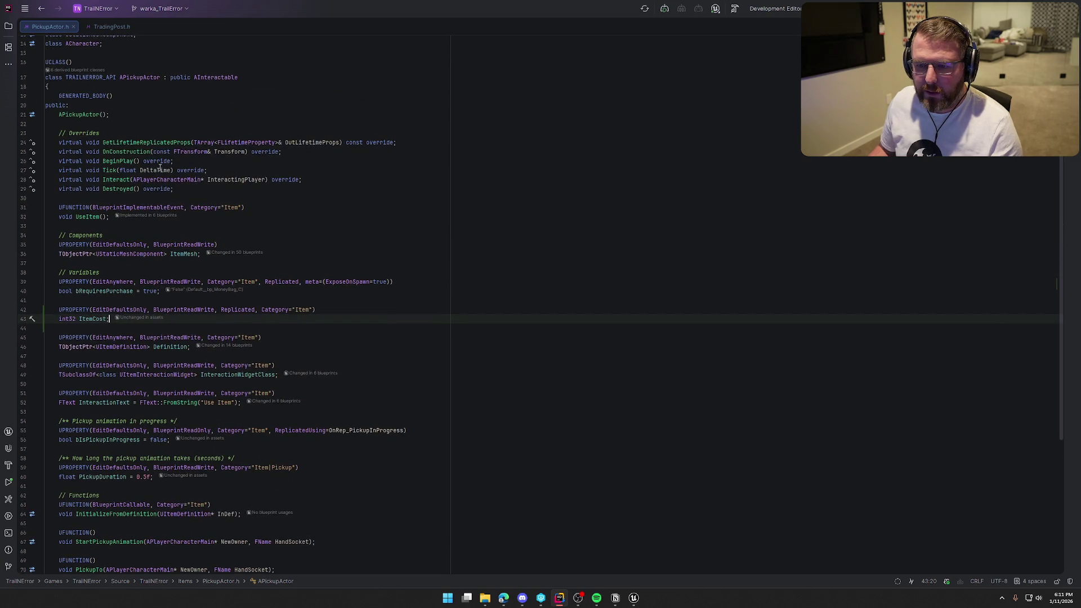
left_click(122, 162)
left_click(123, 161, "ctrl")
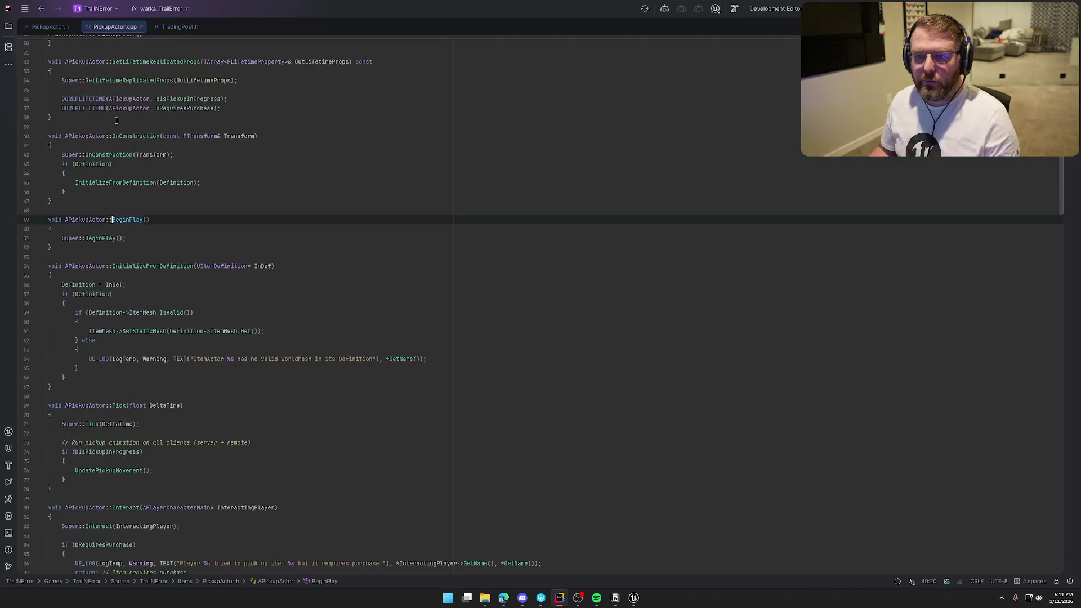
Add an if (Definition) block starting ItemCost = Definition->ItemCost *, then open a header line.
left_click_drag(180, 26, 900, 237)
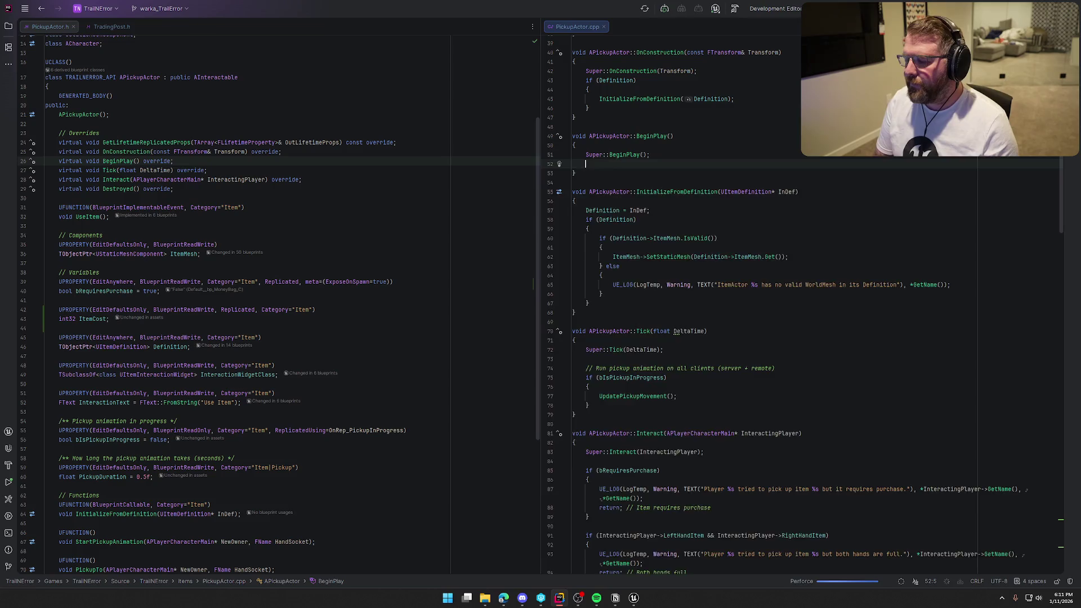
key("Return")
key("Return")
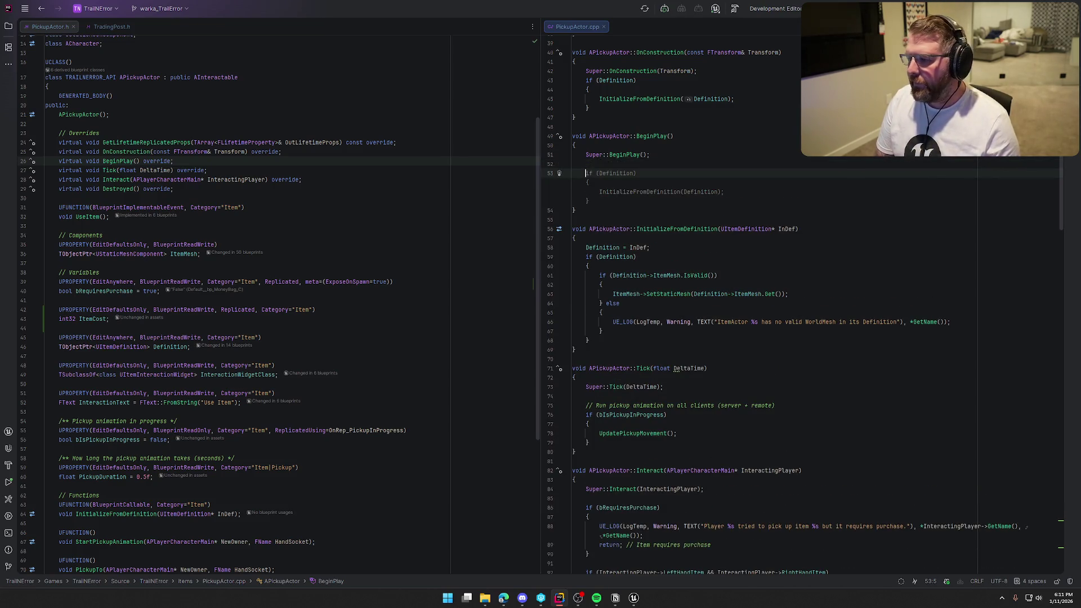
type("if (Definition)")
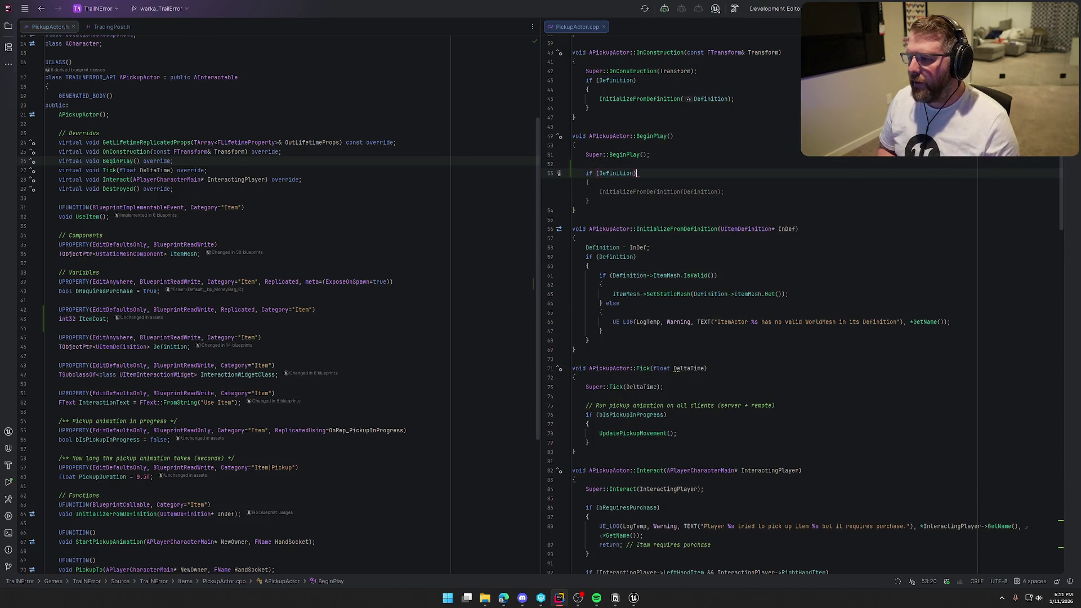
key("ctrl+shift+Return")
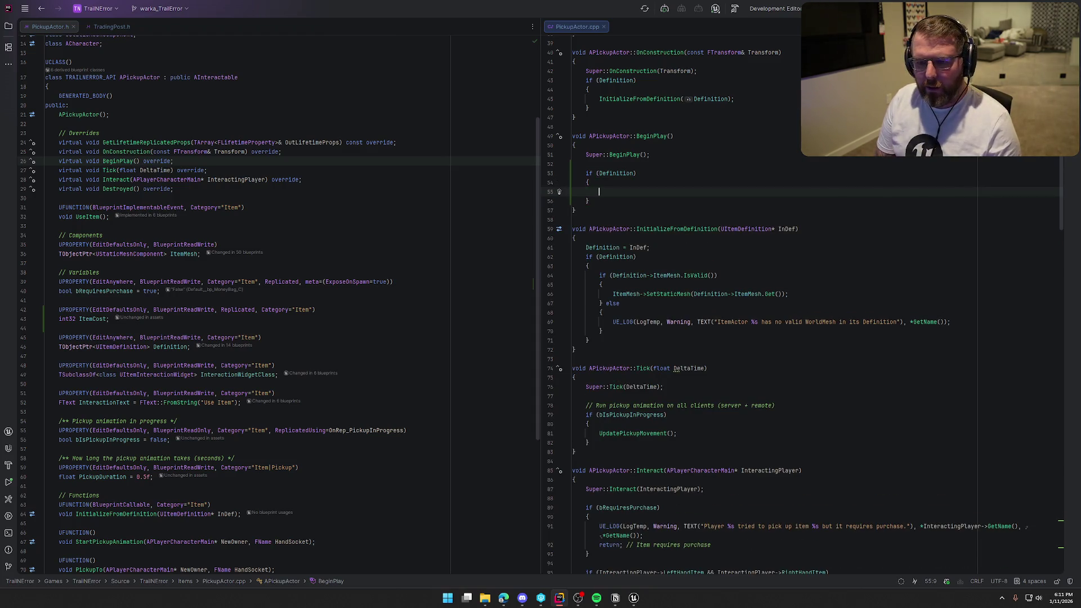
type("ItemCost =")
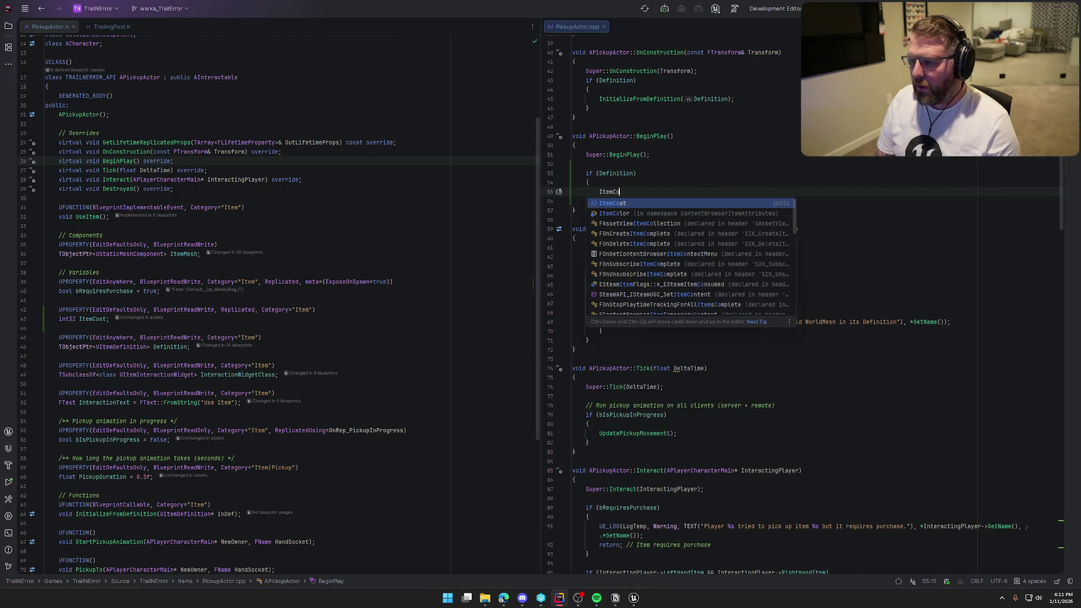
key("Tab")
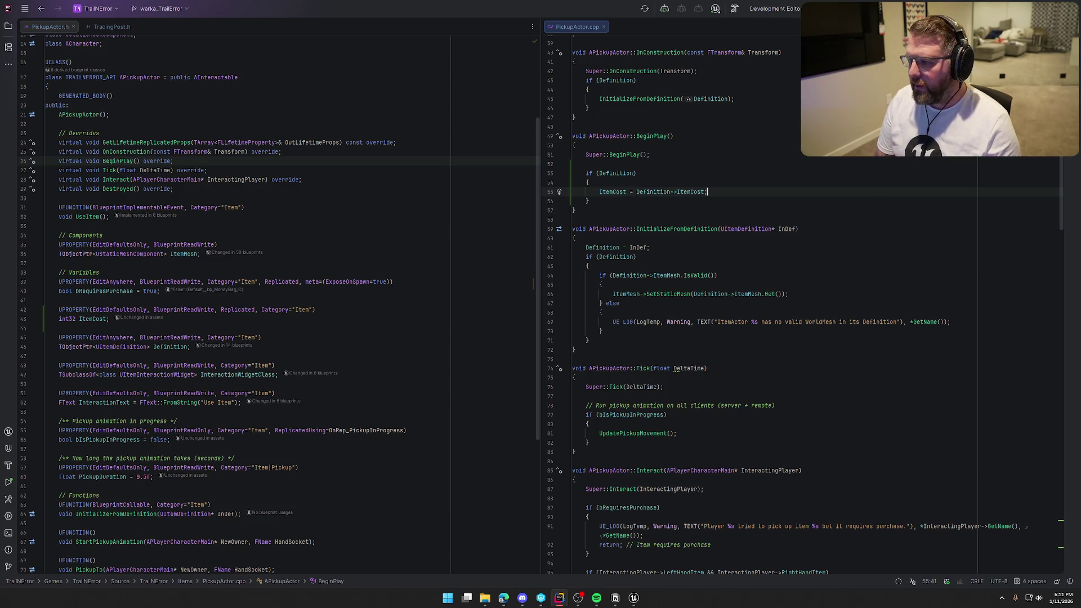
key("BackSpace")
type("*")
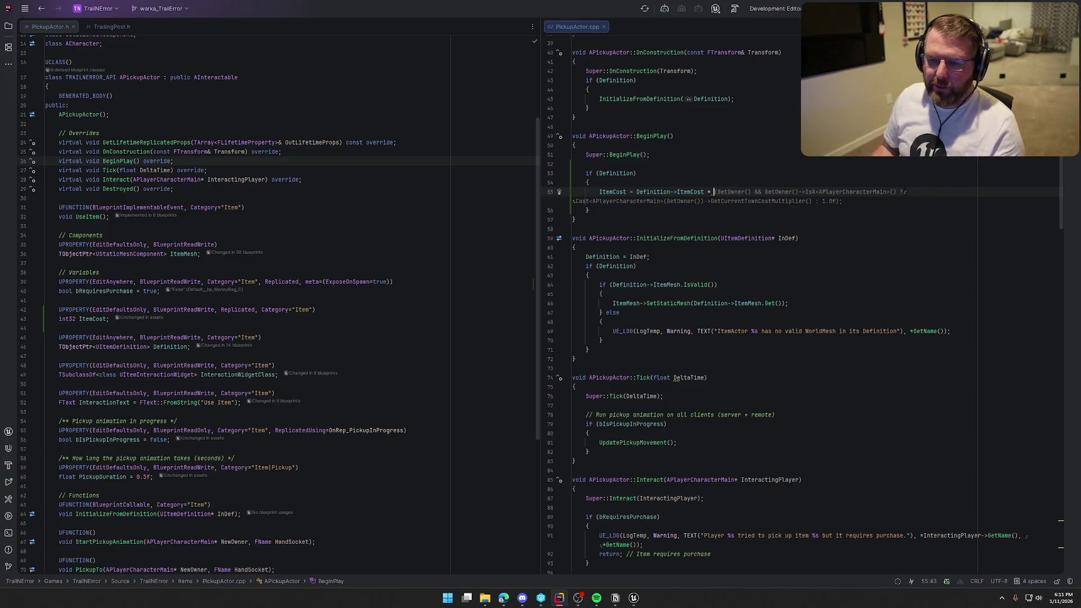
left_click(161, 290)
key("Return")
key("Return")
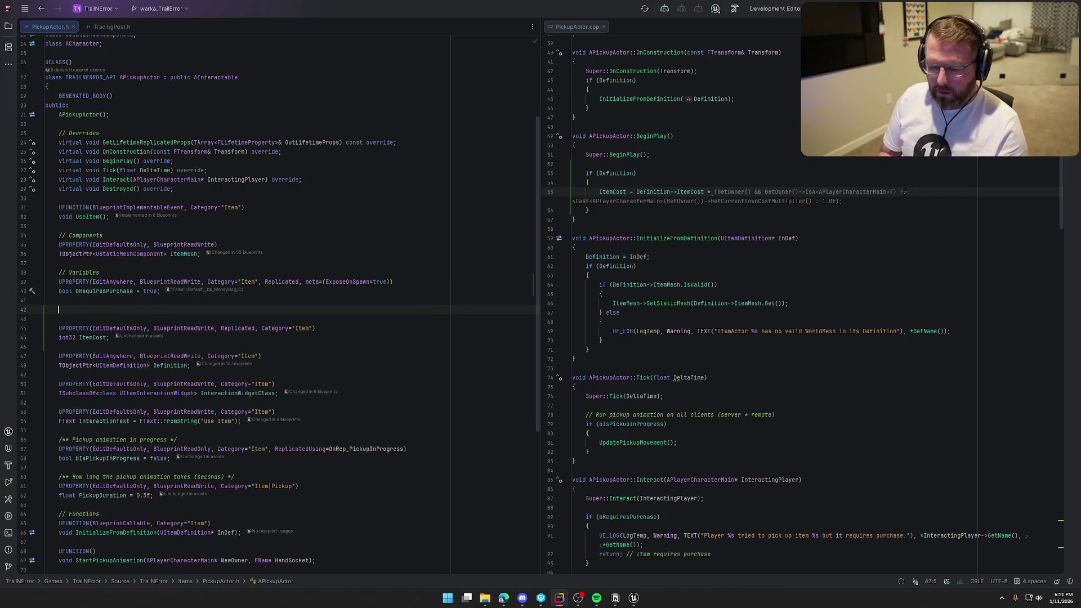
Under bRequiresPurchase, add UPROPERTY(EditAnywhere, BlueprintReadWrite, Category="Item", Replicated, meta=(ExposeOnSpawn=true)).
type("UPROPERTY(Edi")
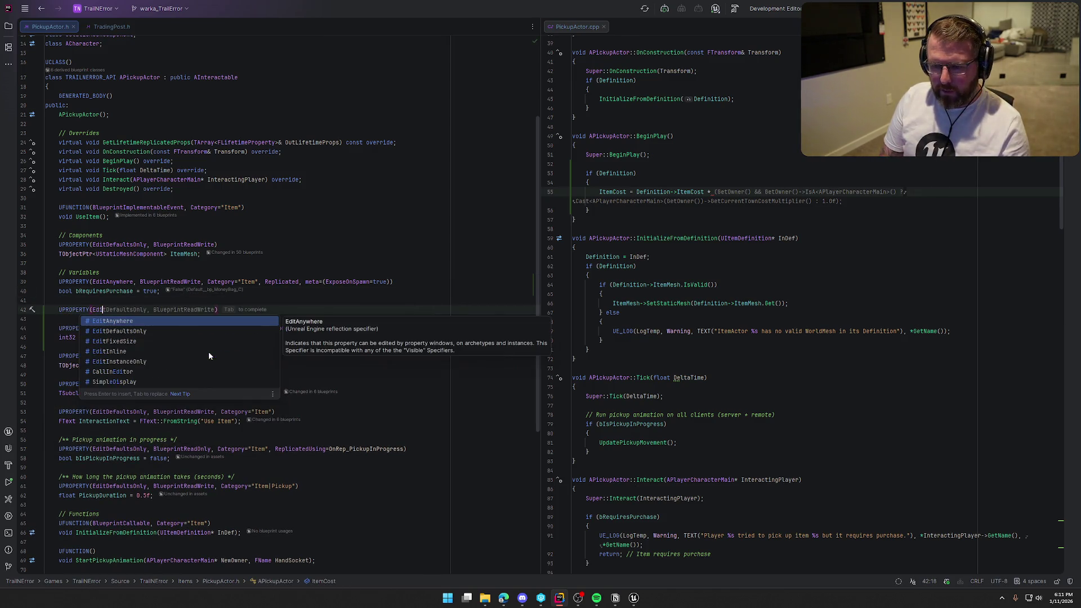
key("Return")
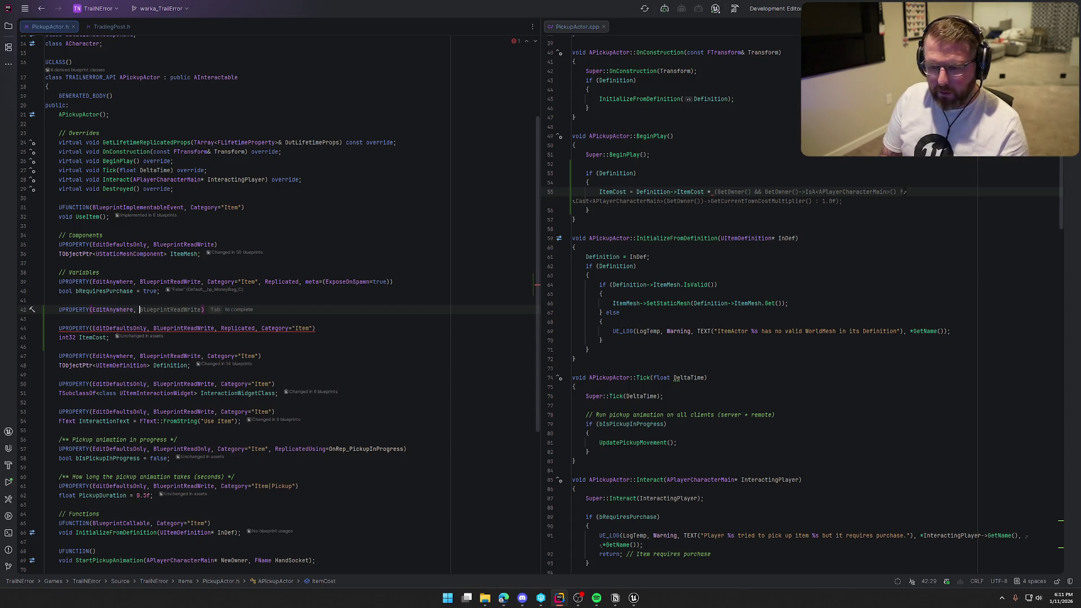
key("Tab")
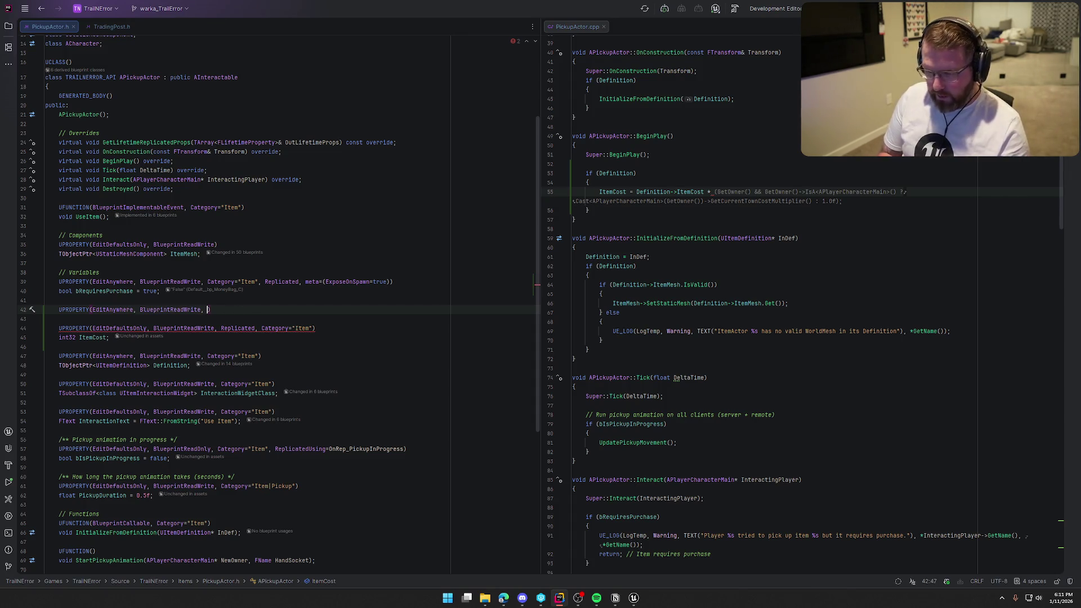
type(", Category=\"Item\"")
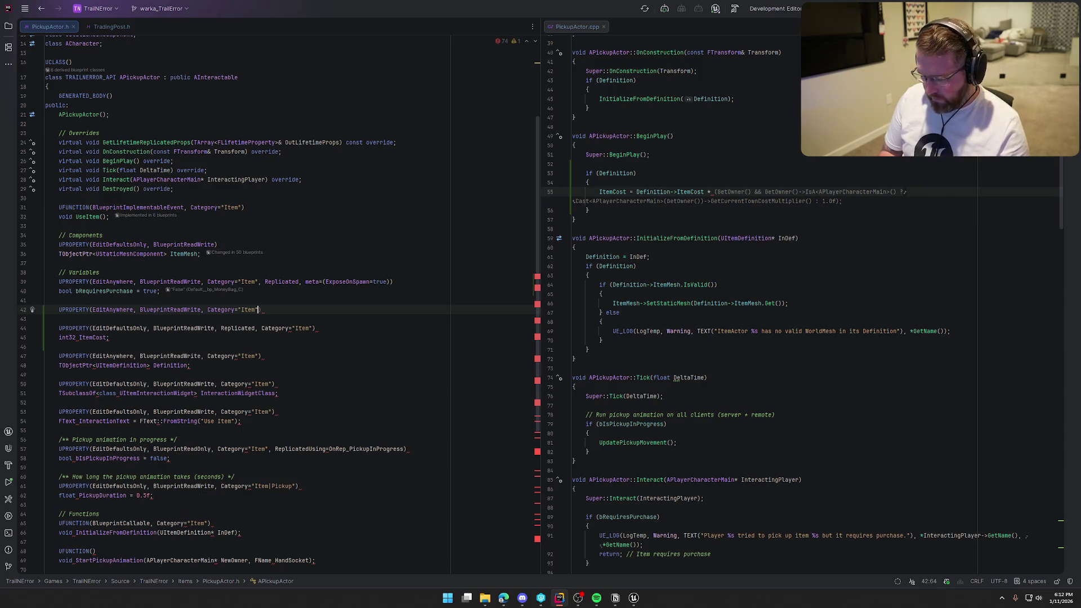
type(",")
key("Tab")
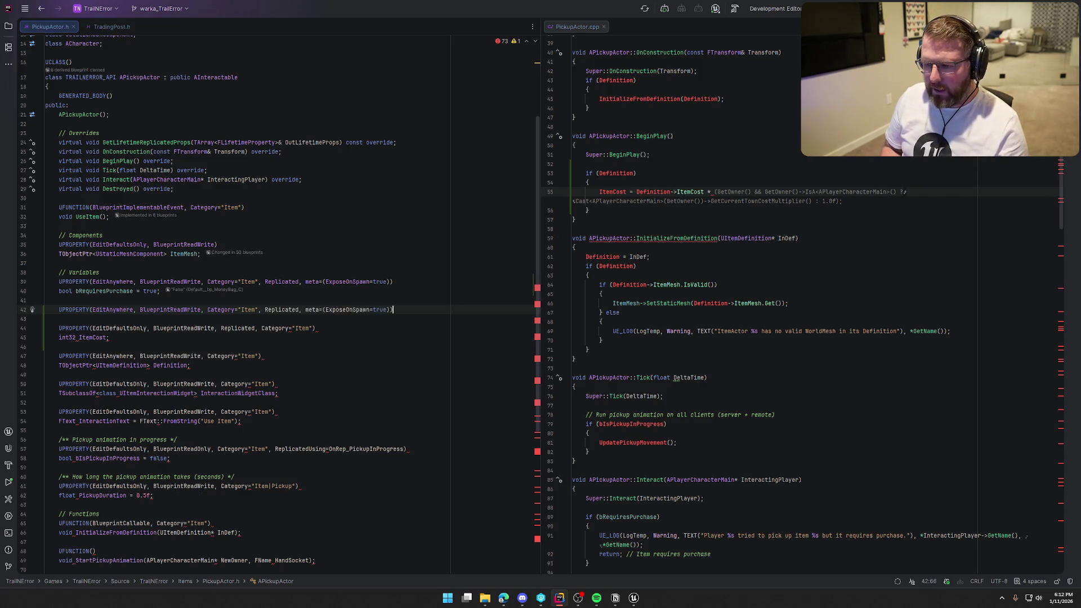
left_click(305, 309)
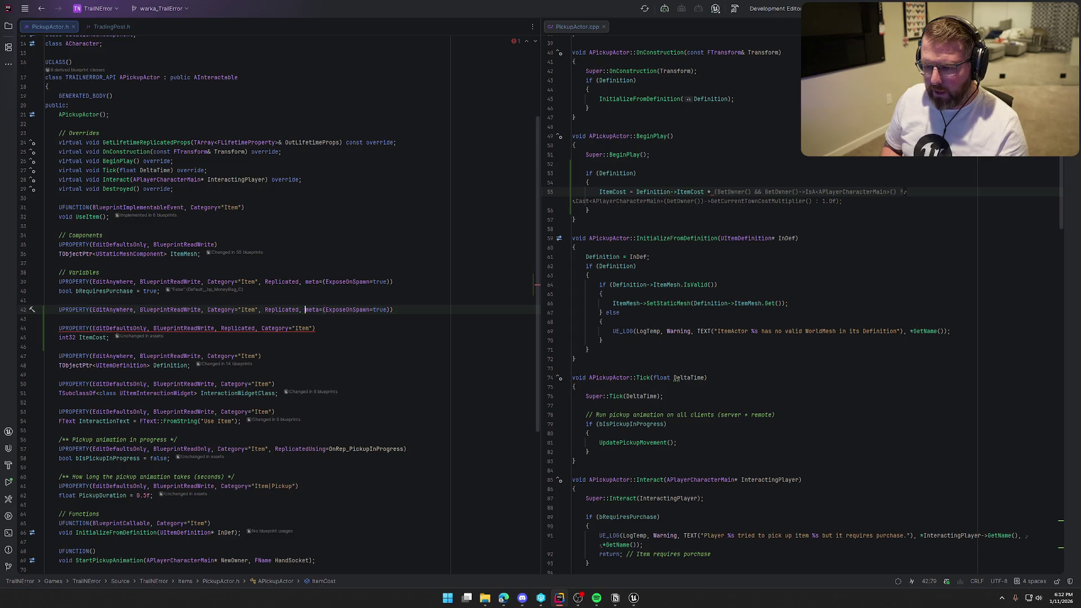
key("BackSpace")
key("BackSpace")
key("BackSpace")
key("BackSpace")
key("BackSpace")
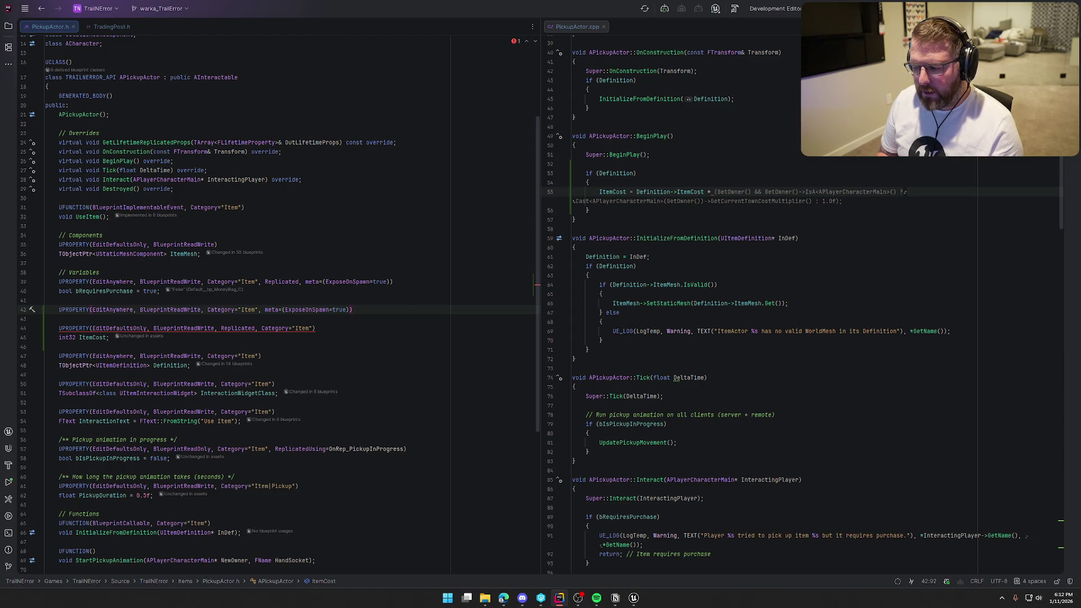
key("ctrl+Left")
key("ctrl+Left")
key("ctrl+Left")
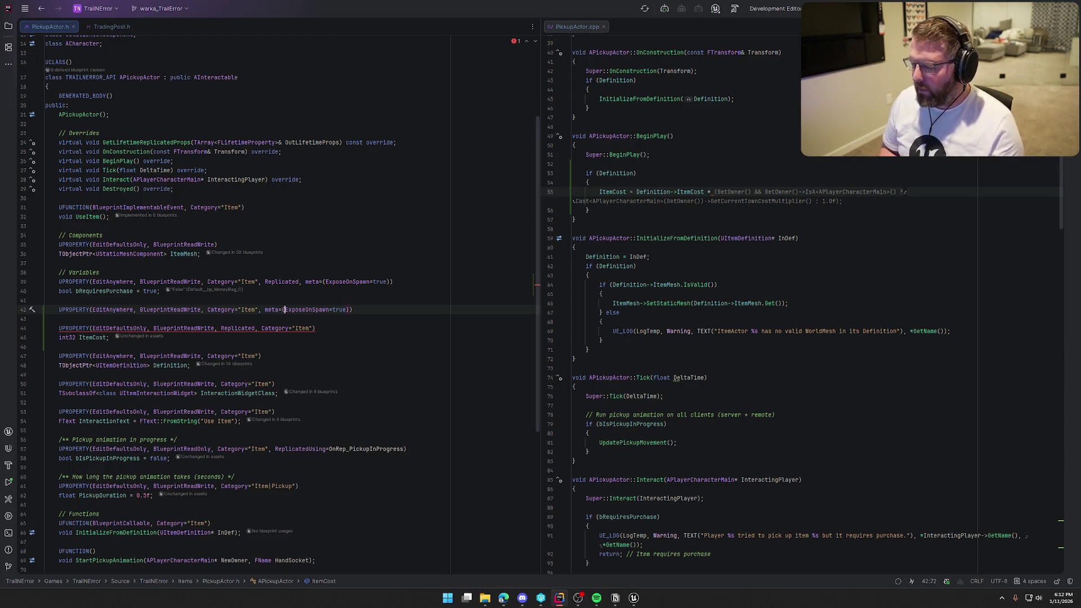
type("Repl")
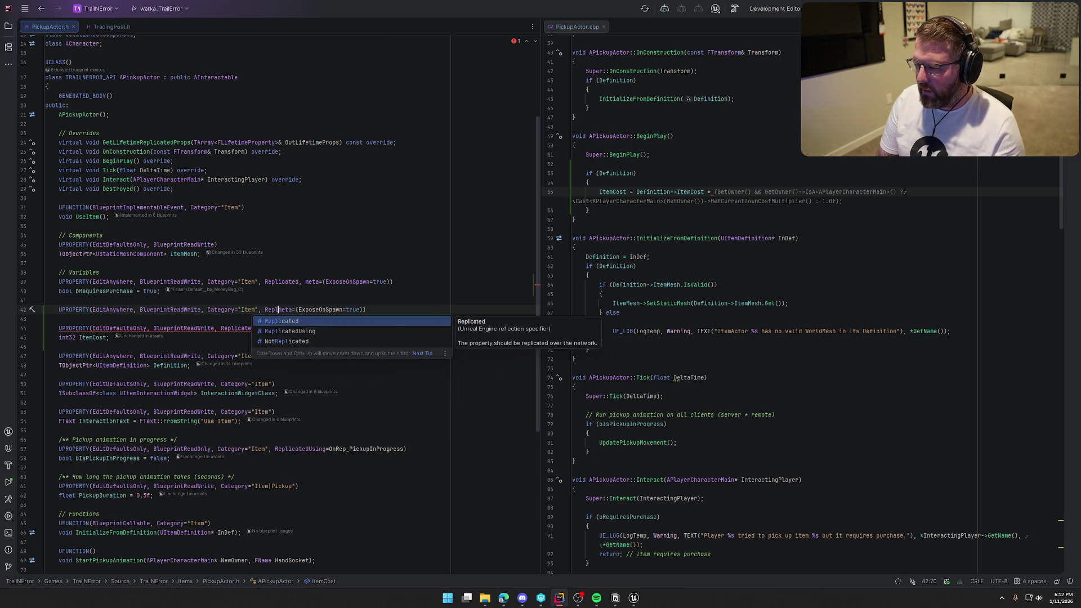
key("Tab")
type(", meta")
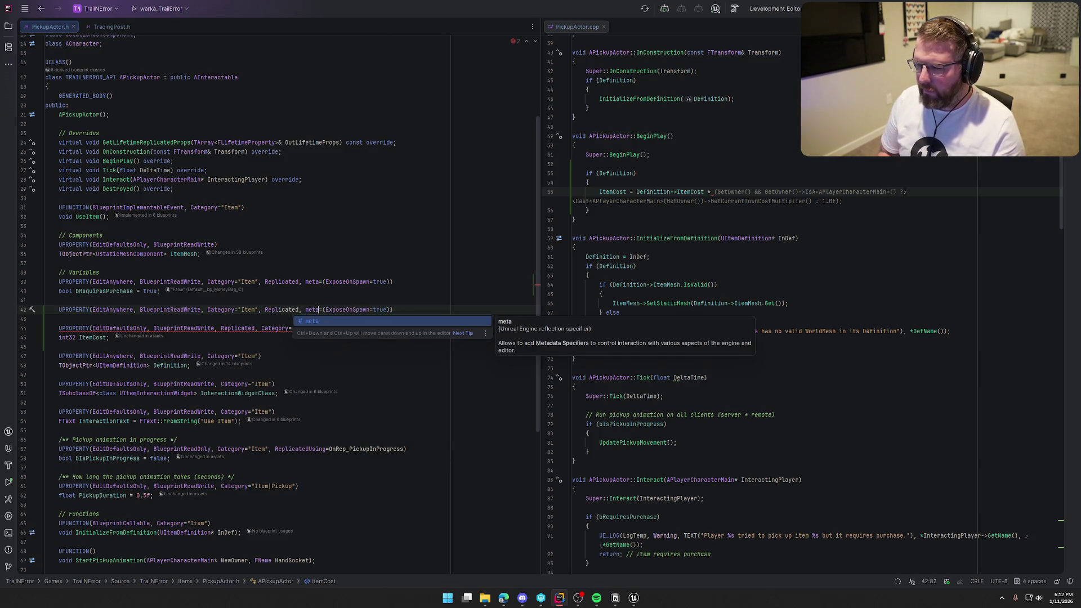
key("End")
Declare TObjectPtr<ATradingPost> PurchaseLocationPost and add the ATradingPost include.
key("Return")
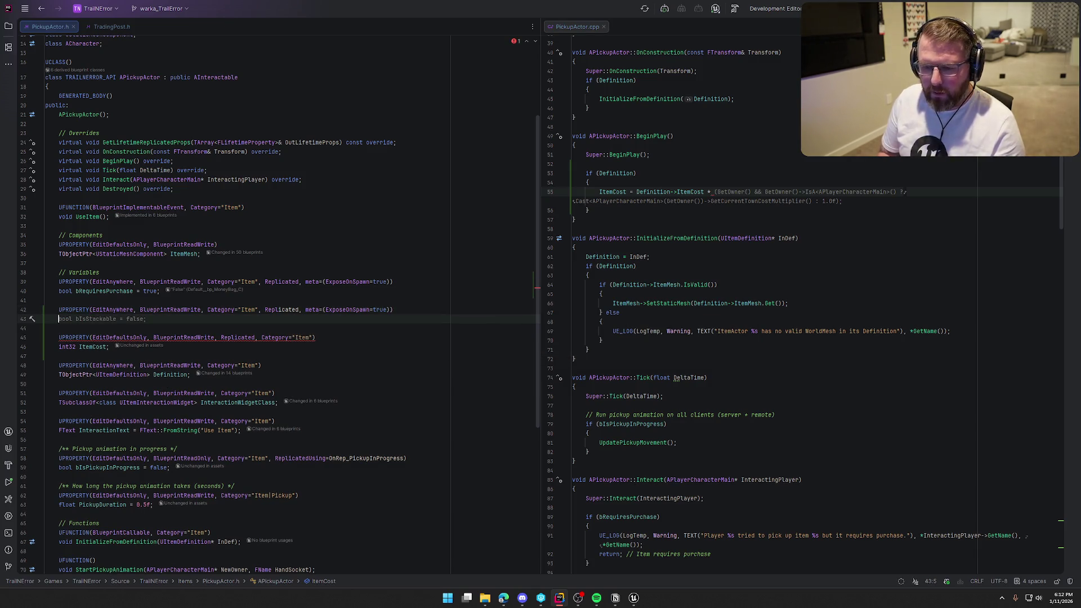
type("TObjeac")
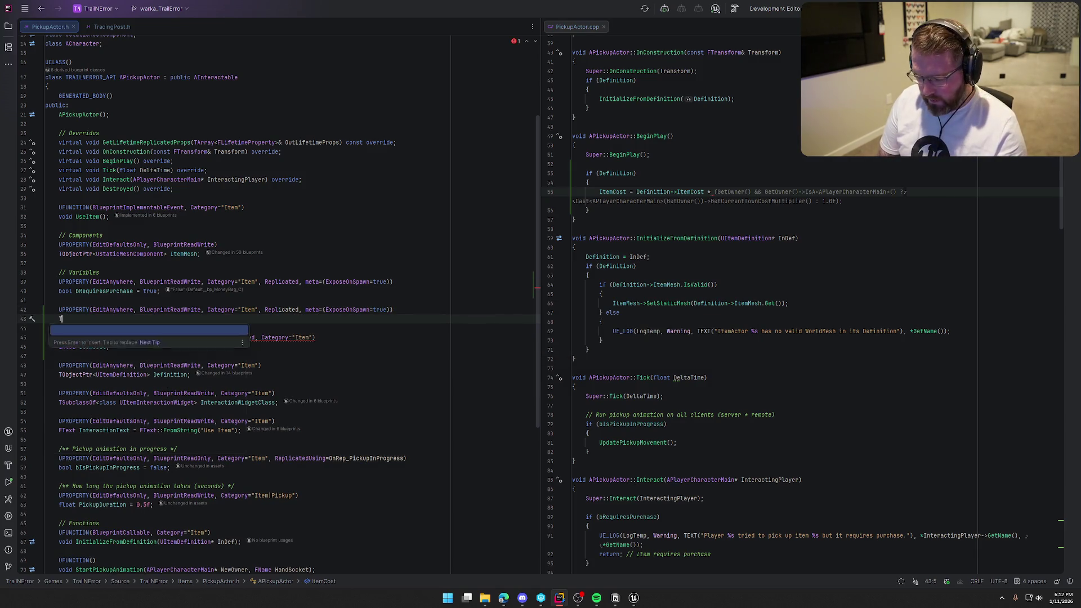
key("BackSpace")
key("BackSpace")
type("ctP")
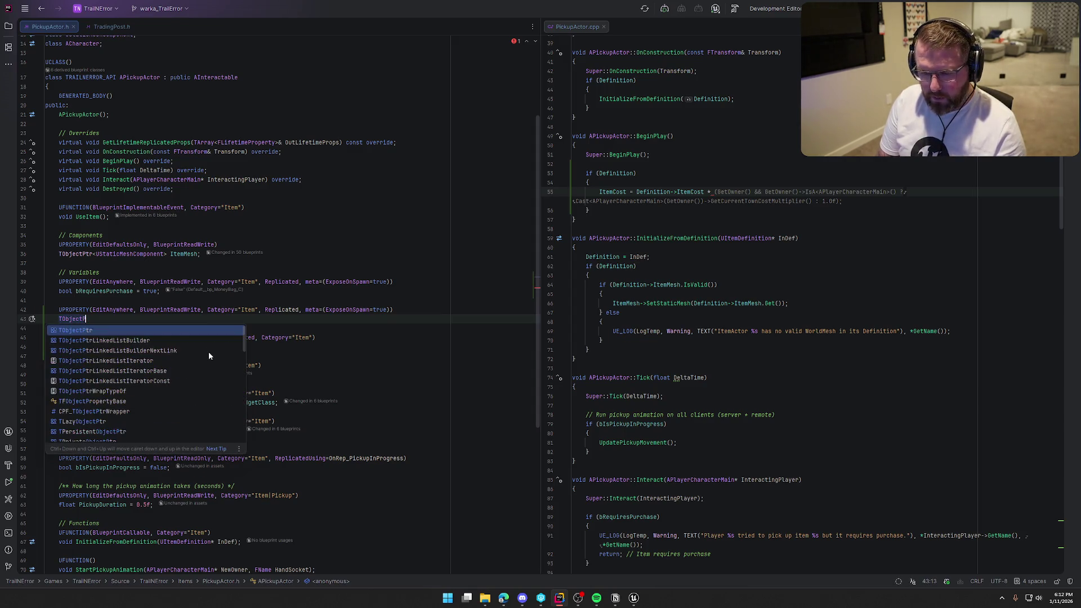
key("Return")
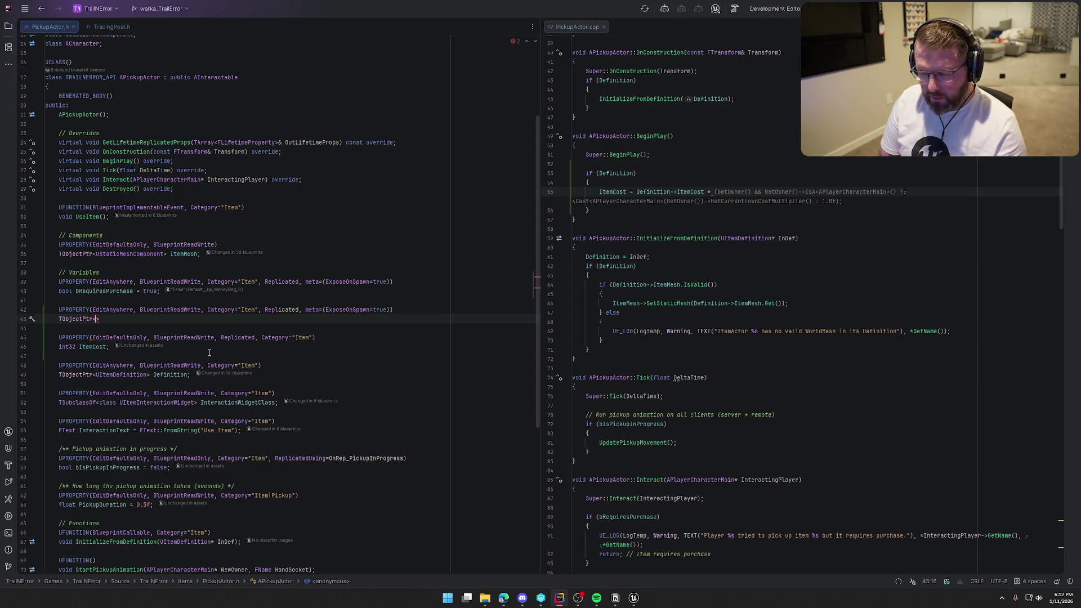
type("ATradingPost")
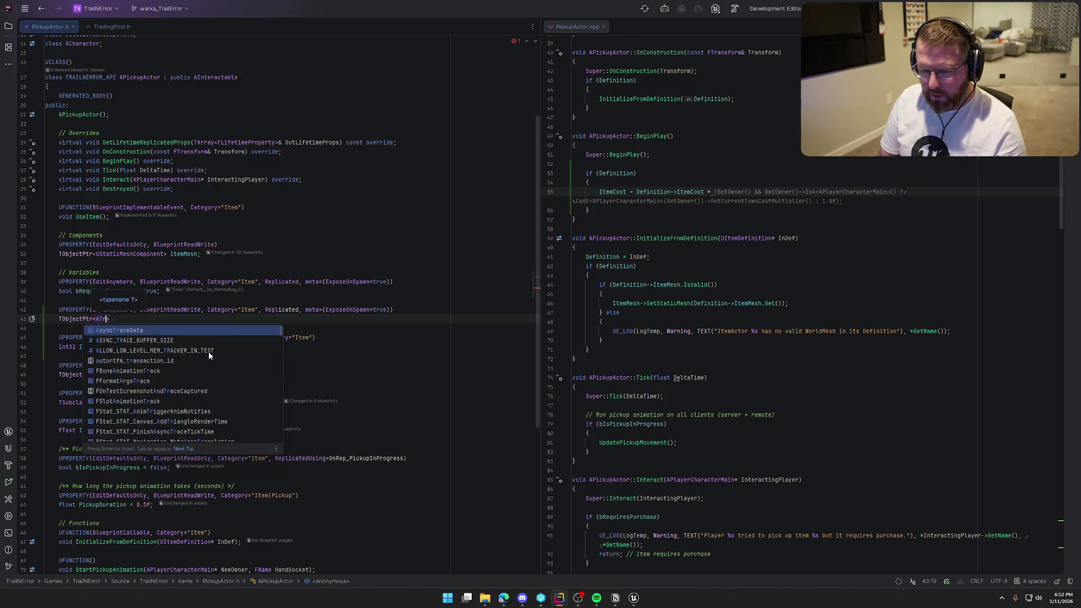
key("alt+Return")
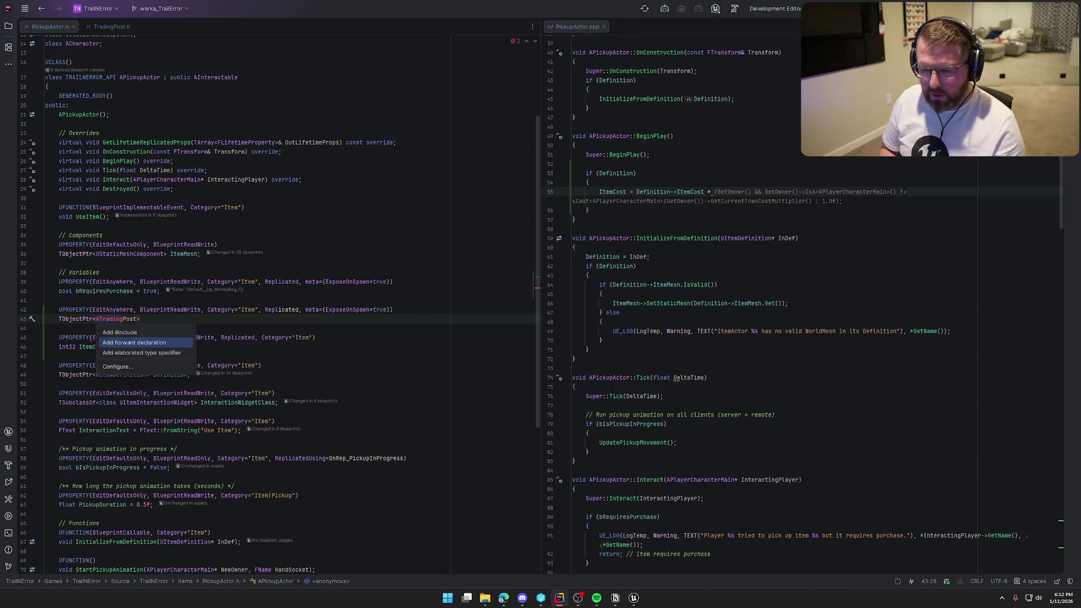
key("Return")
key("End")
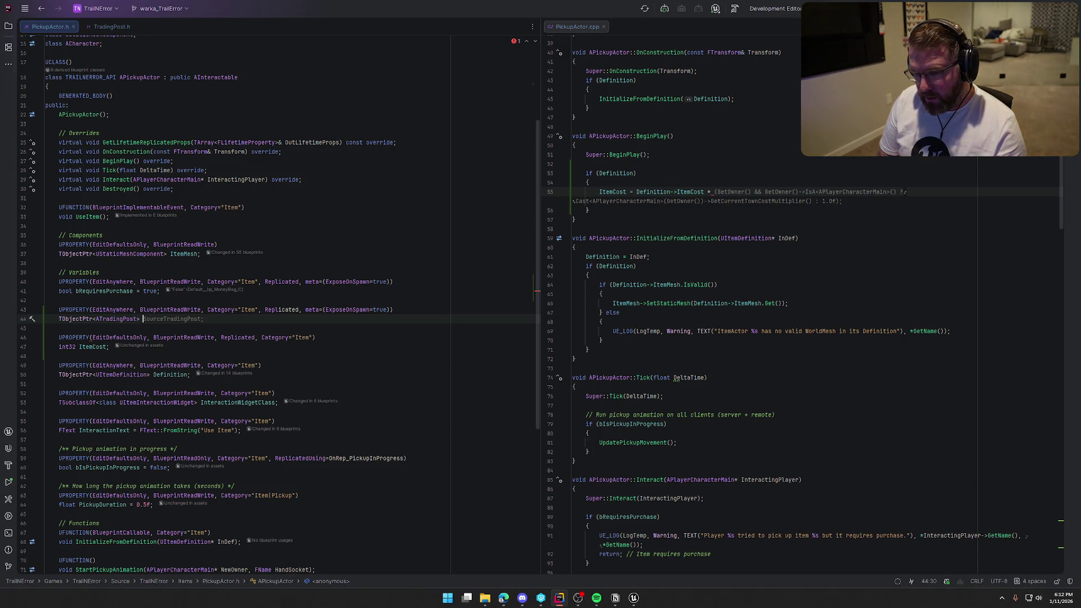
type("Purchase")
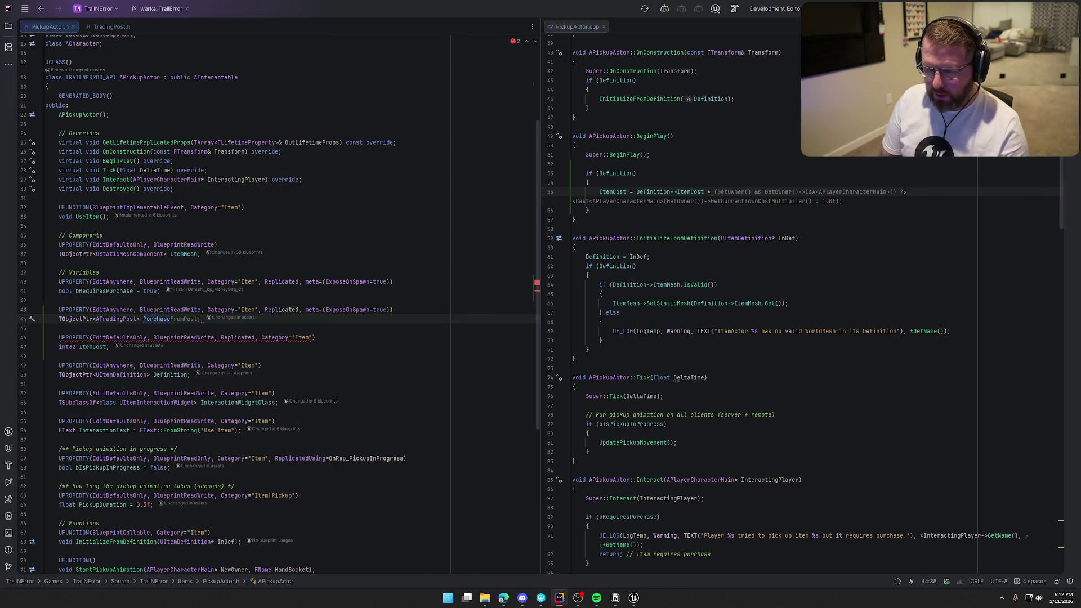
type("LocationPo")
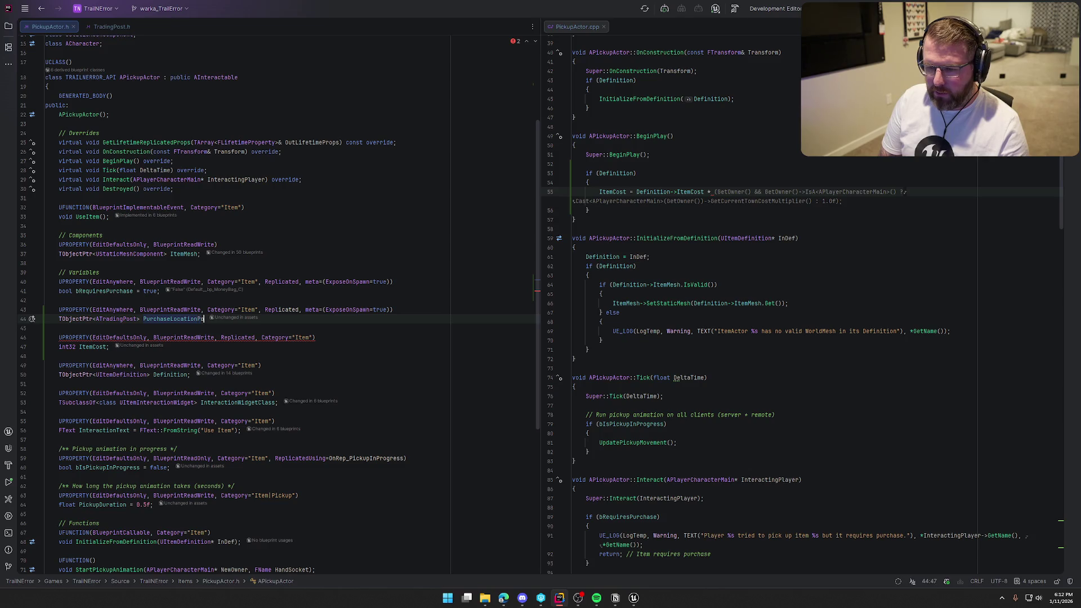
type("st;")
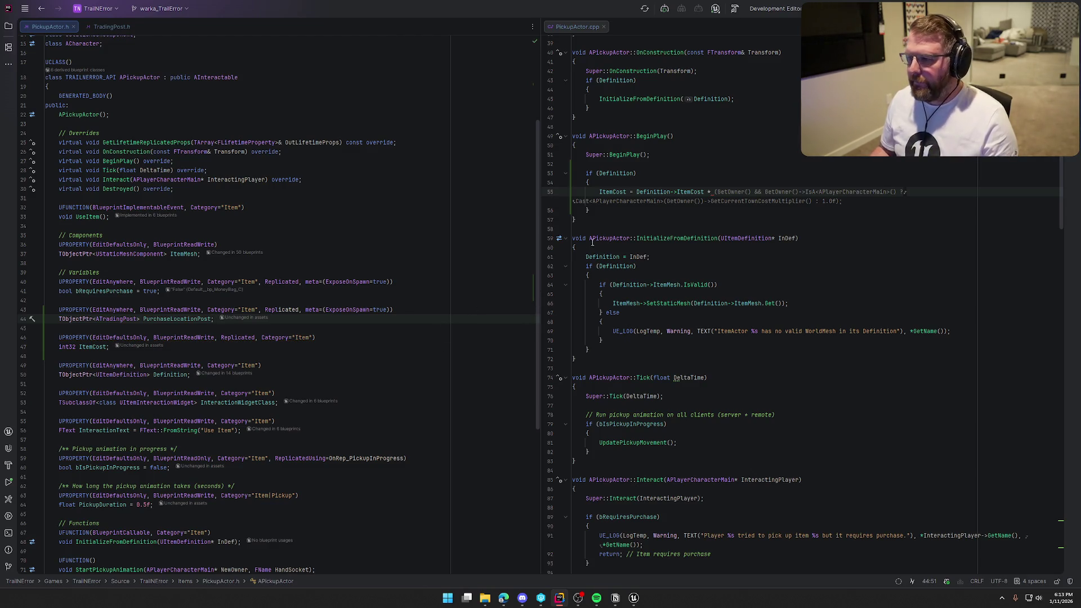
Multiply ItemCost by PurchaseLocationPost->TownCostMultiplier and include the TradingPost header.
left_click(714, 192)
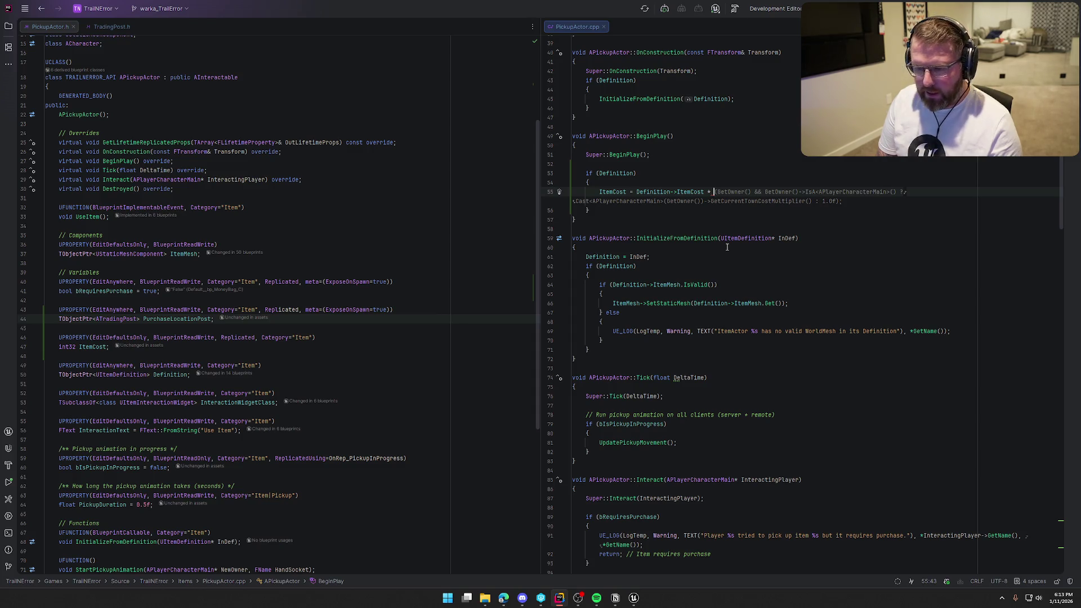
type("Pur")
key("Return")
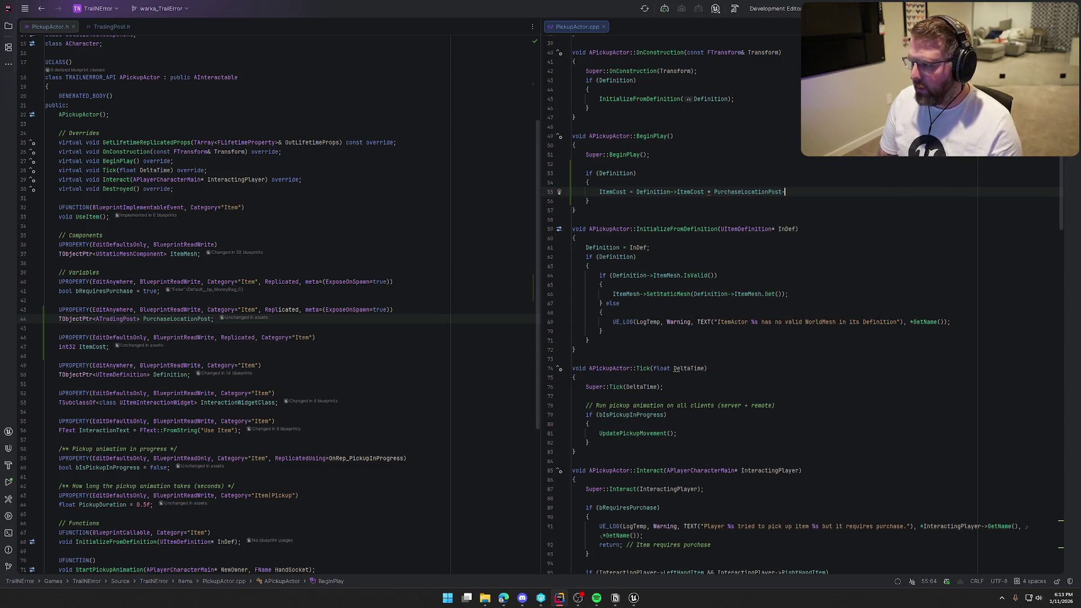
type("-")
key("Tab")
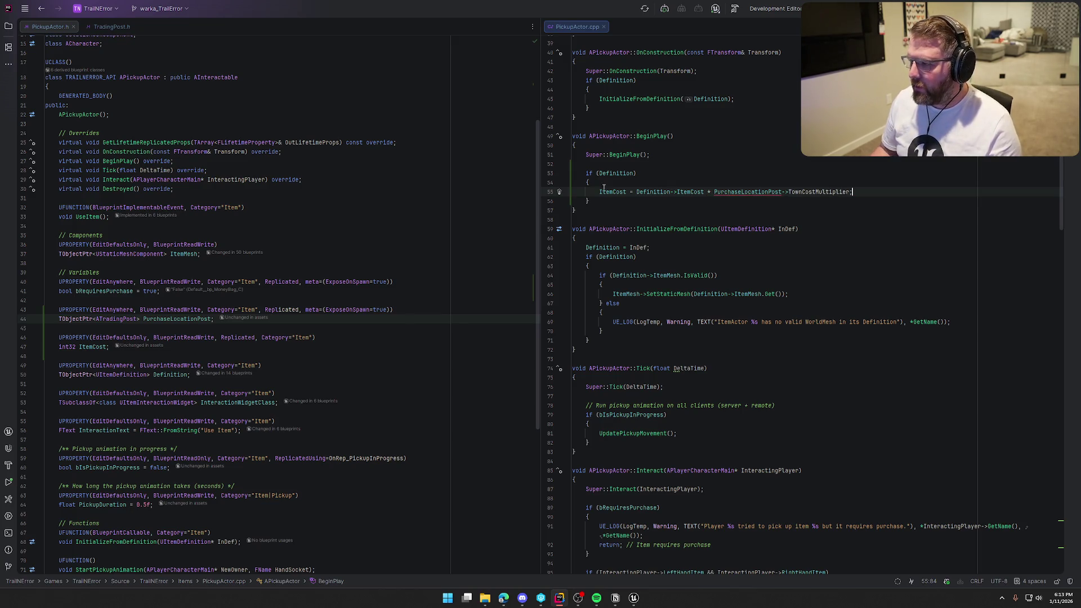
left_click(739, 191)
key("alt+Return")
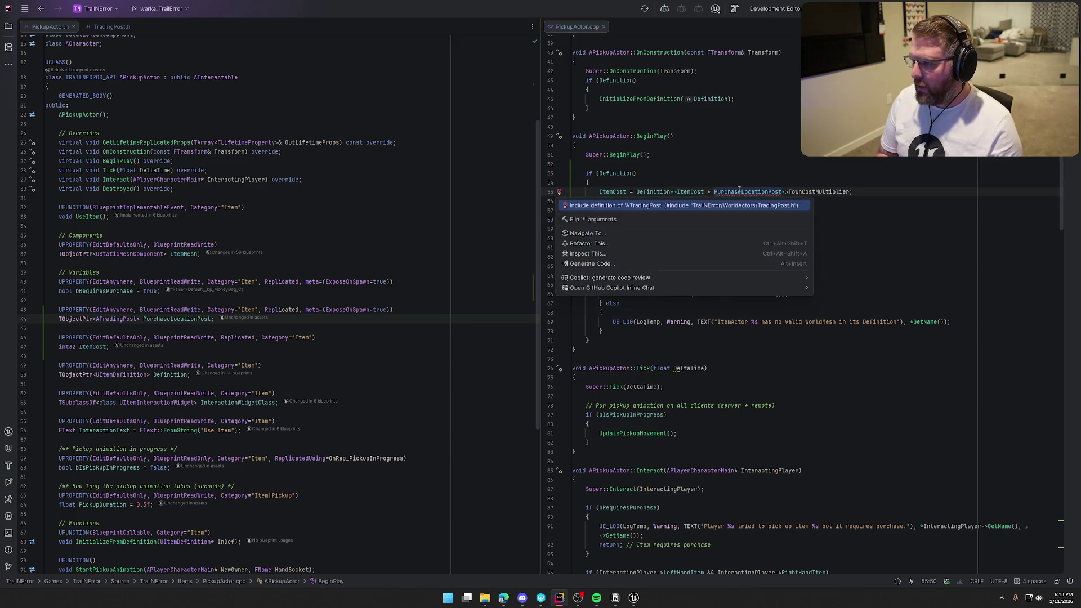
key("Return")
Change the condition to Definition && PurchaseLocationPost and add a blank line above it.
left_click(851, 193)
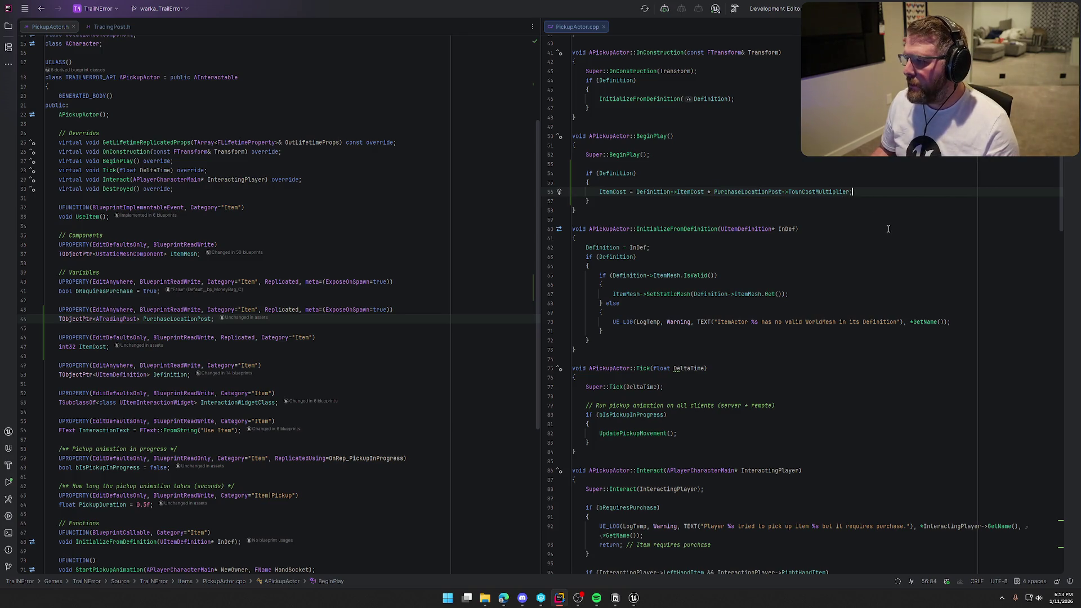
key("Up")
key("Up")
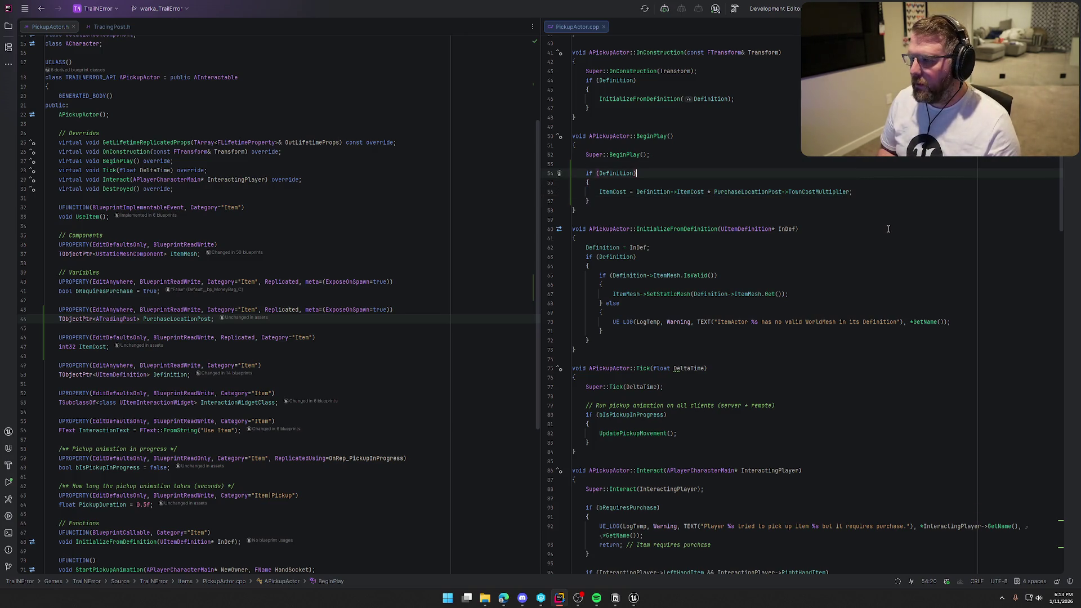
key("Left")
type("&&")
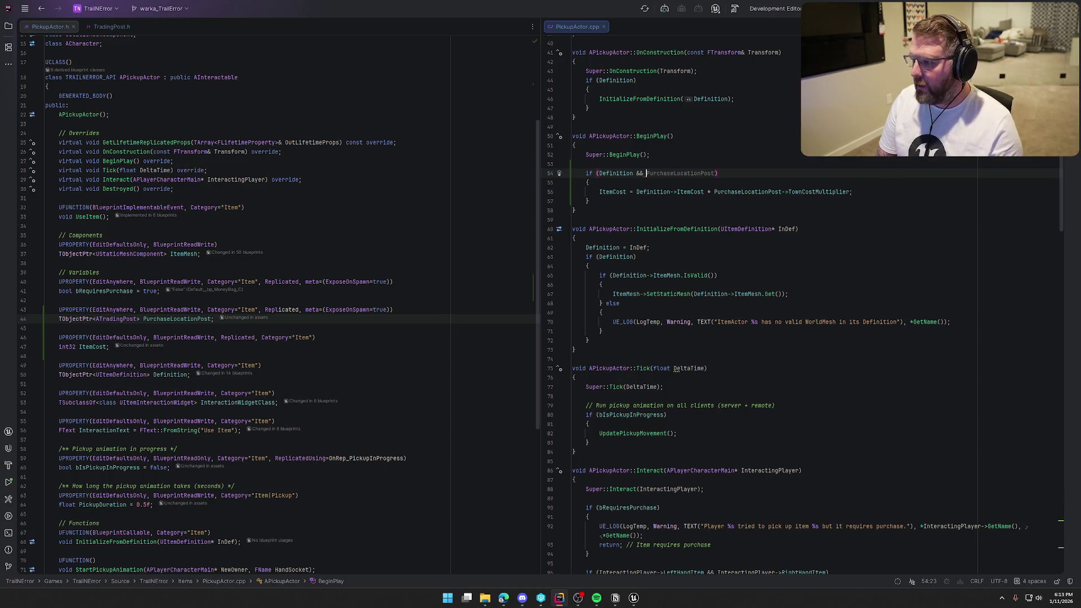
key("Tab")
key("Down")
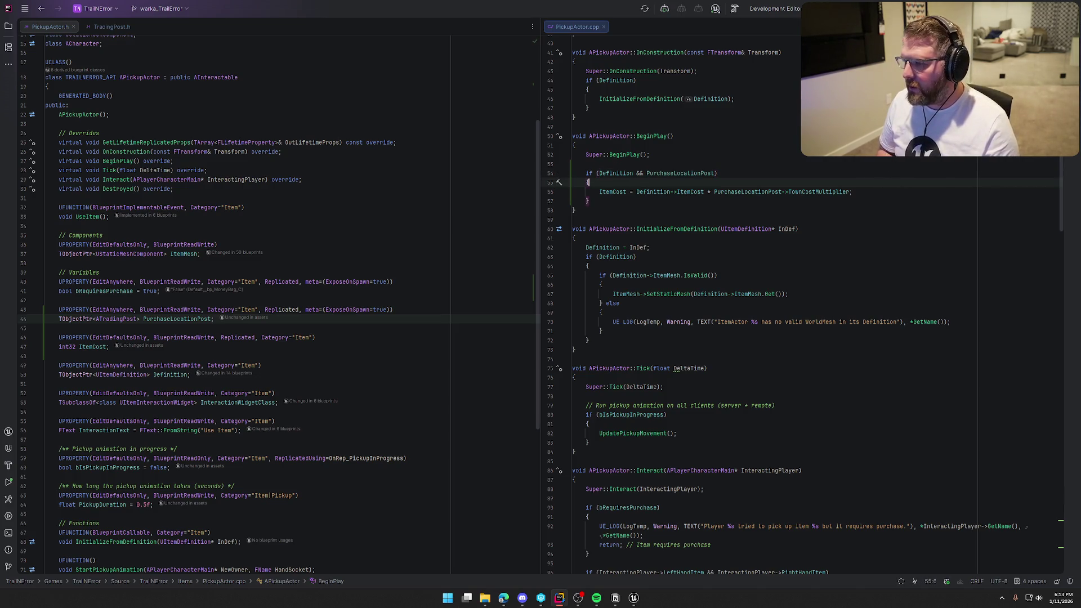
left_click(715, 191)
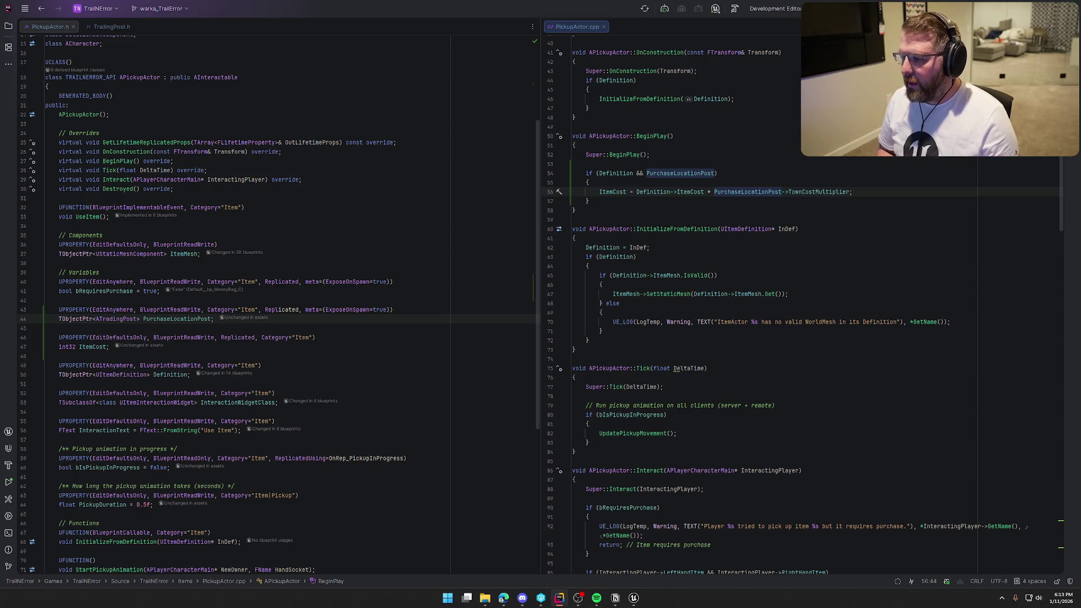
key("Up")
key("Up")
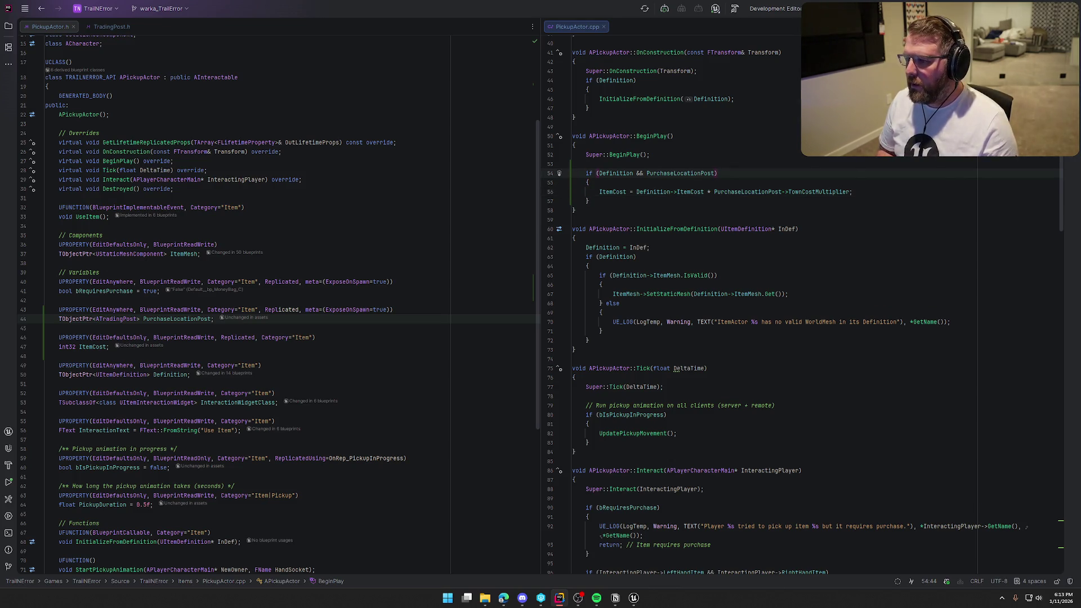
key("Up")
key("Return")
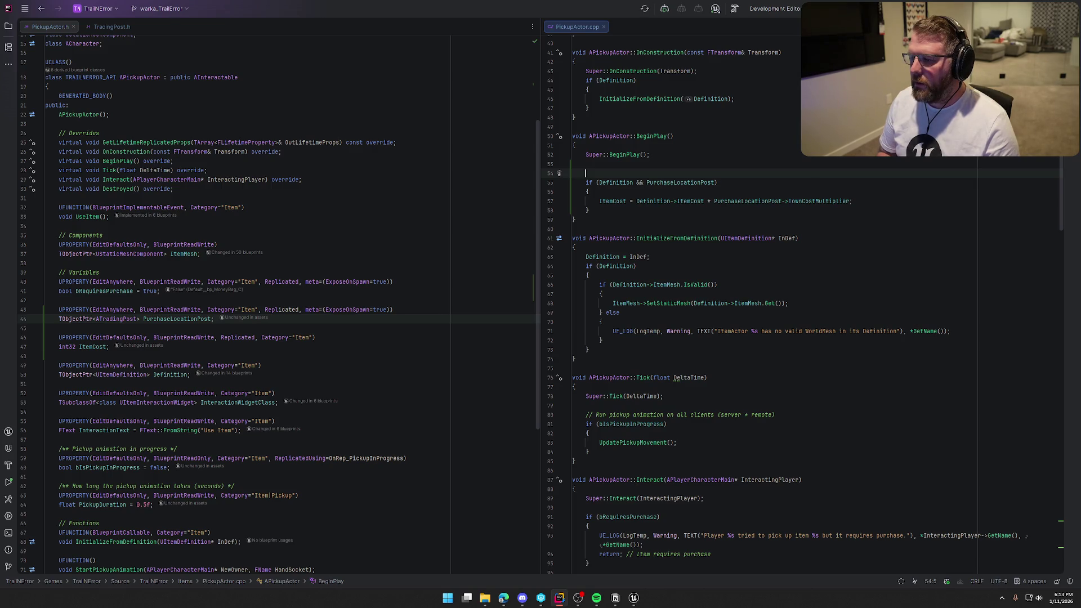
Insert if (!HasAuthority()) { return; } above the Definition cost check in BeginPlay.
key("Return")
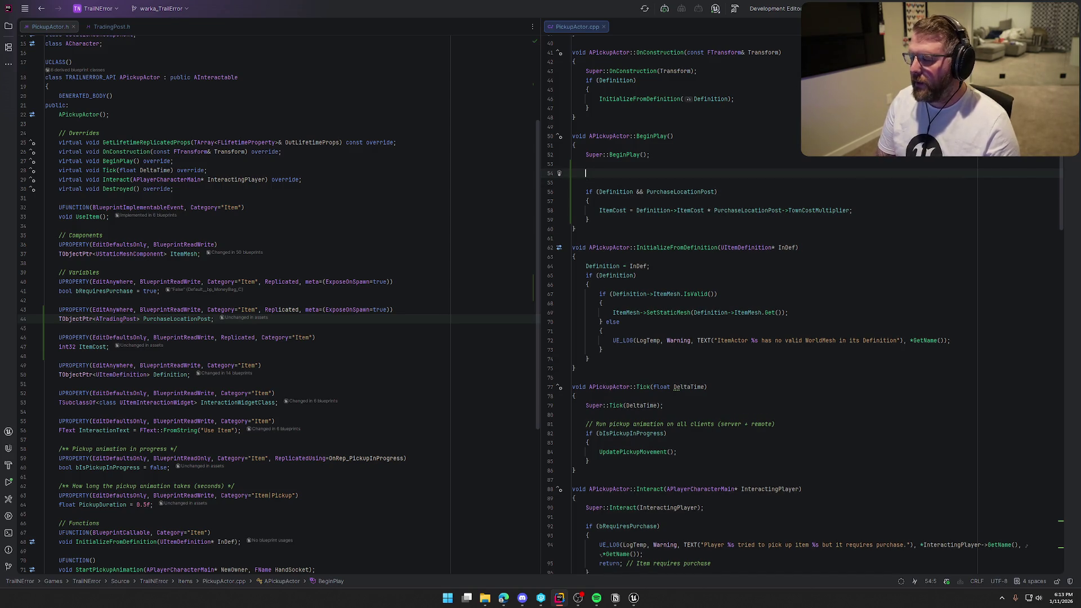
type("if")
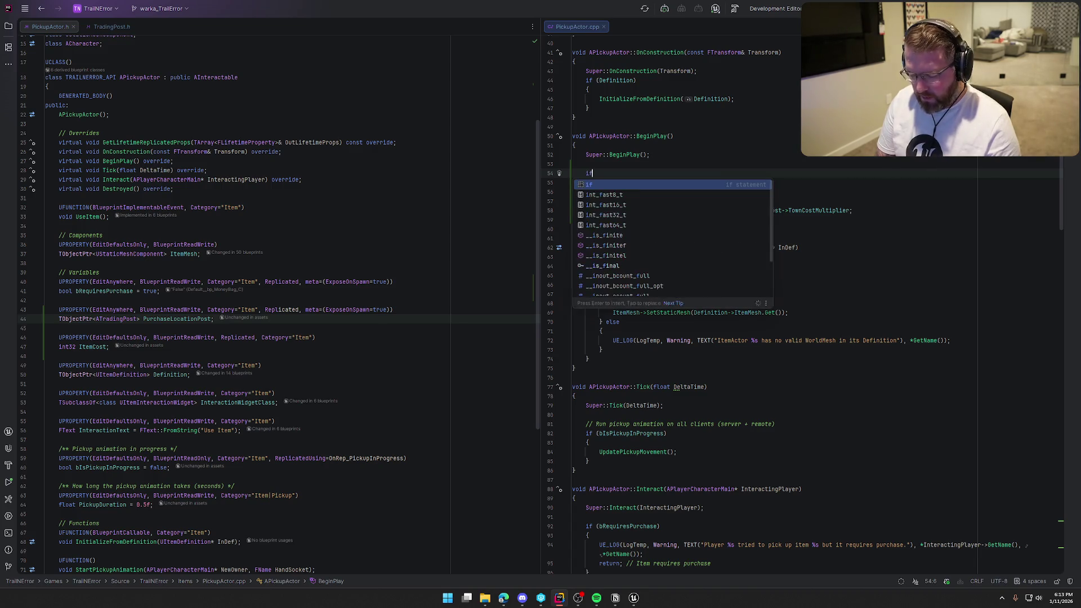
type(" (!Ha")
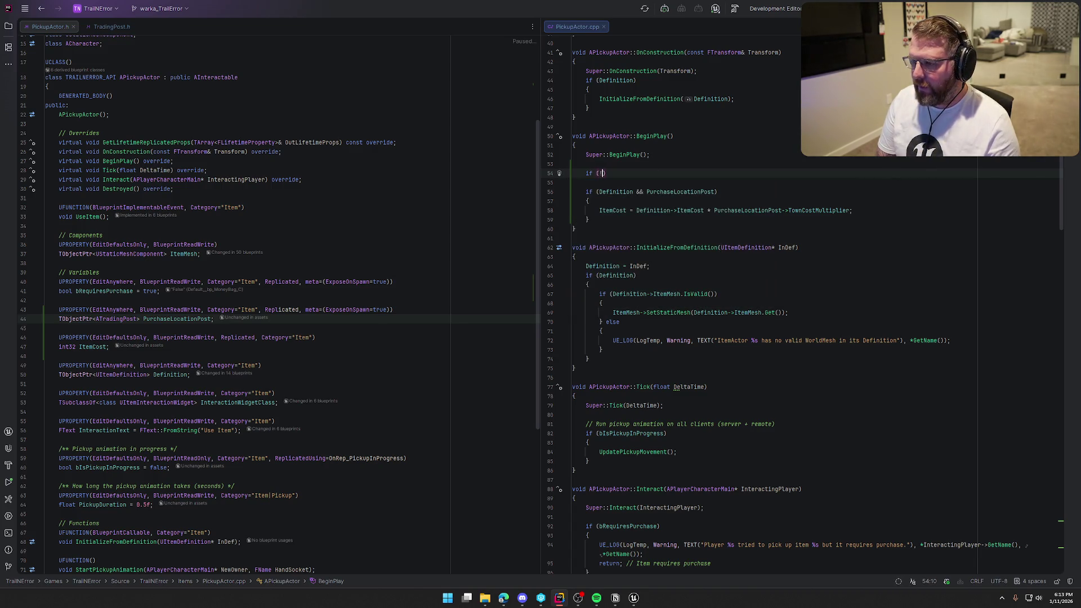
type("sAu")
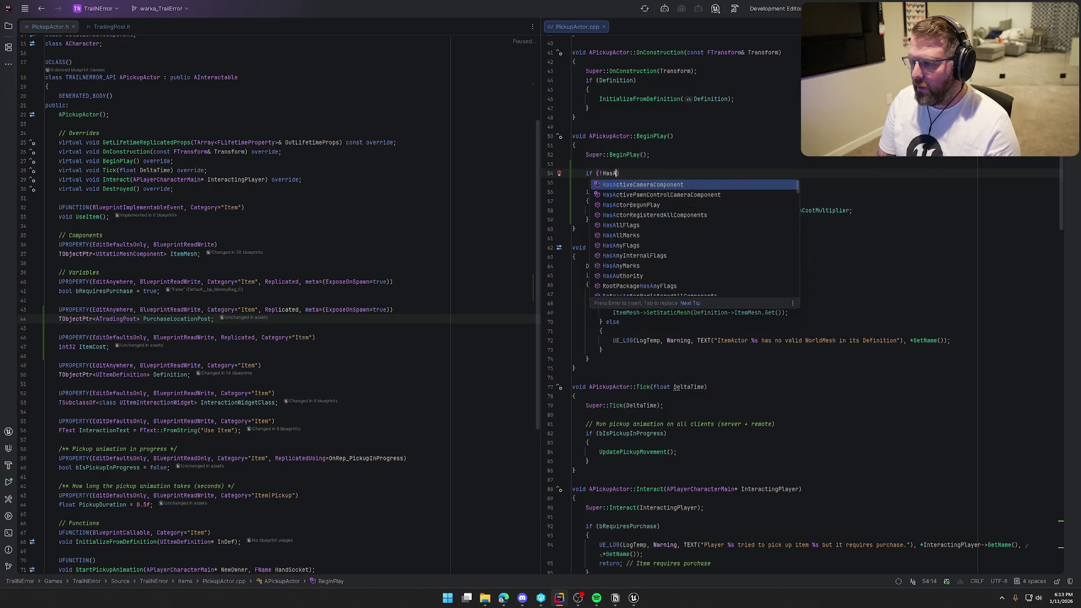
key("Return")
key("End")
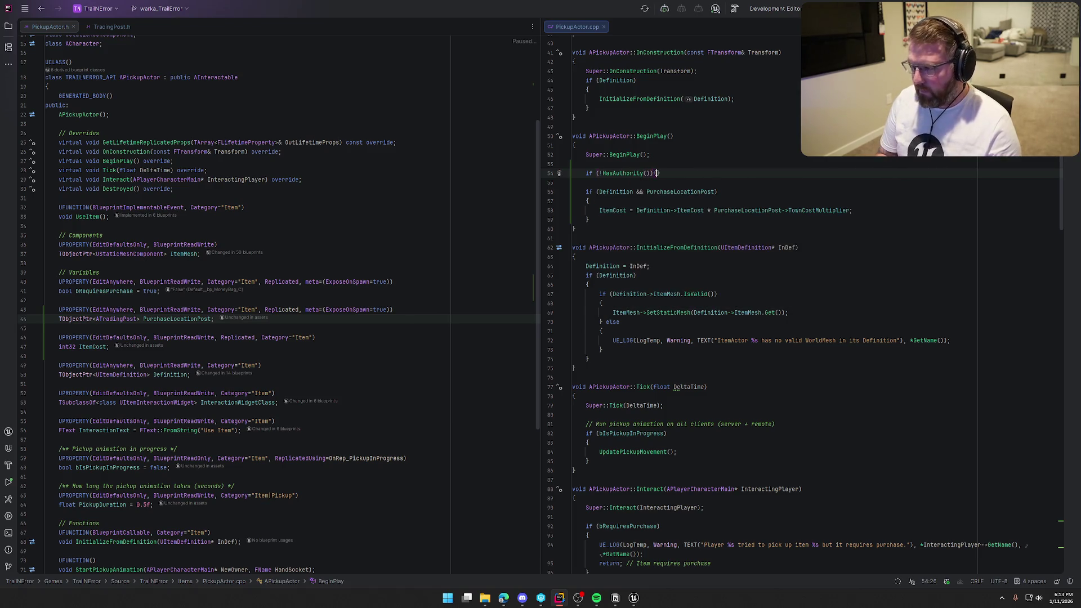
key("Return")
type("{")
key("Return")
type("ret")
key("Return")
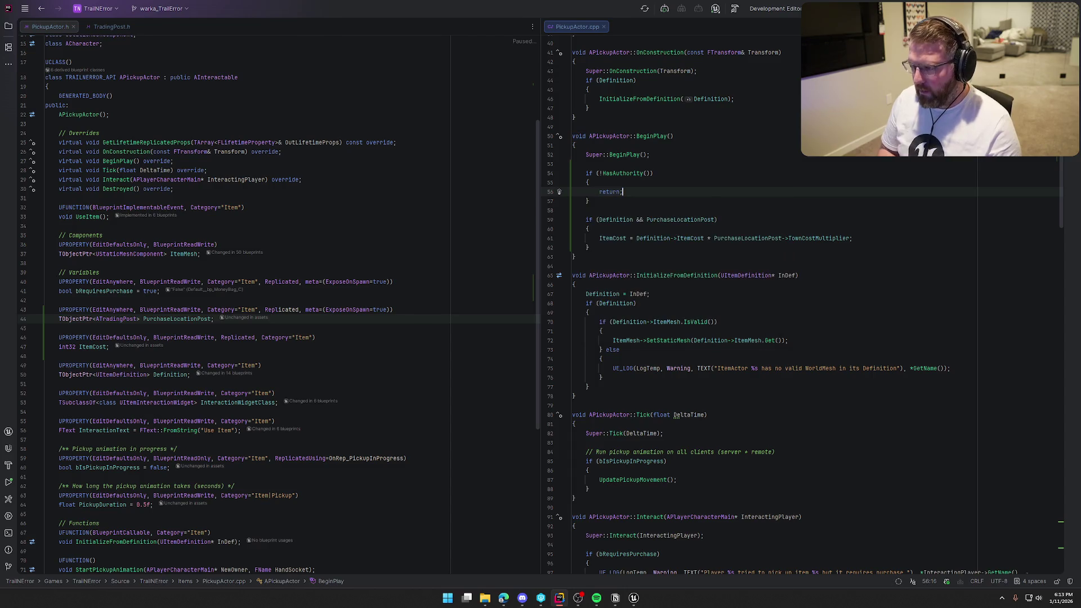
key("Down")
key("Down")
left_click(614, 220)
left_click(625, 238)
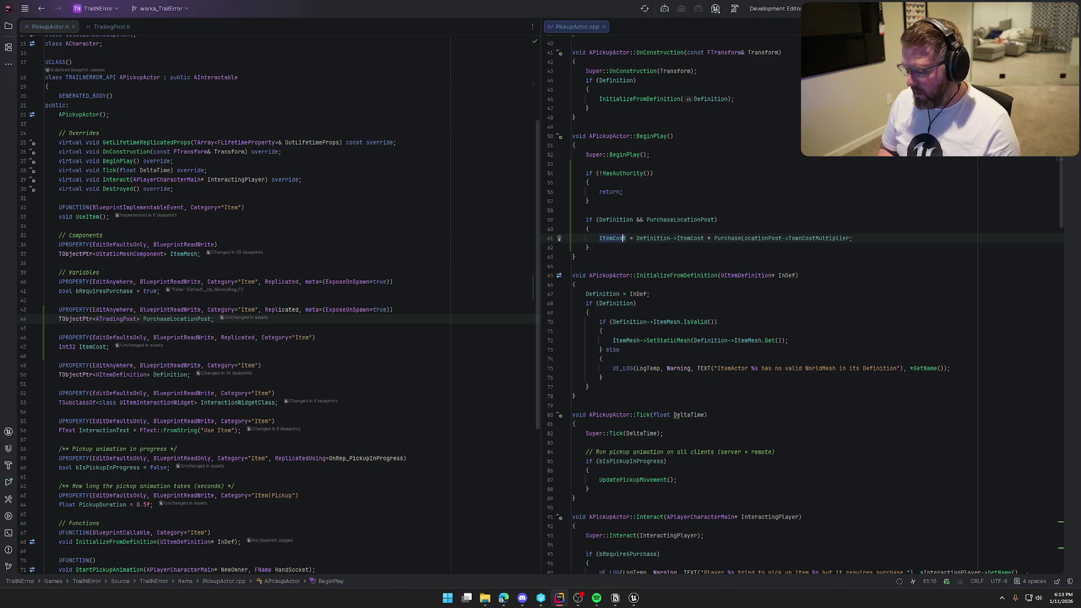
key("End")
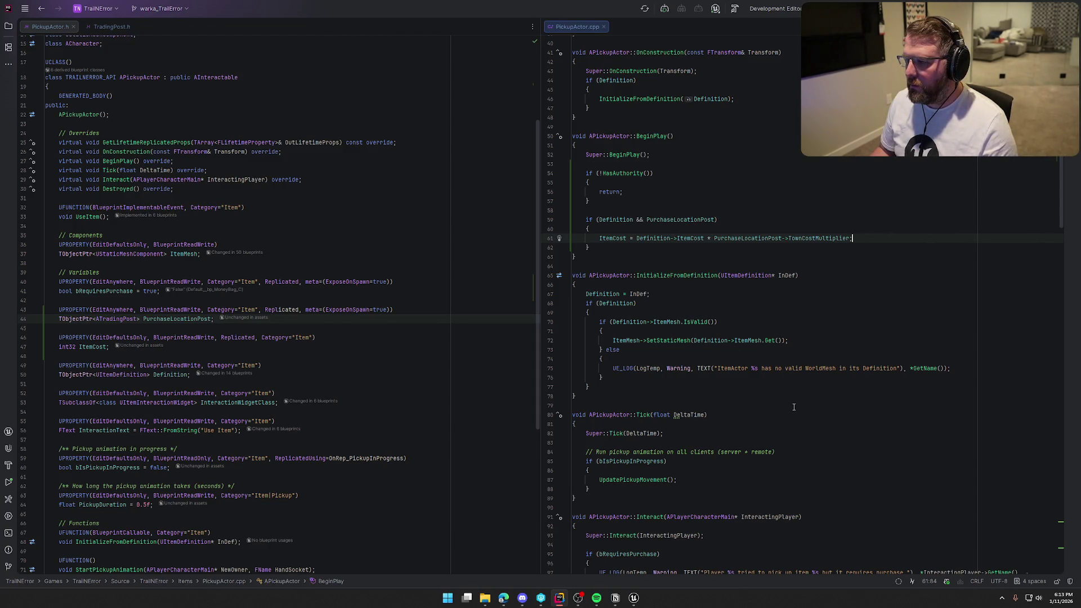
scroll(794, 407, "up", 2)
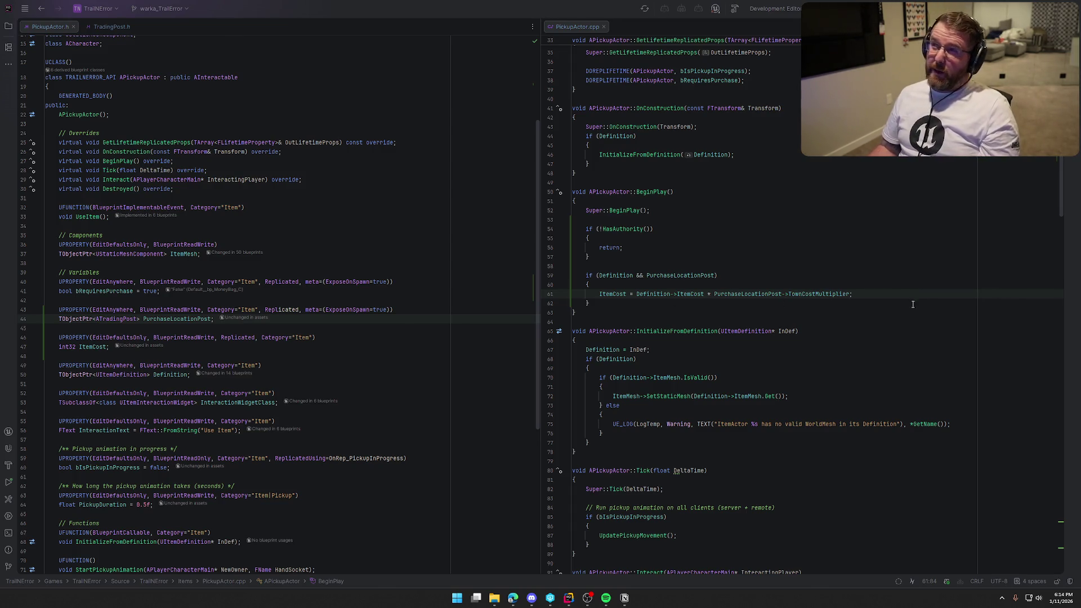
Append && bRequiresPurchase to the cost condition and build the project.
left_click(586, 27)
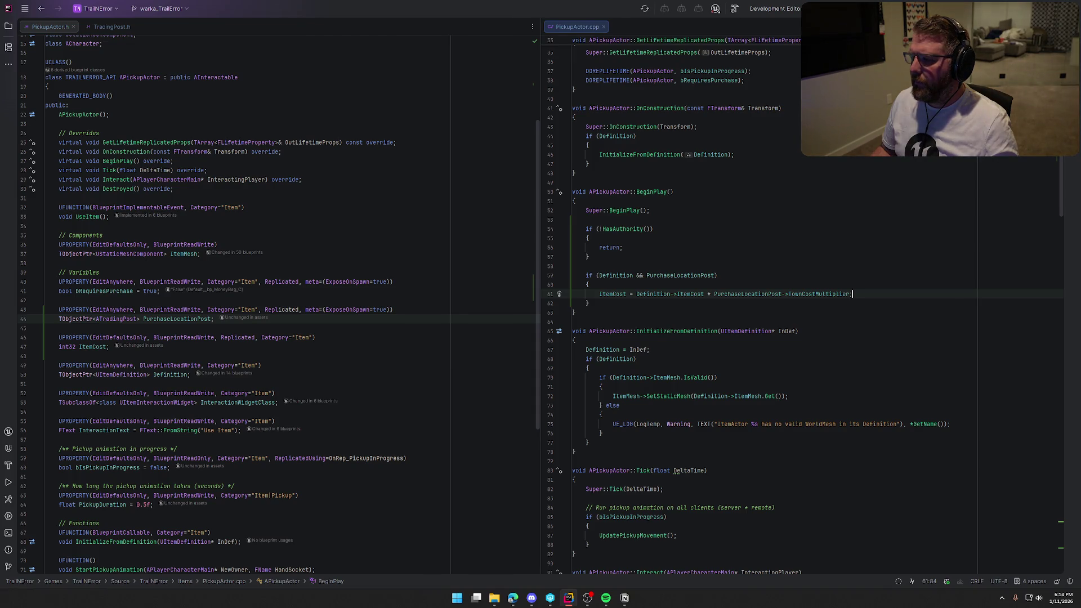
left_click(715, 276)
type("&& bRequiresPurchase")
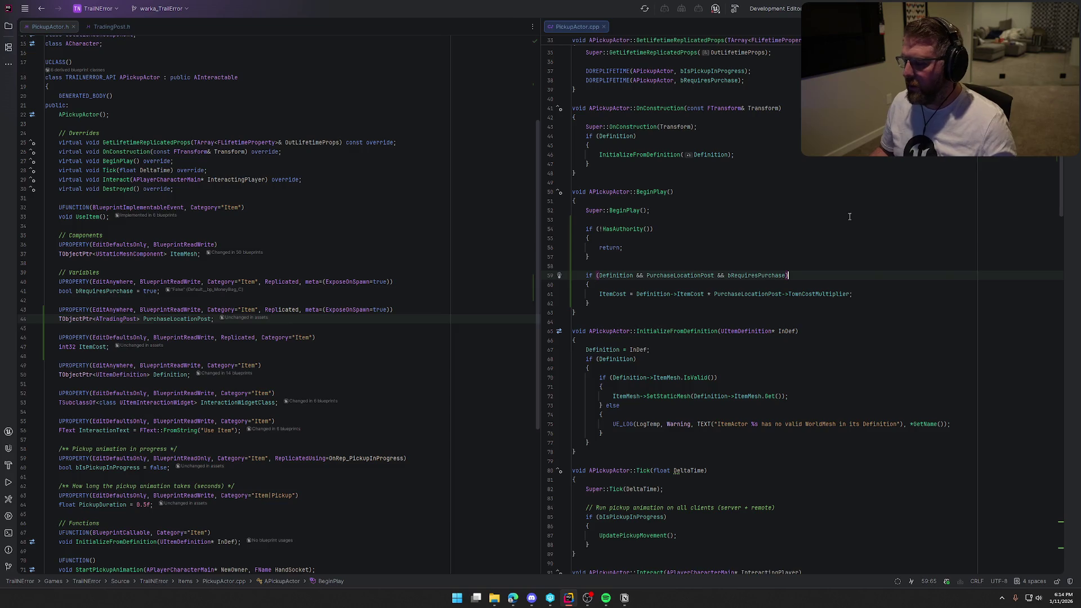
key("ctrl+shift+b")
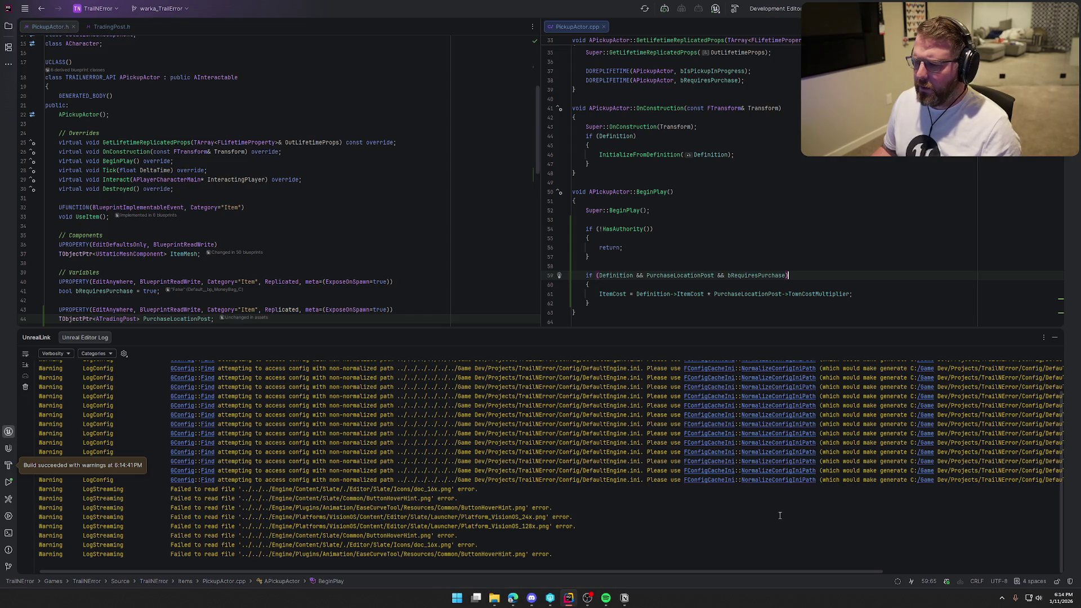
Collapse Rider's build log and bring up BP_RandomItemSpawner in Unreal Editor.
left_click(1055, 337)
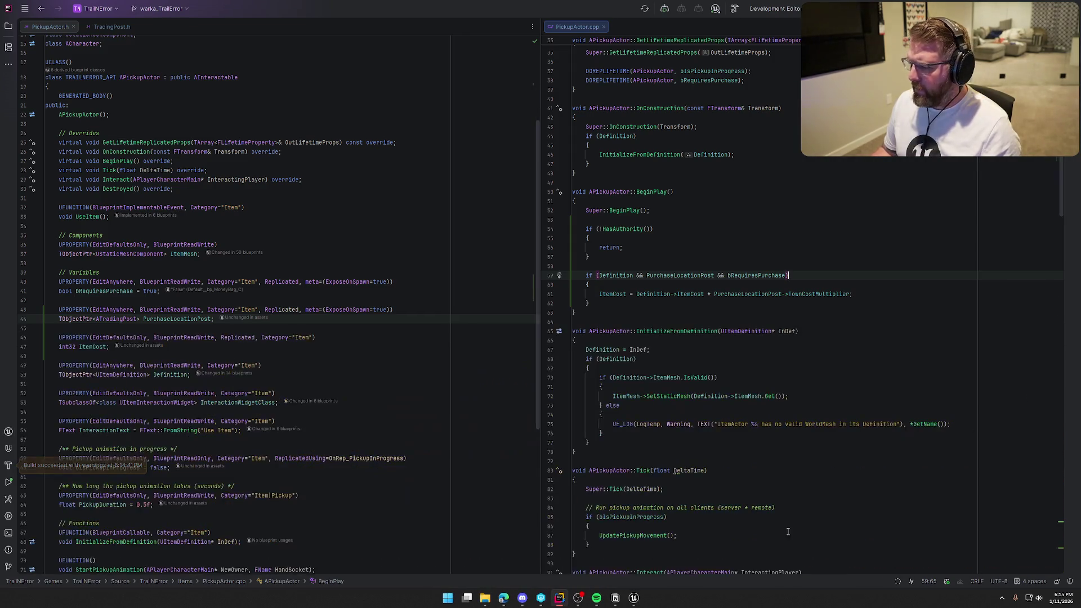
left_click(635, 597)
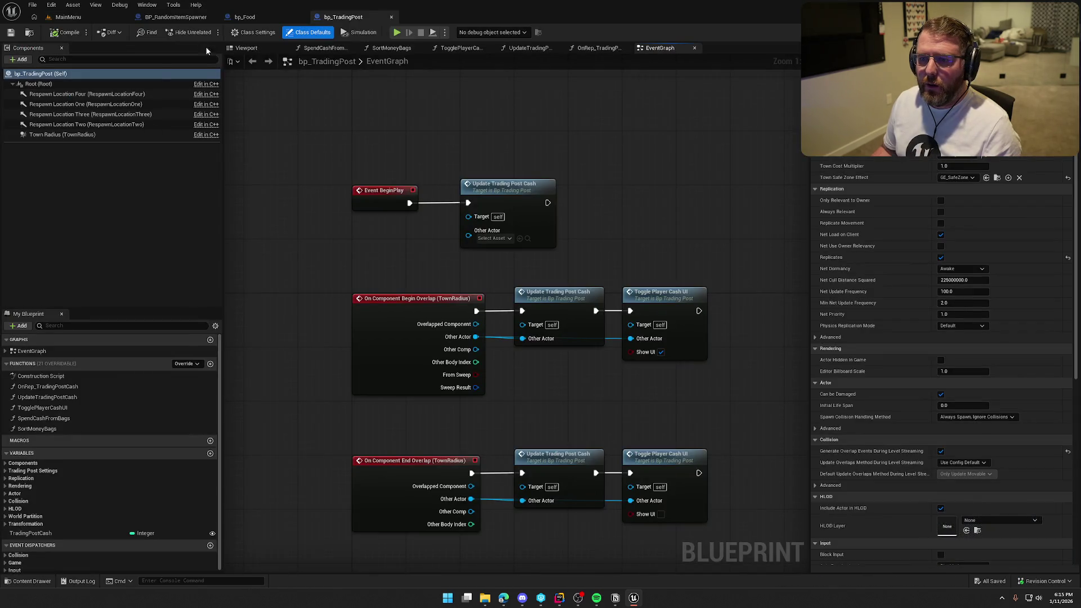
left_click(169, 18)
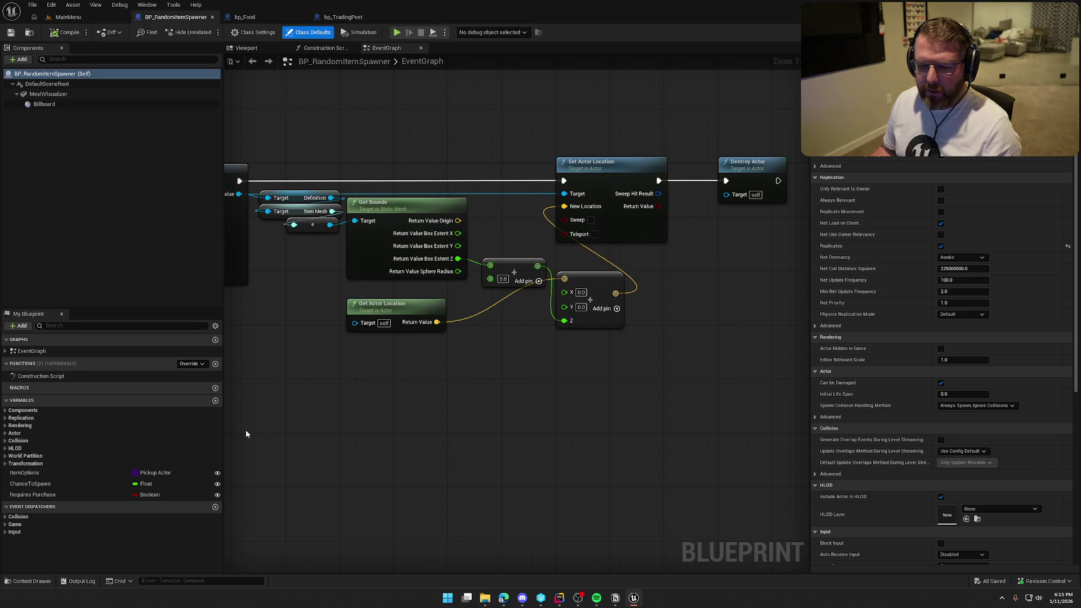
Create a TradingPost variable of type Bp Trading Post reference and compile the spawner.
left_click(214, 401)
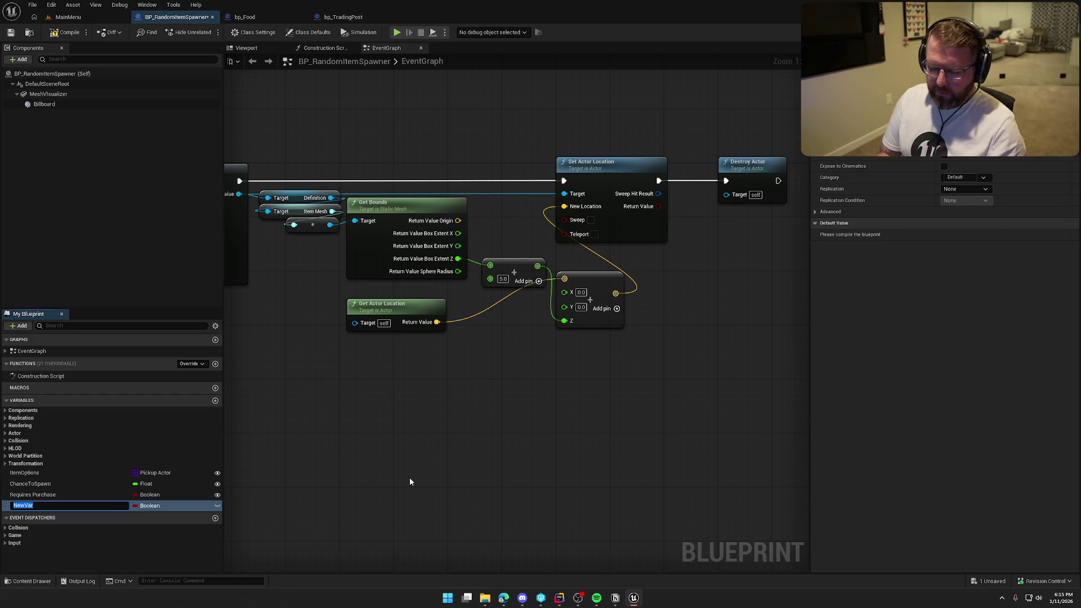
type("Trad")
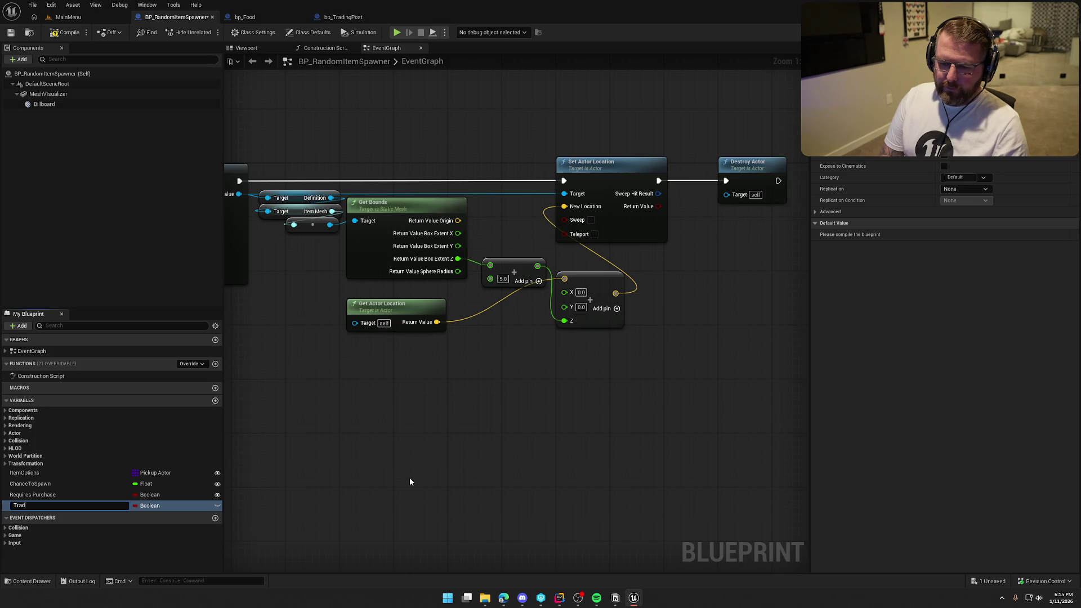
type("ingPostL")
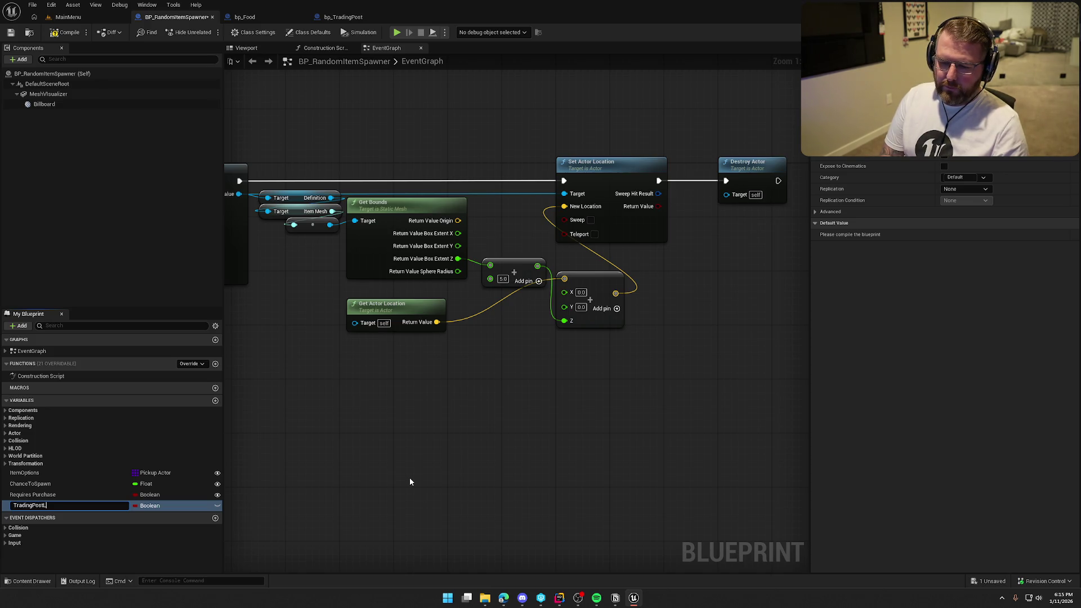
type("ocati")
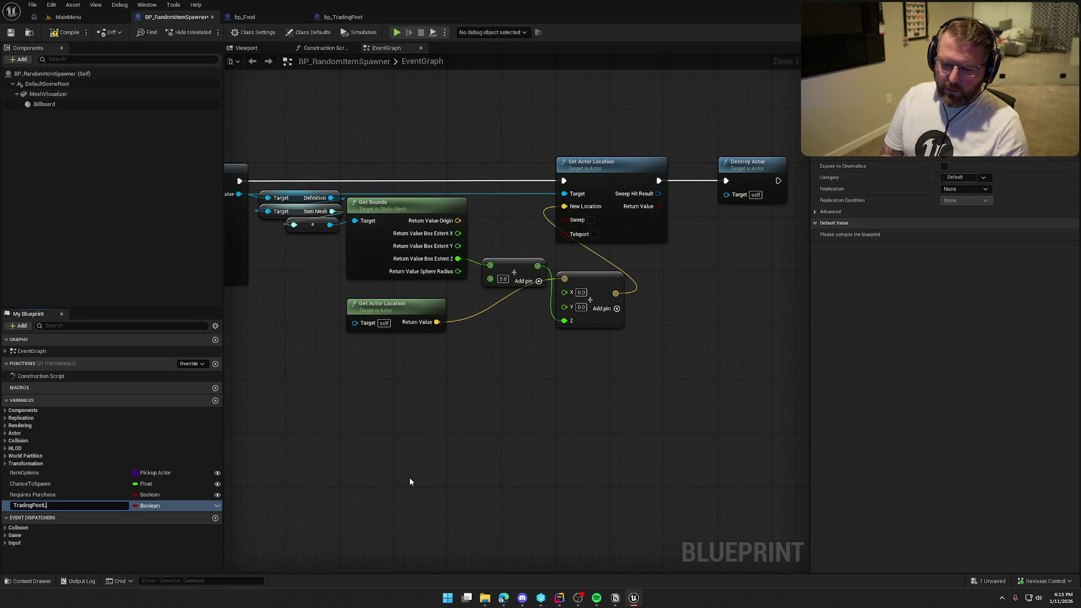
key("Return")
left_click(150, 505)
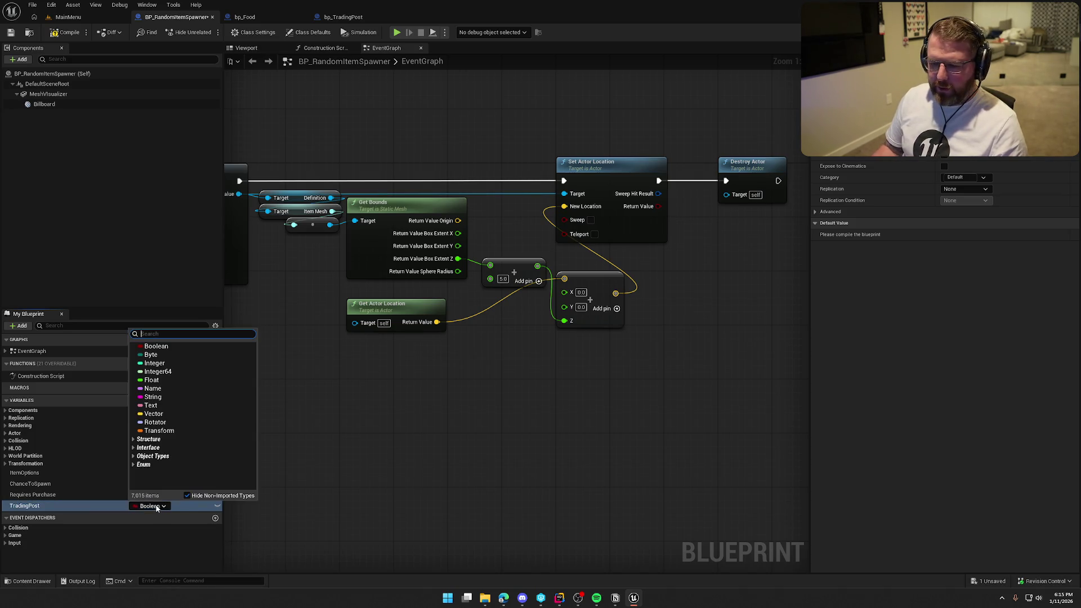
type("bp_tr")
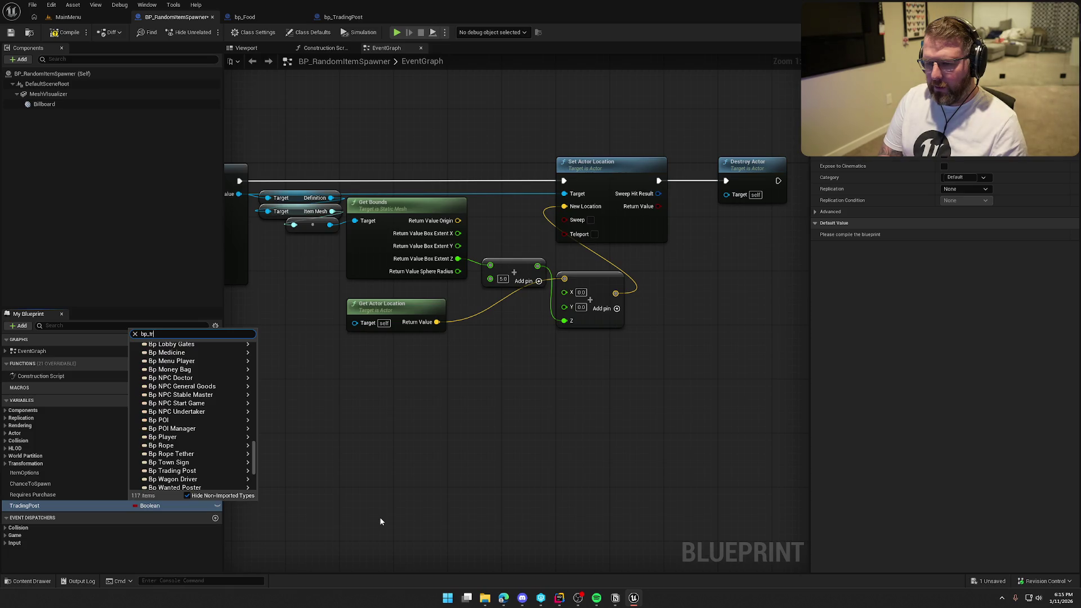
type("adingpo")
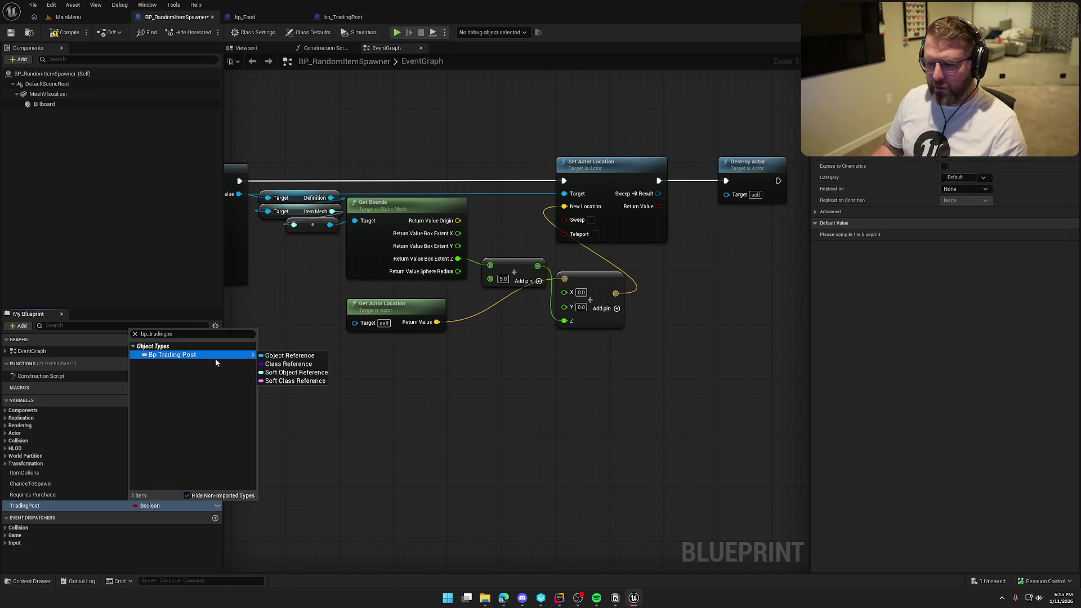
left_click(268, 357)
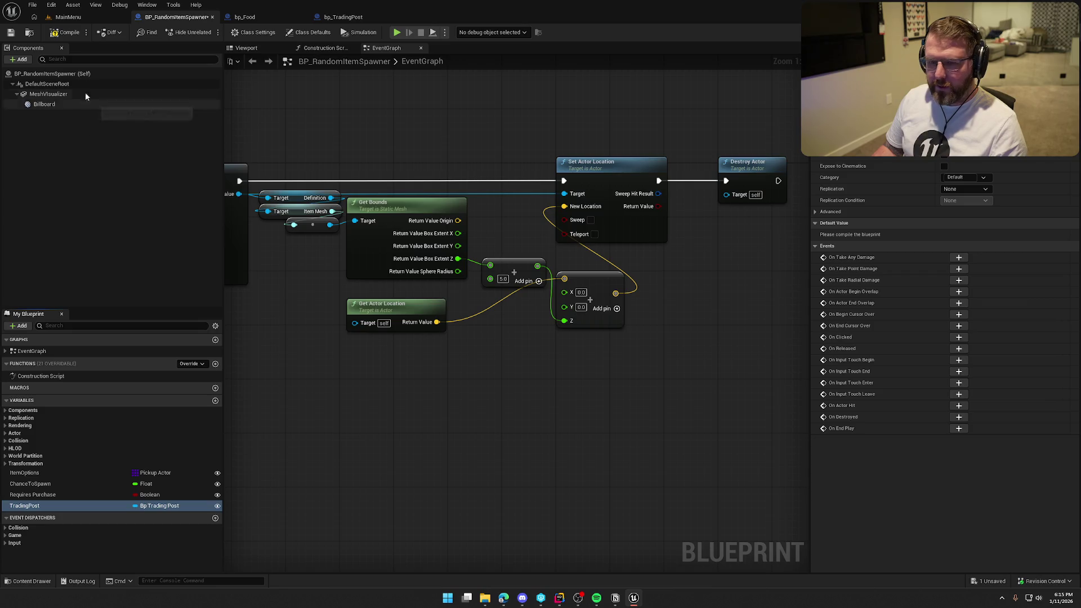
key("ctrl+s")
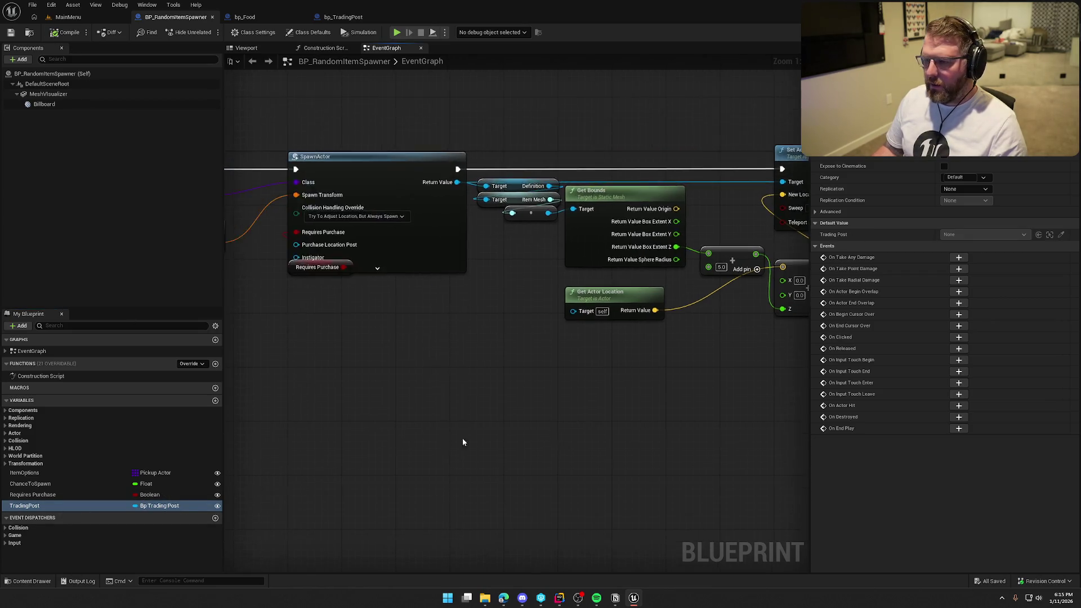
Wire a TradingPost getter into SpawnActor's Purchase Location Post pin, then view MainMenu.
left_click_drag(462, 265, 462, 244)
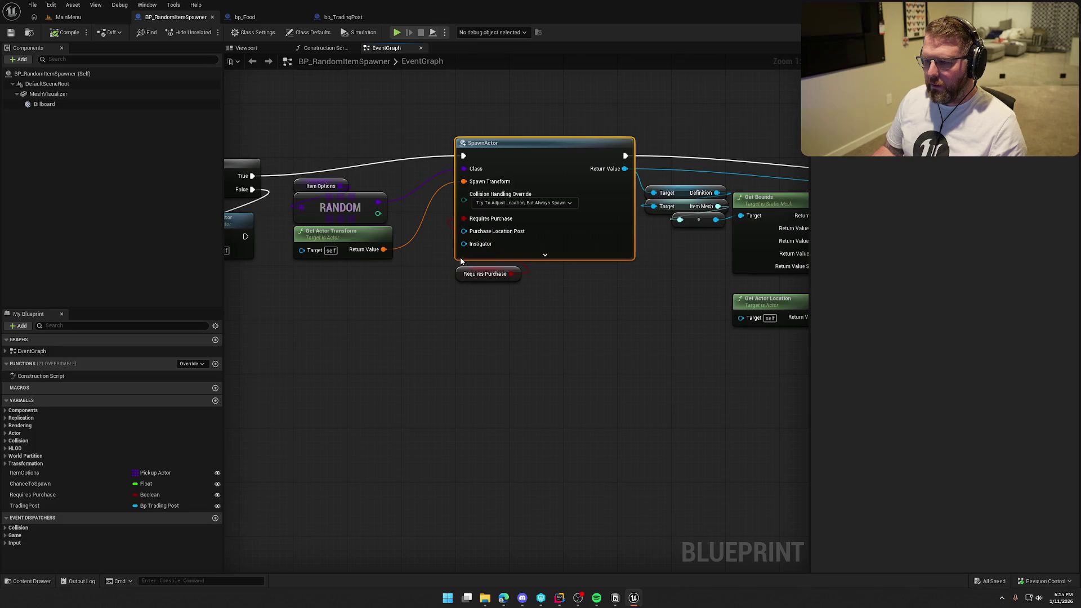
left_click(498, 274, "ctrl")
left_click_drag(506, 149, 506, 169)
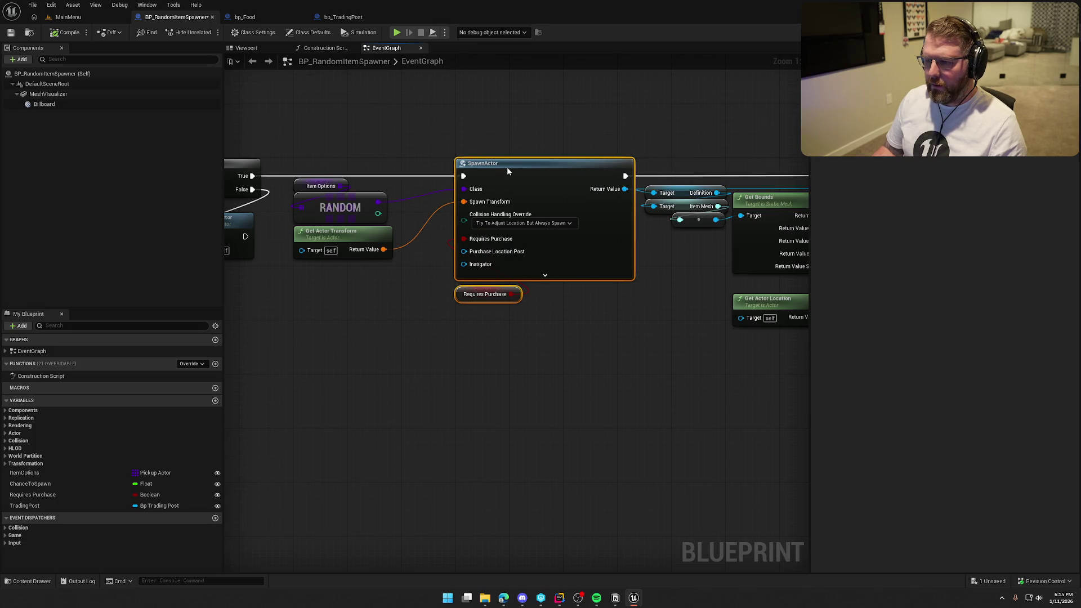
left_click(470, 377)
mouse_move(62, 507)
left_mouse_down()
mouse_move(360, 298)
mouse_move(464, 252)
left_mouse_up()
mouse_move(380, 301)
left_mouse_down()
mouse_move(393, 260)
mouse_move(395, 274)
left_mouse_up()
left_click(382, 280)
left_click(366, 308)
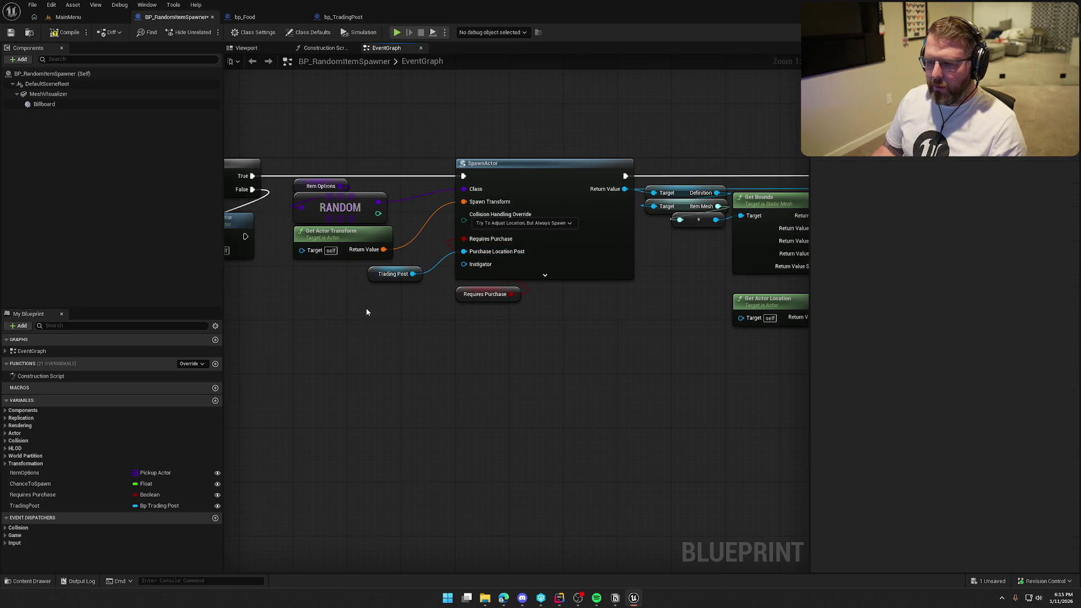
left_click(68, 17)
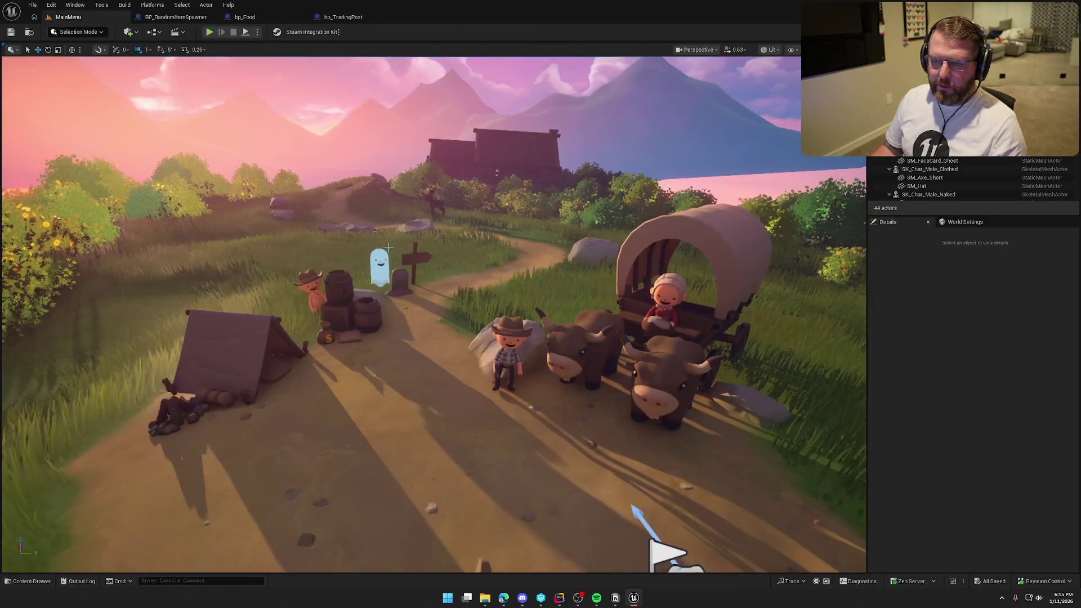
Open the GameWorld level from the Maps folder.
key("ctrl+space")
left_click(34, 486)
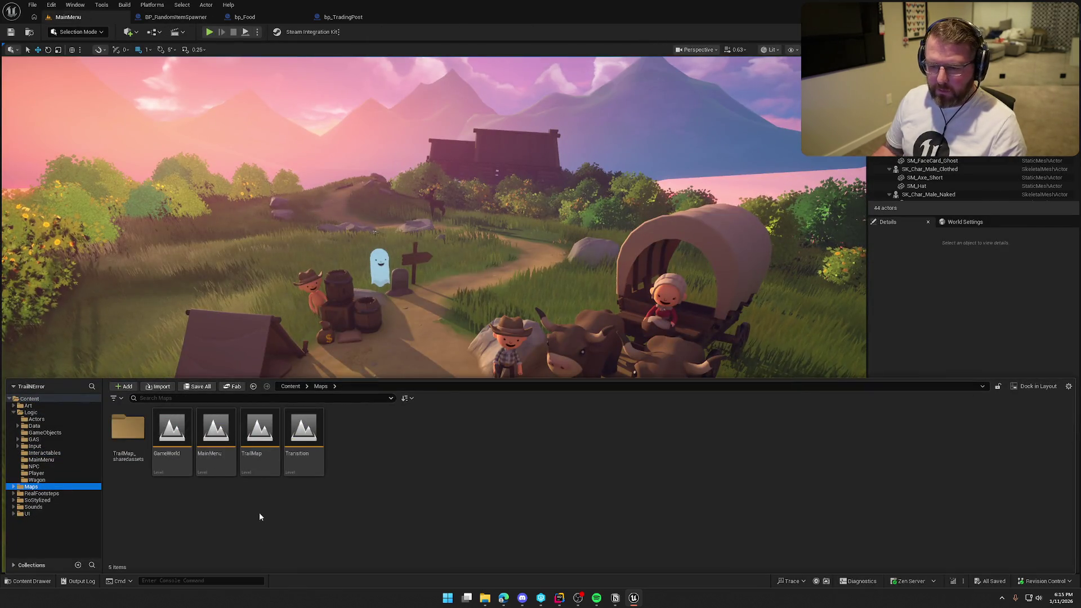
double_click(183, 463)
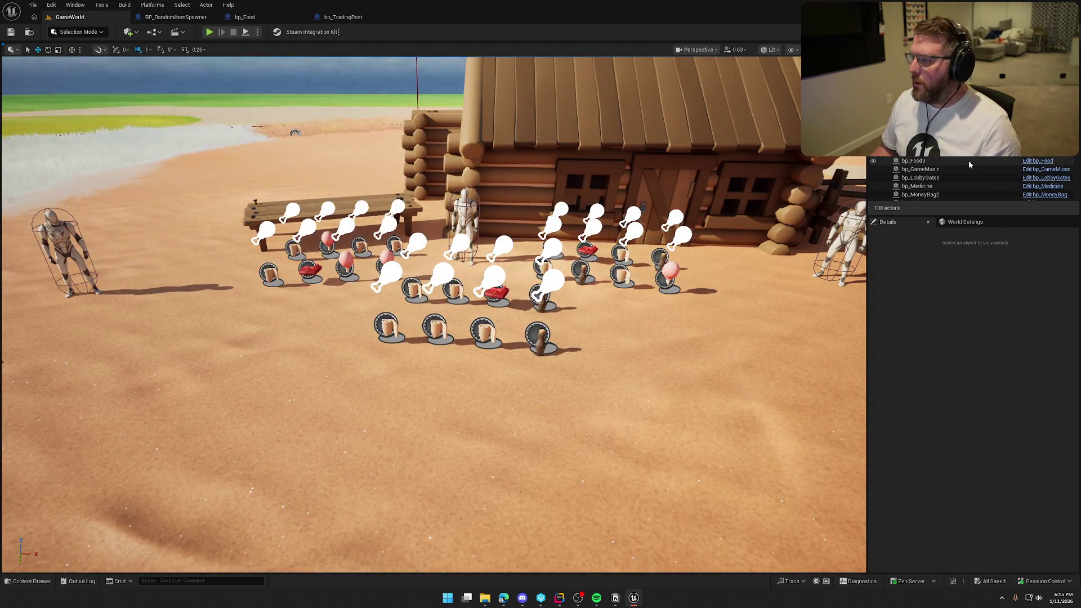
Set Trading Post to bp_TradingPost1 on all 24 BP_RandomItemSpawner actors.
scroll(965, 169, "down", 5)
left_click(965, 169)
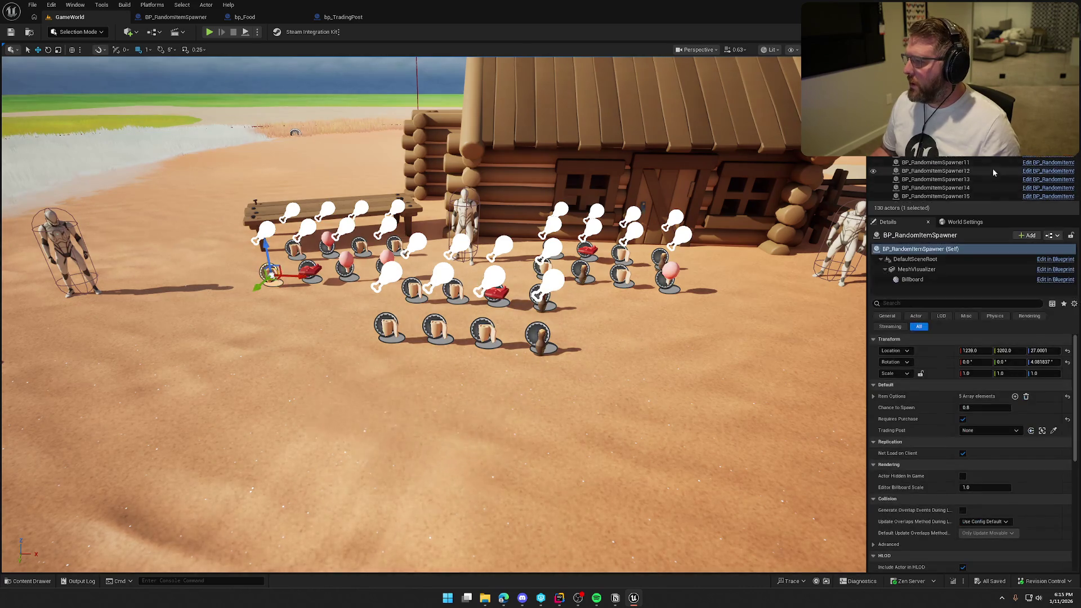
scroll(972, 169, "down", 3)
left_click(975, 167, "shift")
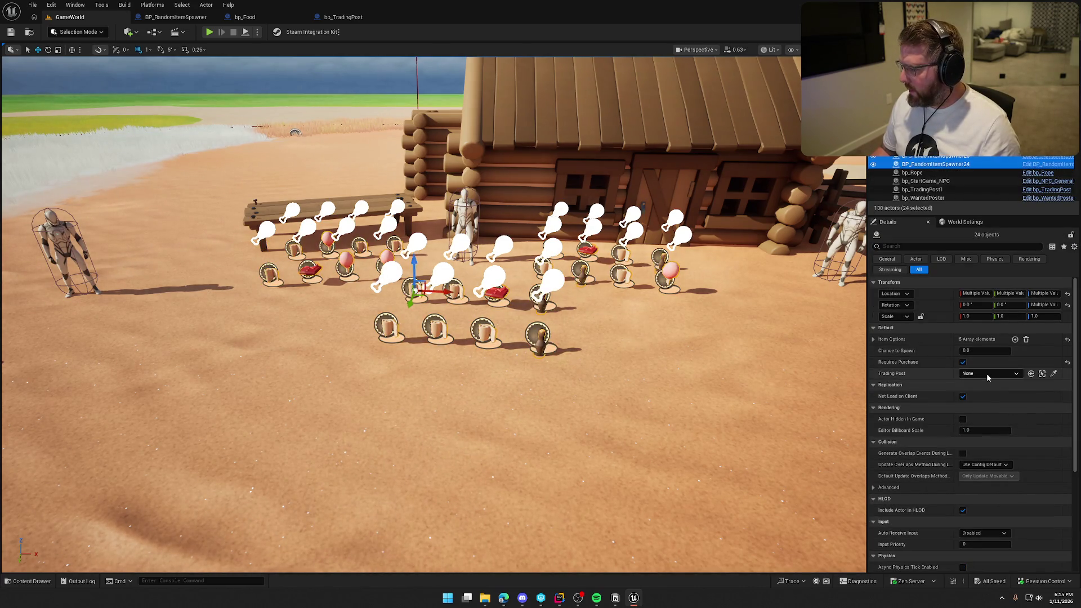
left_click(988, 374)
left_click(983, 477)
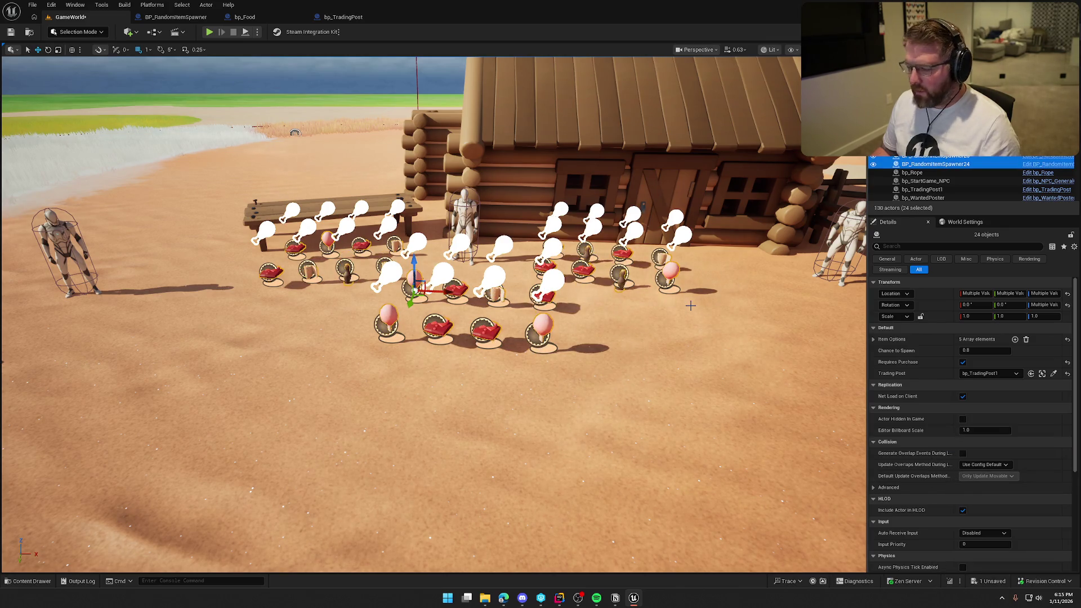
left_click_drag(686, 319, 688, 349)
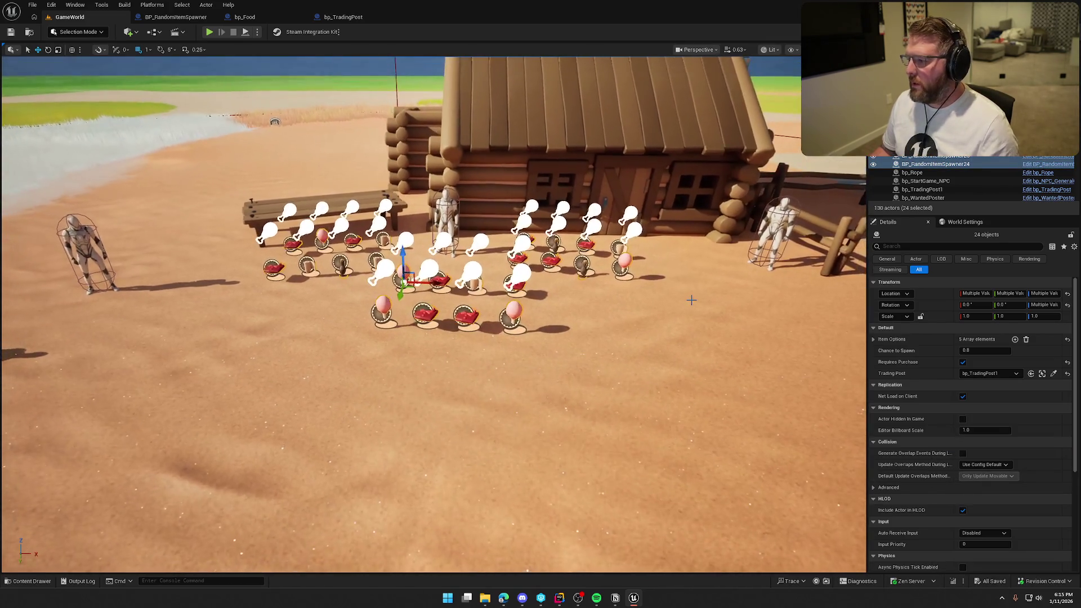
key("Escape")
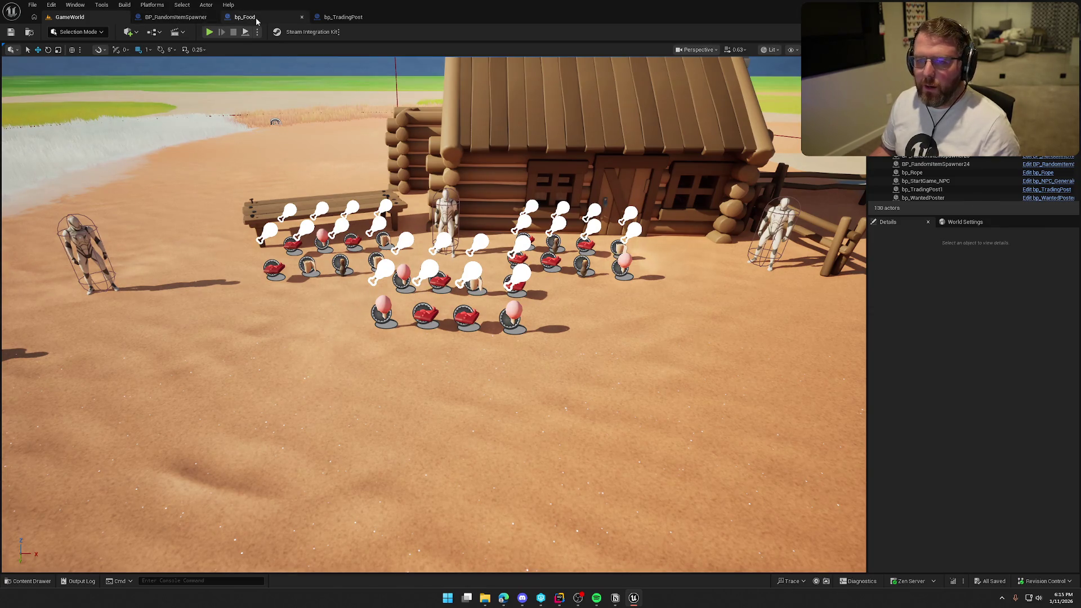
Place an Item Cost getter and a SET Item Cost node in bp_Food's BeginPlay.
left_click(245, 17)
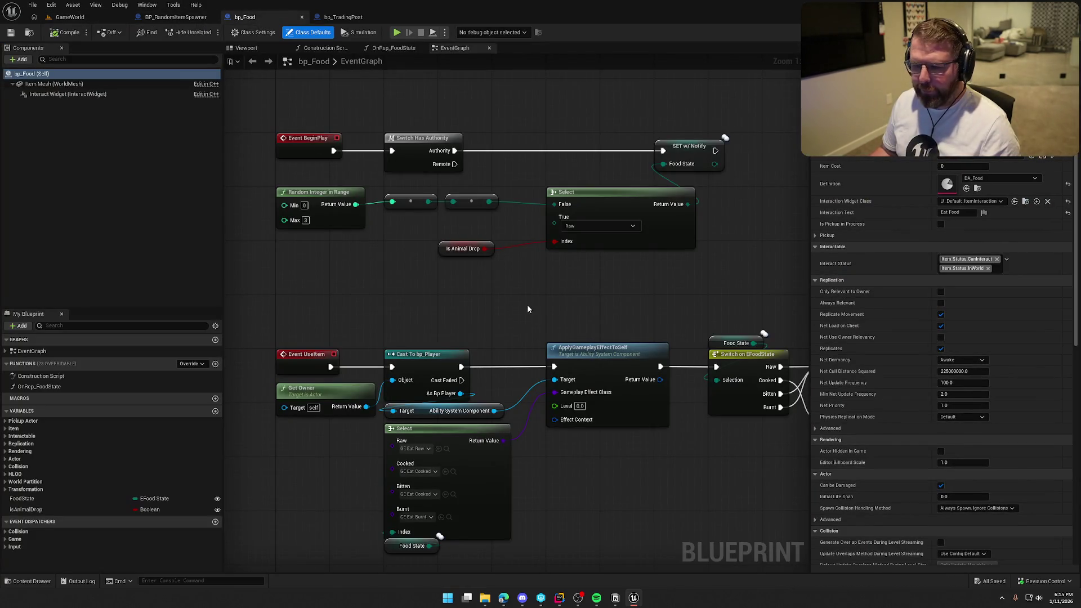
left_click(6, 430)
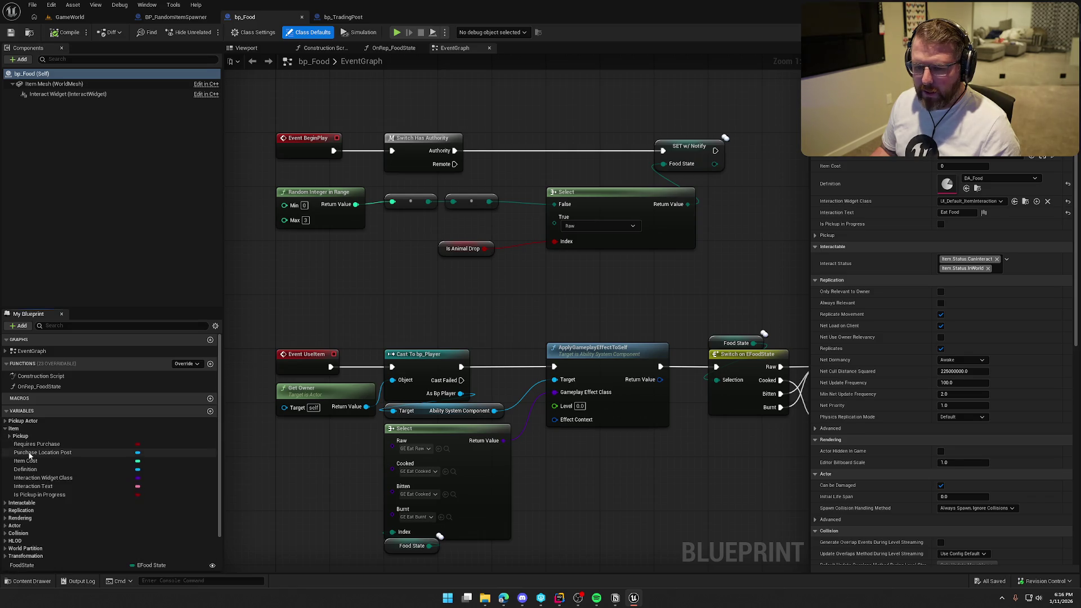
mouse_move(59, 462)
left_mouse_down()
mouse_move(515, 174)
mouse_move(584, 95)
left_mouse_up()
scroll(579, 133, "down", 1)
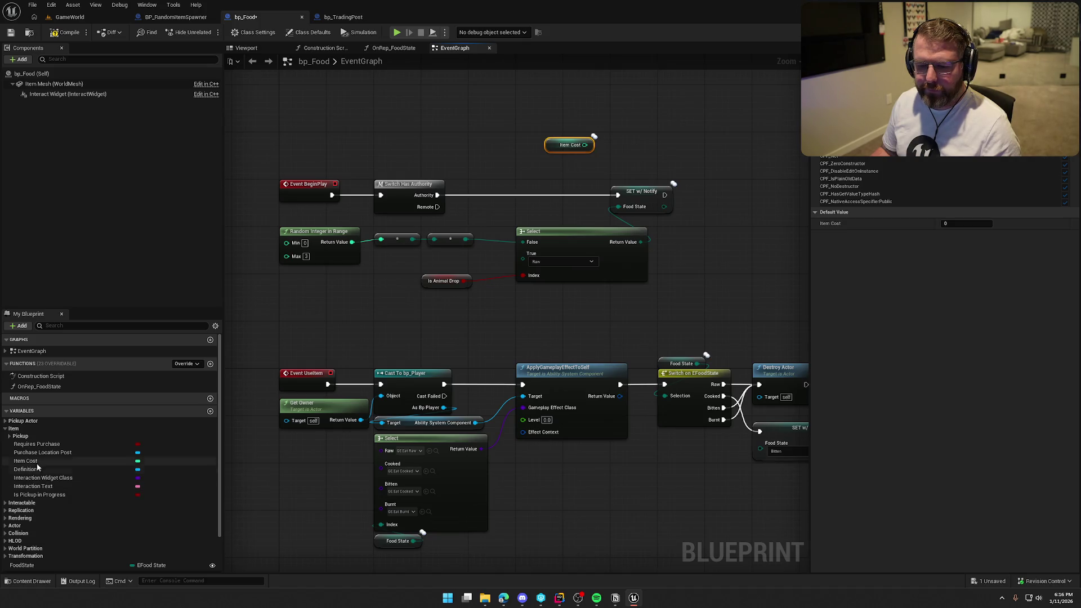
mouse_move(36, 463)
left_mouse_down()
mouse_move(596, 290)
mouse_move(711, 138)
left_mouse_up()
left_click_drag(722, 215, 629, 212)
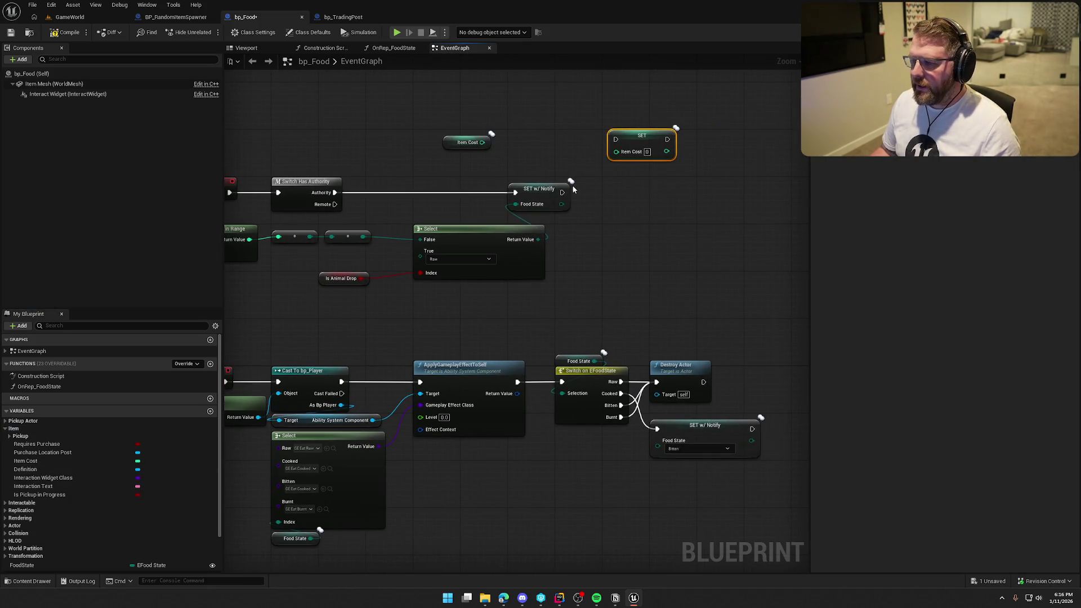
mouse_move(567, 189)
left_mouse_down()
mouse_move(631, 206)
mouse_move(627, 141)
mouse_move(668, 189)
mouse_move(715, 194)
mouse_move(672, 237)
left_mouse_up()
Add a Select node driven by Food State ahead of SET Item Cost.
type("select")
scroll(786, 364, "down", 5)
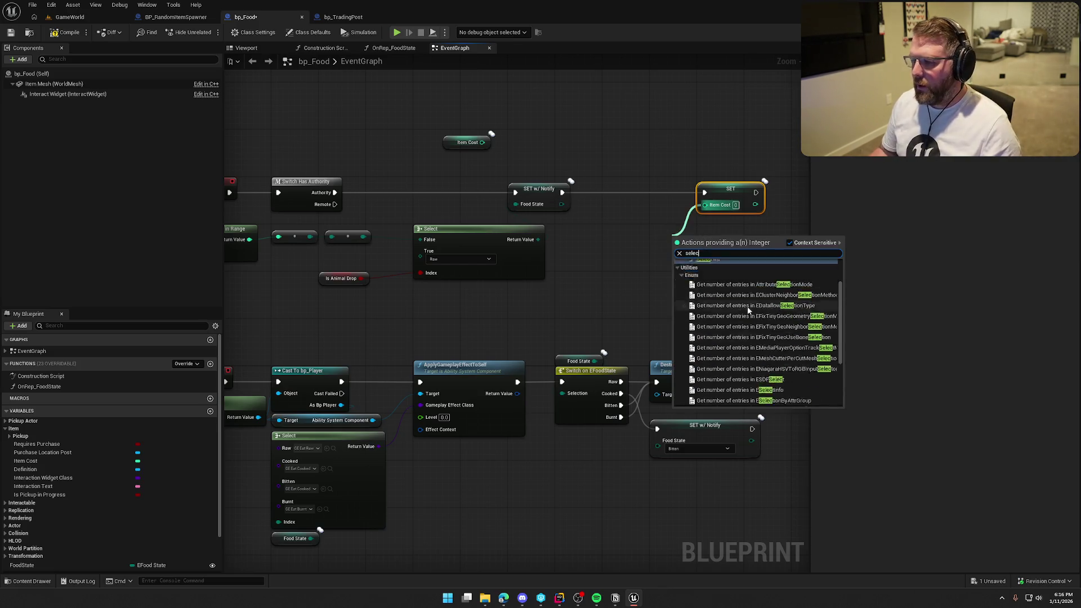
left_click(718, 401)
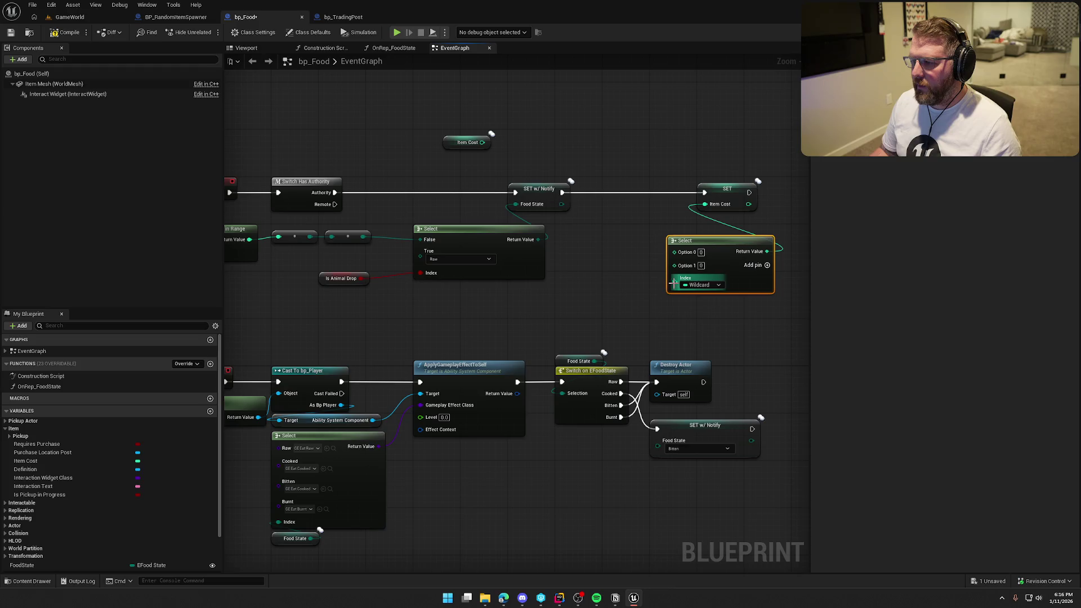
left_click_drag(675, 282, 561, 206)
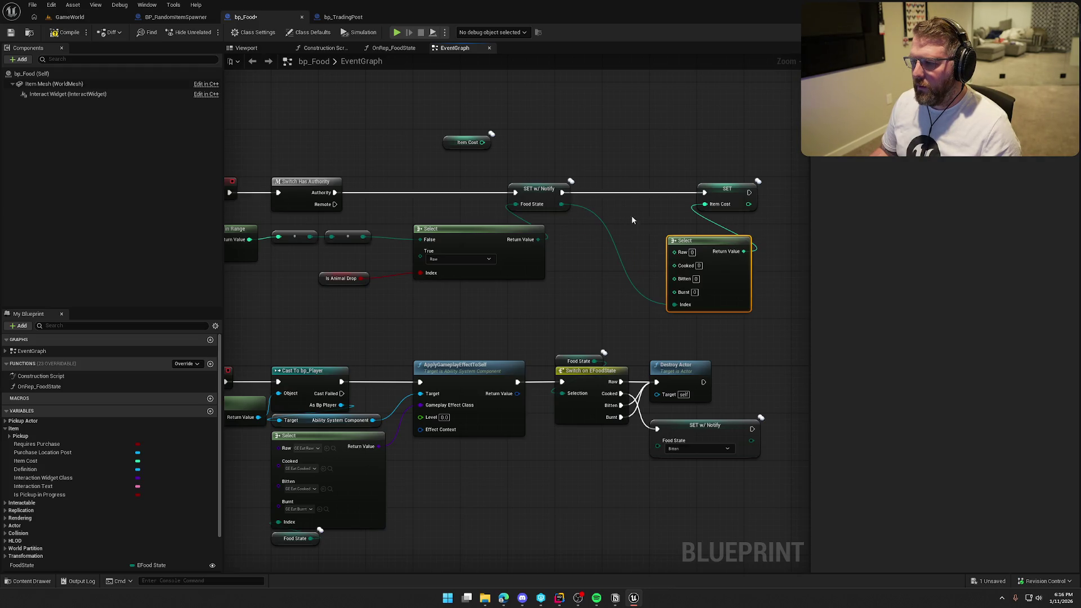
mouse_move(710, 241)
left_mouse_down()
mouse_move(675, 229)
mouse_move(646, 201)
left_mouse_up()
left_click(739, 193)
left_click_drag(740, 192, 769, 192)
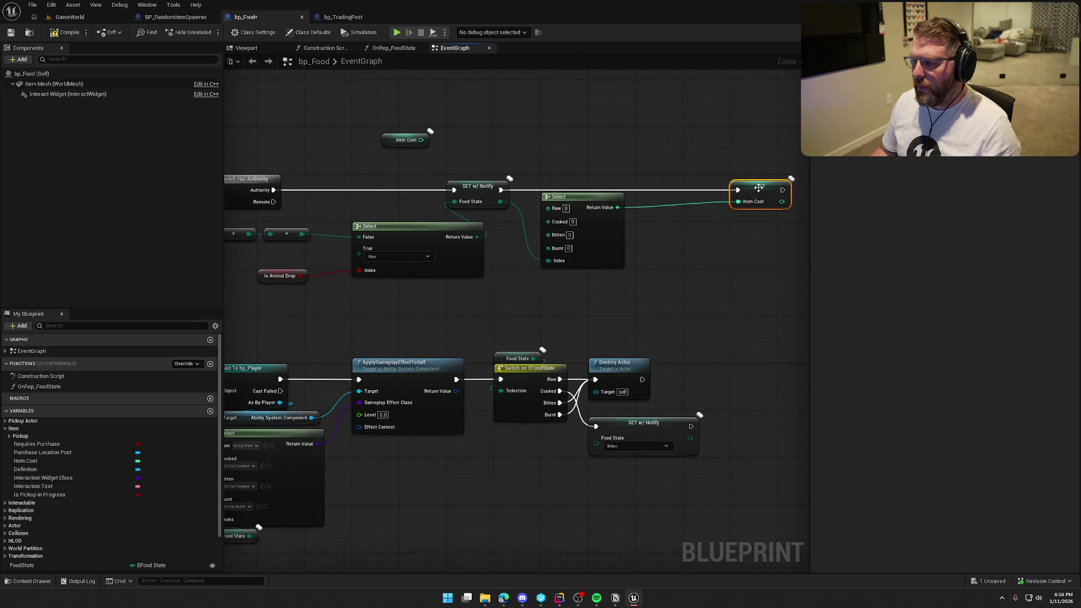
left_click(446, 136)
Move the Item Cost getter near the SET node and wire it into a new math node.
left_click_drag(388, 140, 597, 163)
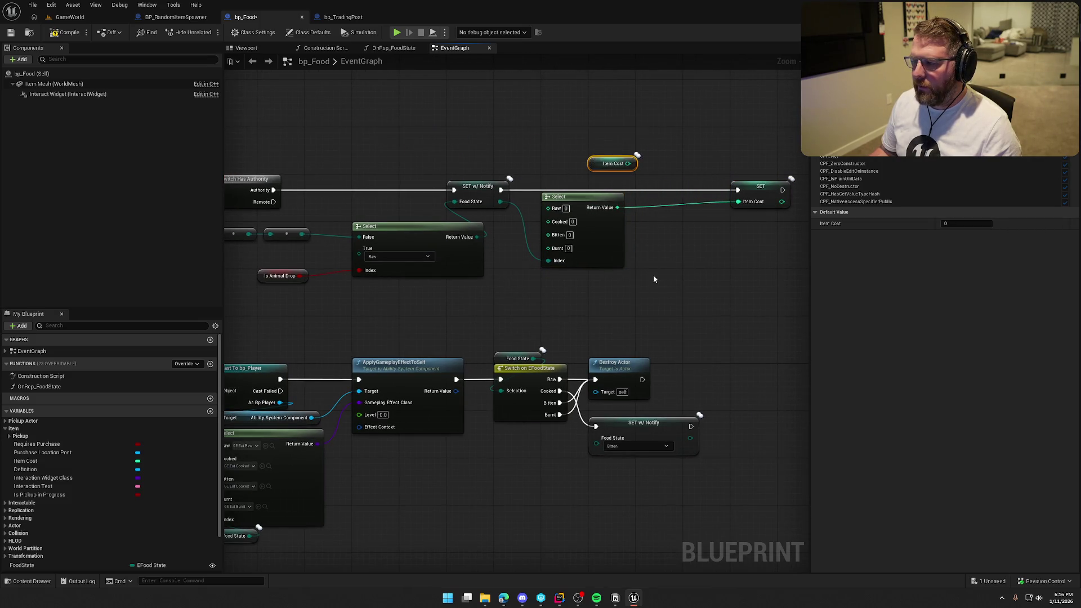
mouse_move(653, 279)
left_mouse_down()
mouse_move(581, 260)
mouse_move(489, 179)
mouse_move(480, 123)
left_mouse_up()
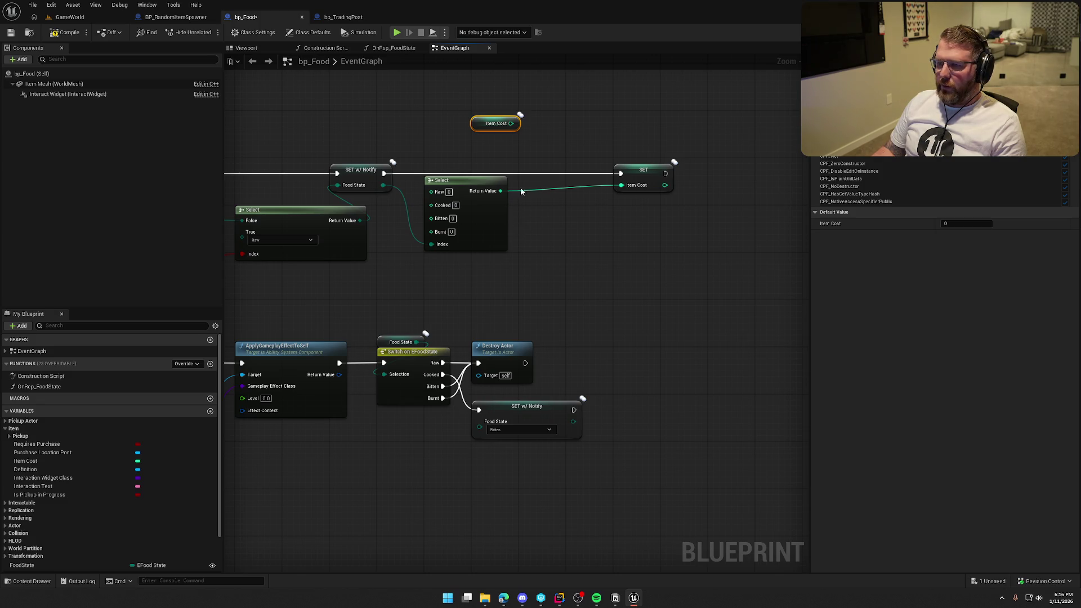
left_click_drag(473, 127, 467, 151)
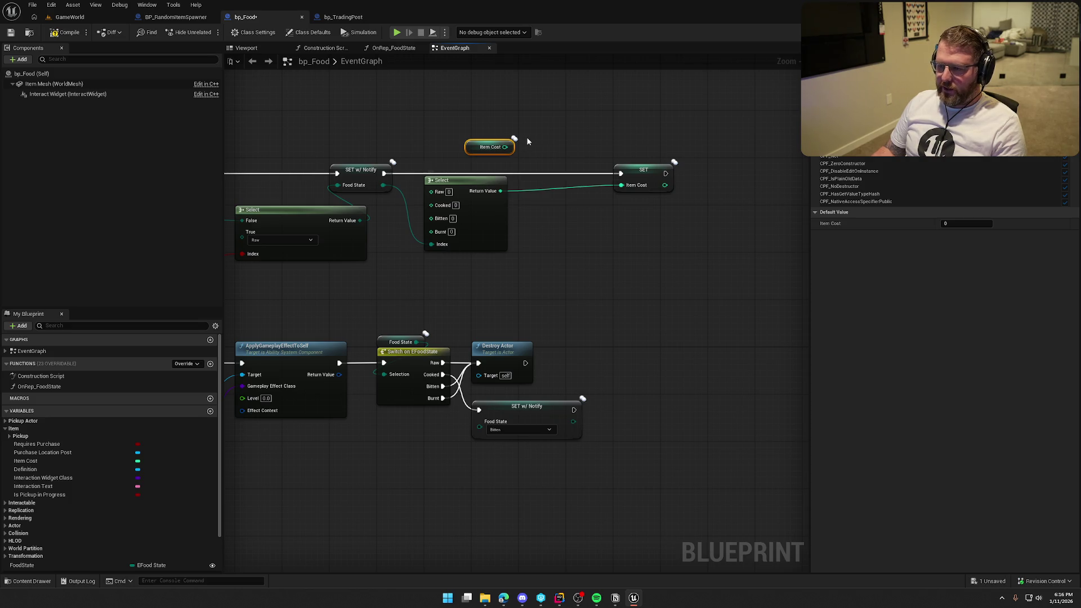
left_click_drag(505, 147, 558, 168)
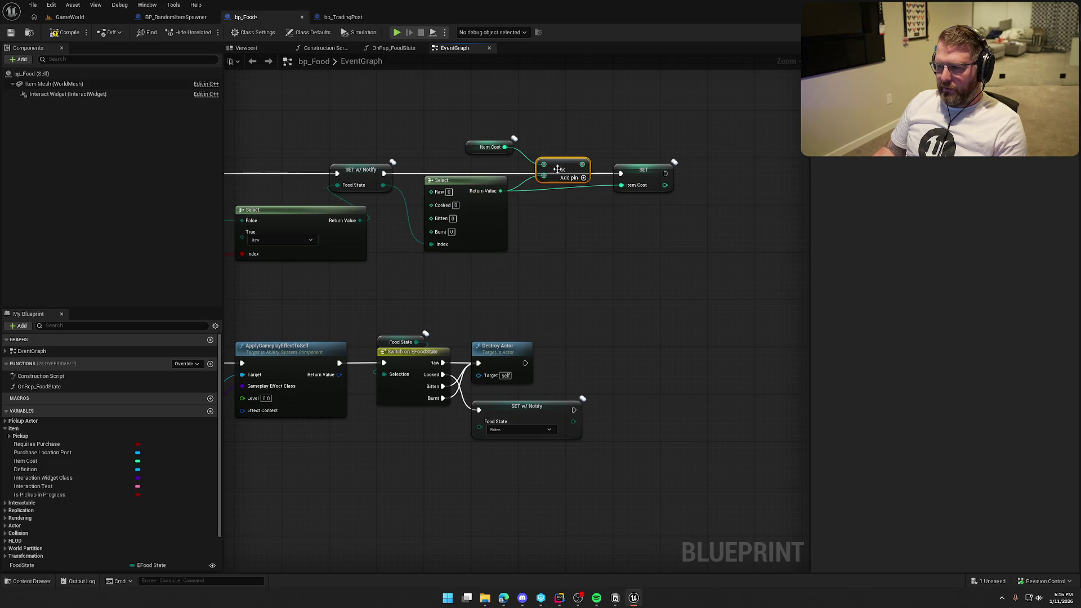
left_click(621, 185, "alt")
Route the Select result through a double-precision add node into SET Item Cost.
left_click(500, 191, "alt")
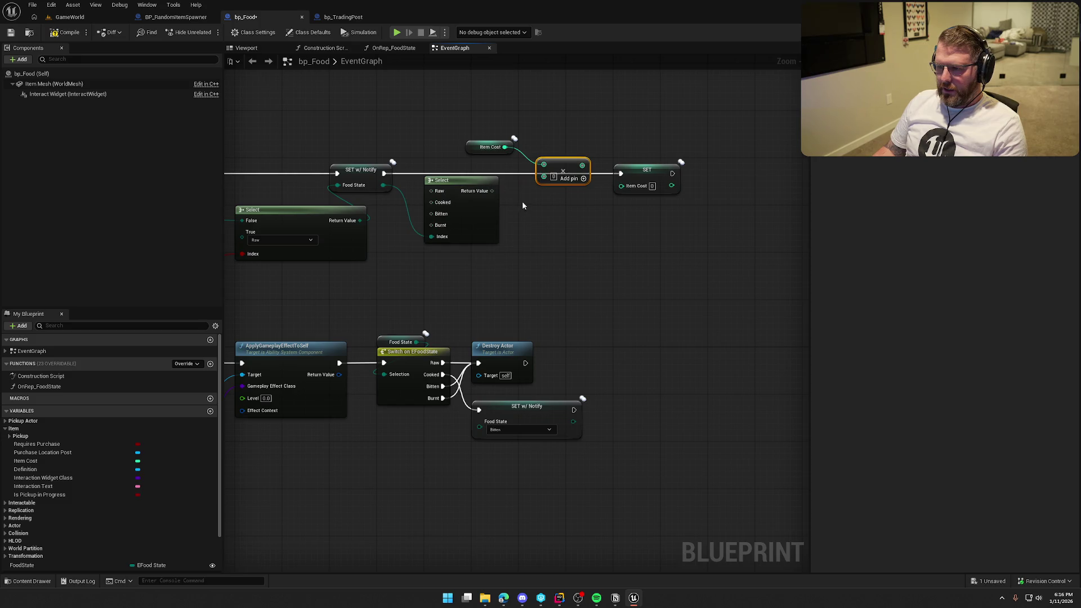
right_click(544, 177)
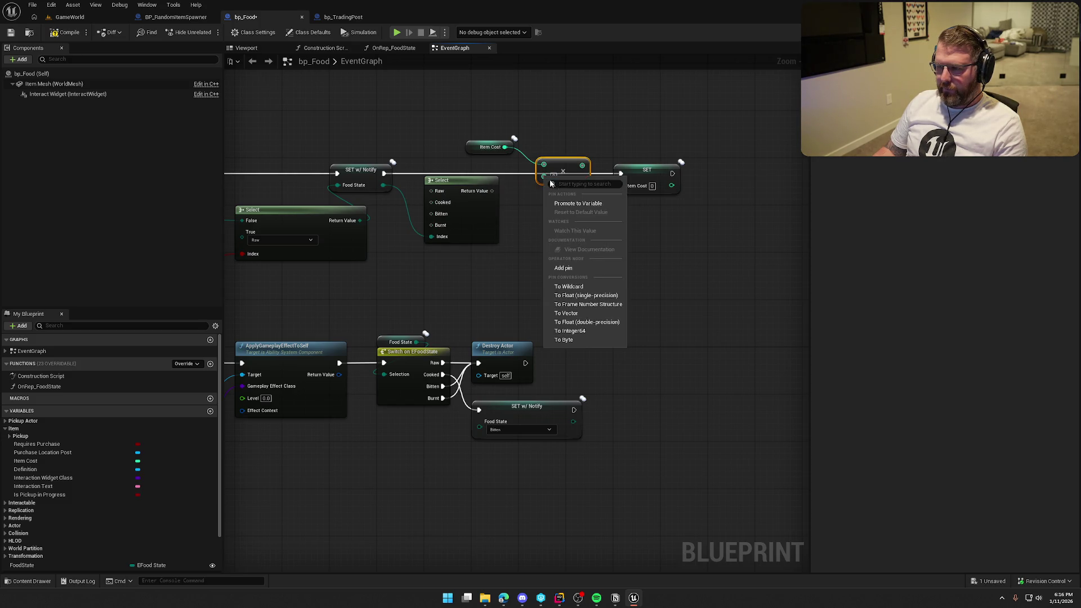
left_click(598, 322)
left_click_drag(544, 177, 492, 193)
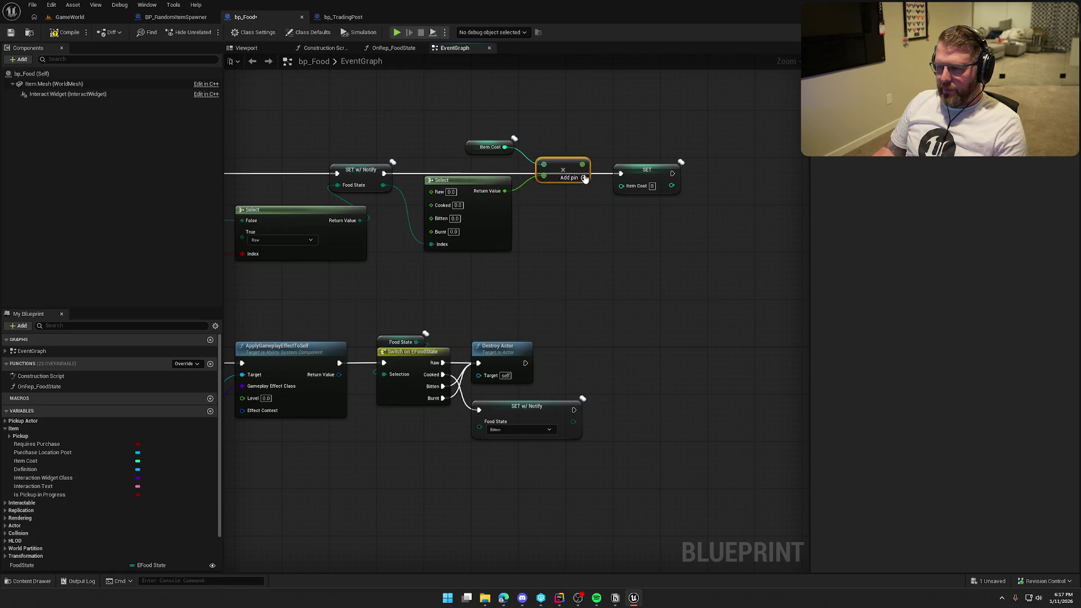
mouse_move(584, 178)
left_mouse_down()
mouse_move(622, 187)
mouse_move(613, 139)
left_mouse_up()
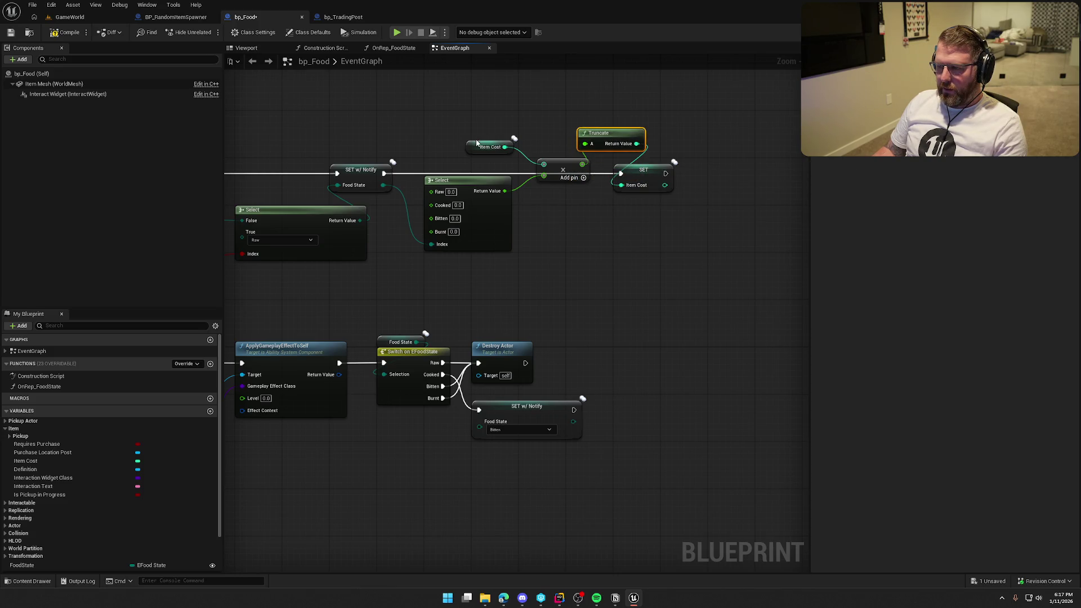
Arrange the Item Cost getter, multiply, Truncate and SET nodes into one row.
left_click_drag(477, 143, 464, 155)
left_click_drag(560, 164, 547, 191)
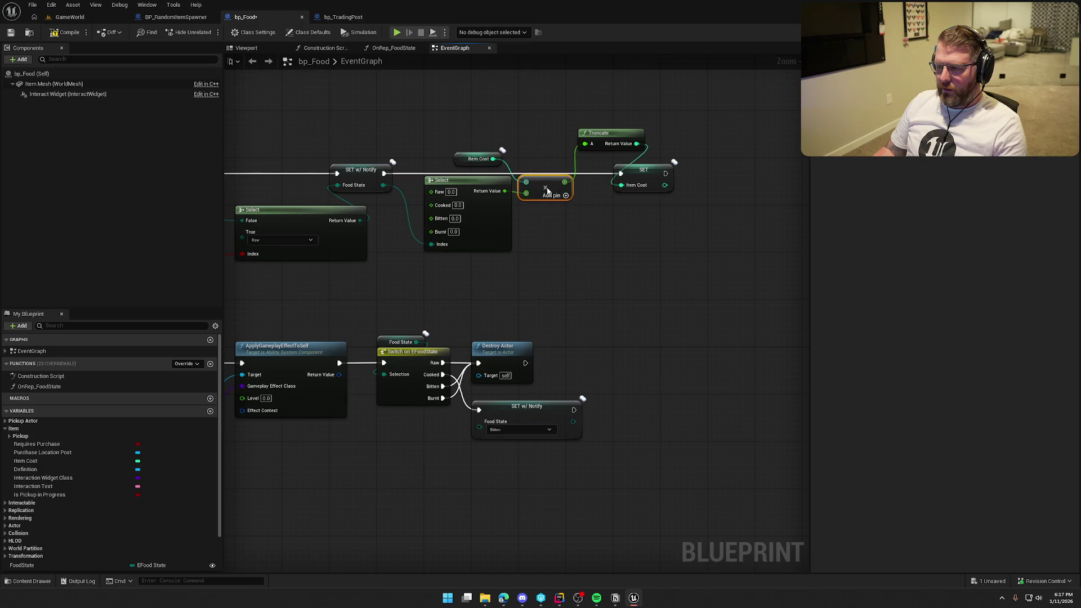
mouse_move(600, 144)
left_mouse_down()
mouse_move(592, 226)
mouse_move(600, 209)
left_mouse_up()
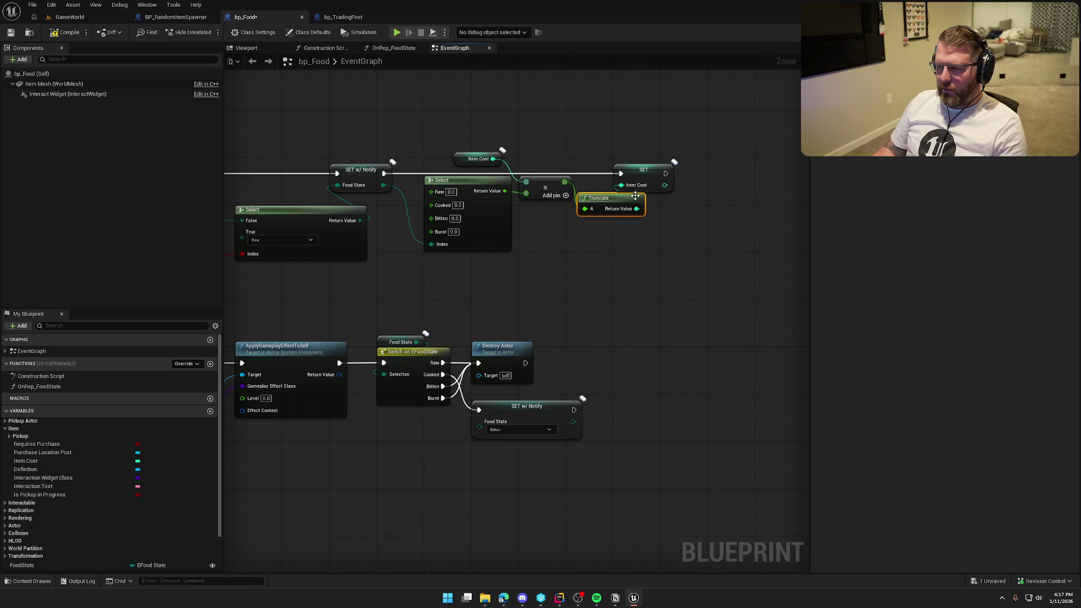
left_click_drag(652, 172, 701, 171)
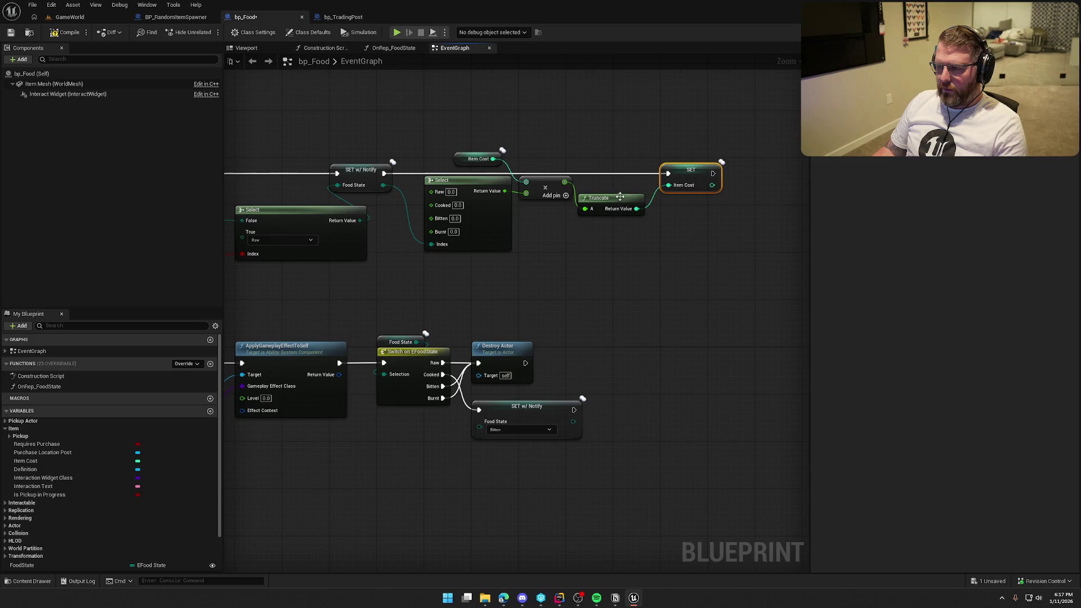
left_click_drag(618, 204, 623, 187)
left_click(604, 250)
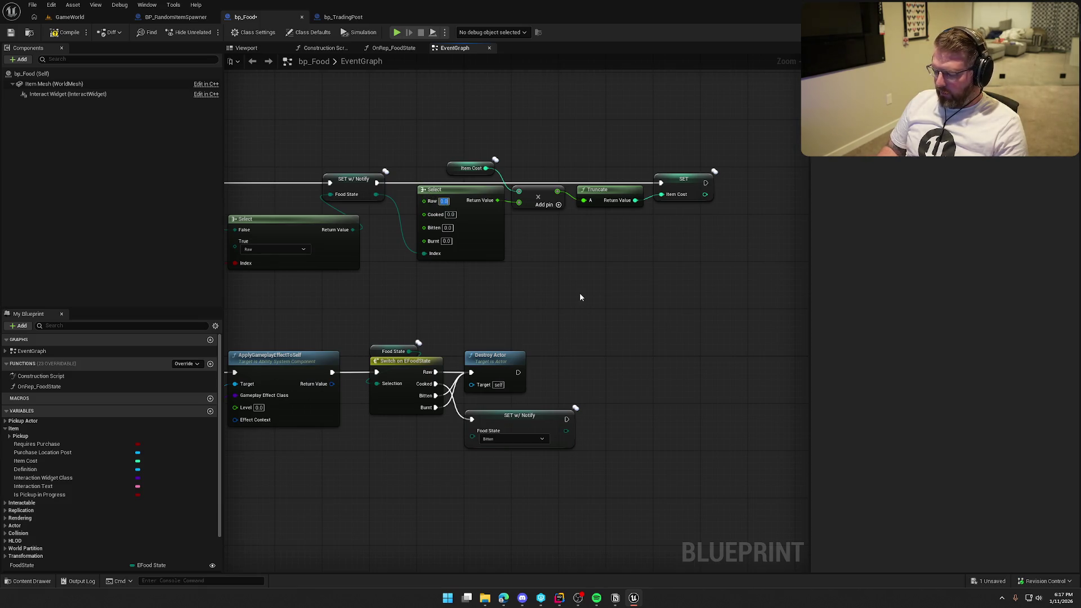
Enter Select values Raw 0.8, Cooked 2.0, Bitten 1.5, and start editing Burnt.
type("0.8")
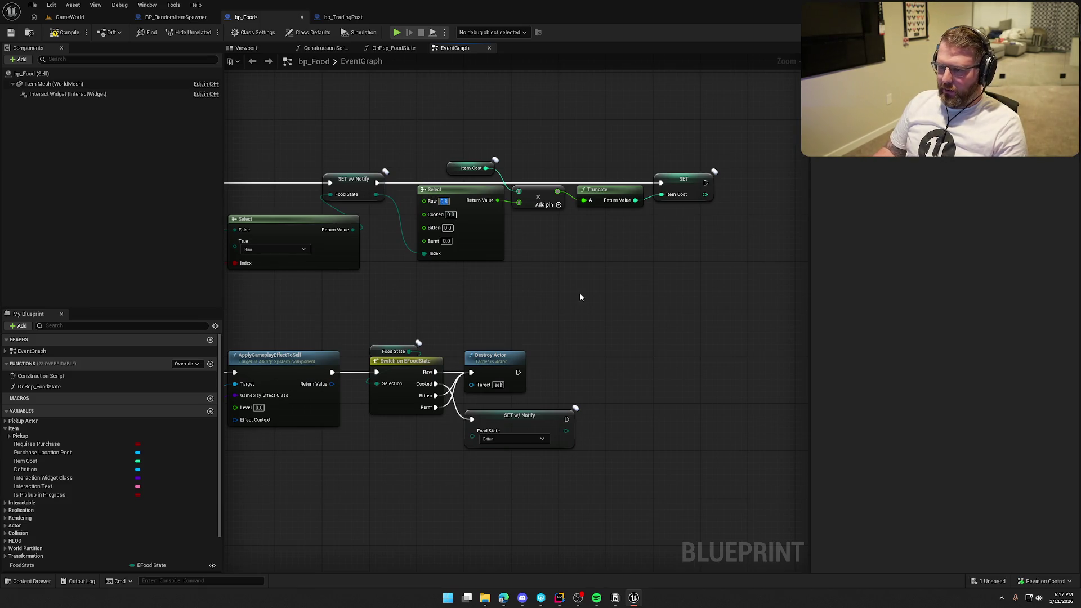
key("Return")
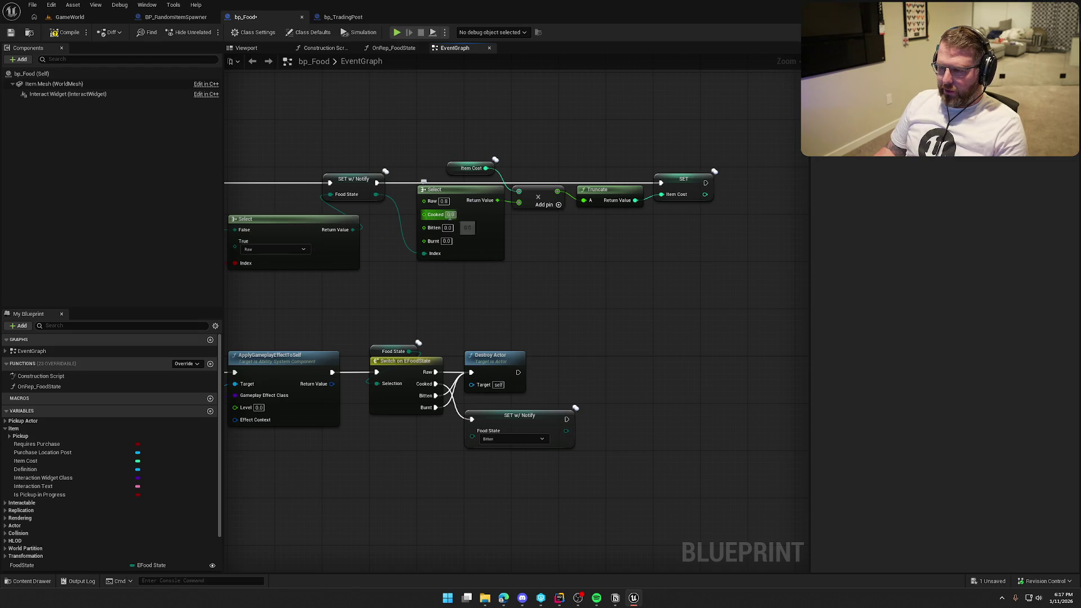
type("2")
key("Return")
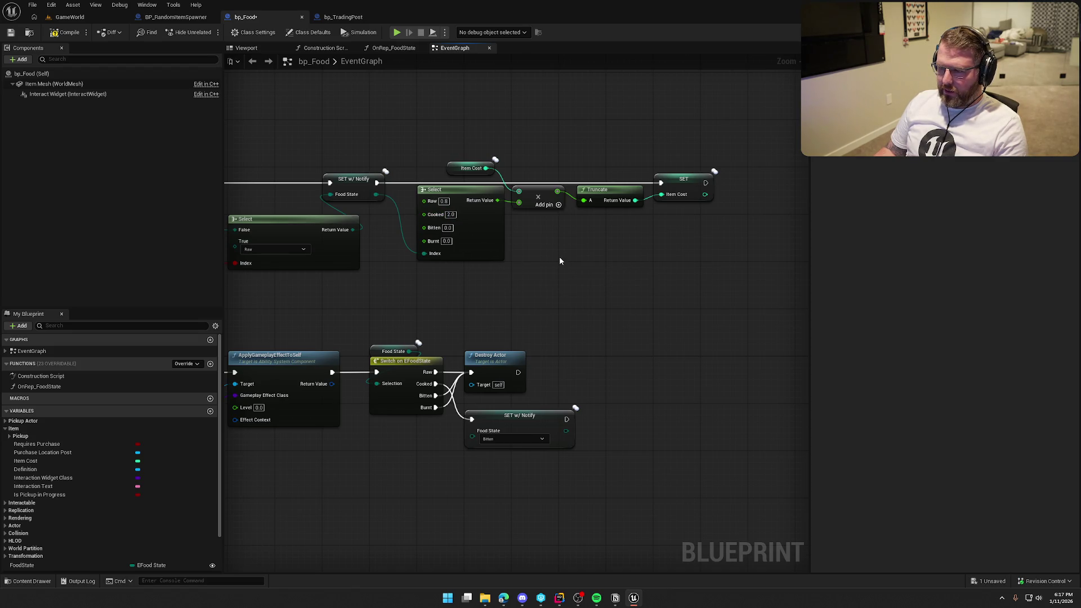
left_click(448, 228)
type("1.5")
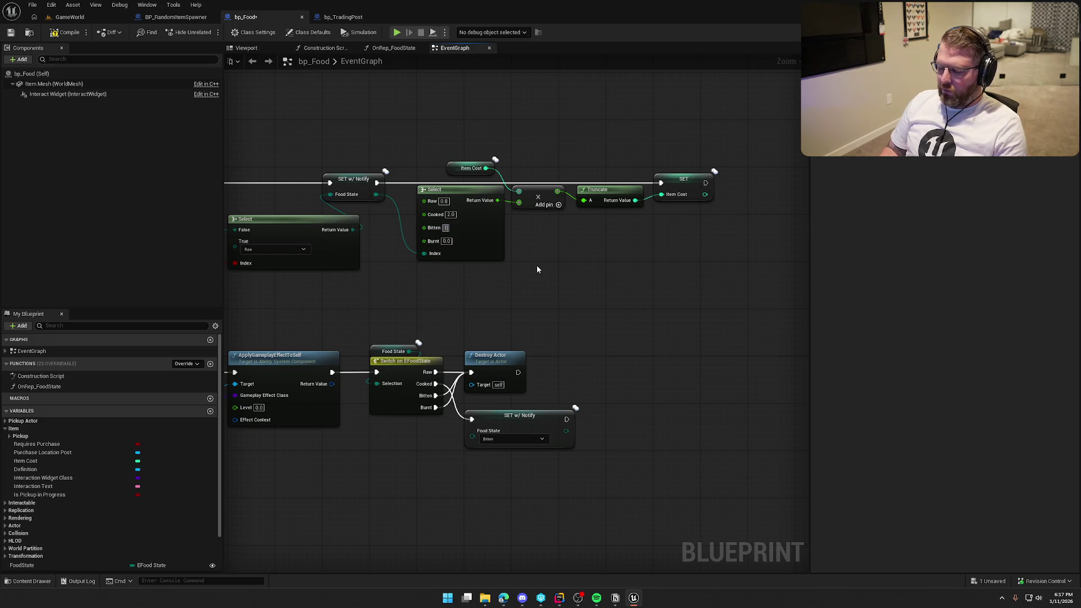
key("Return")
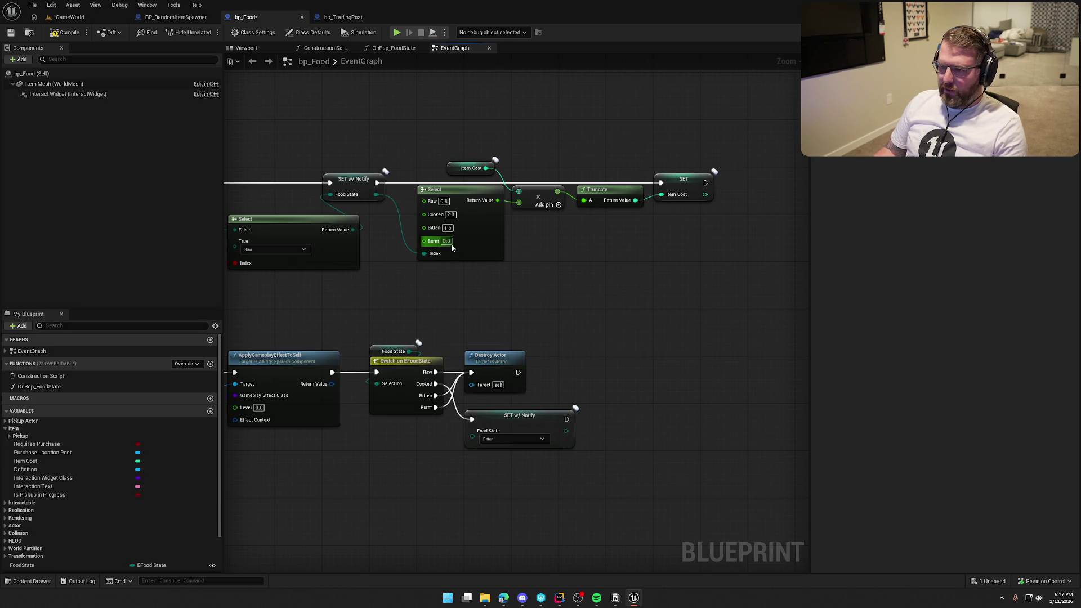
left_click(447, 241)
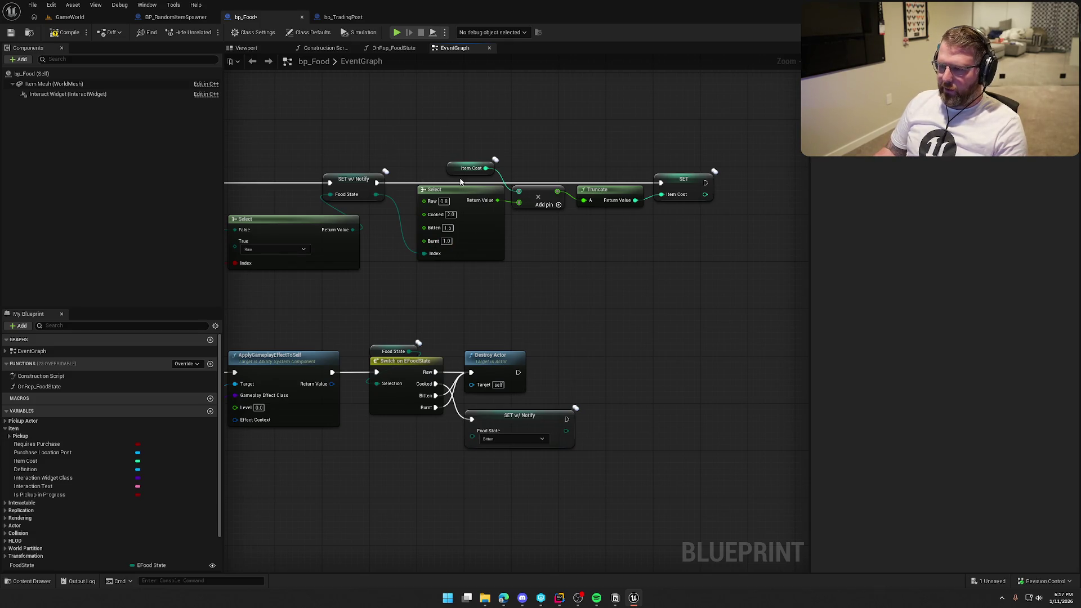
Save the bp_Food blueprint with its food-state cost values.
left_click_drag(637, 389, 596, 387)
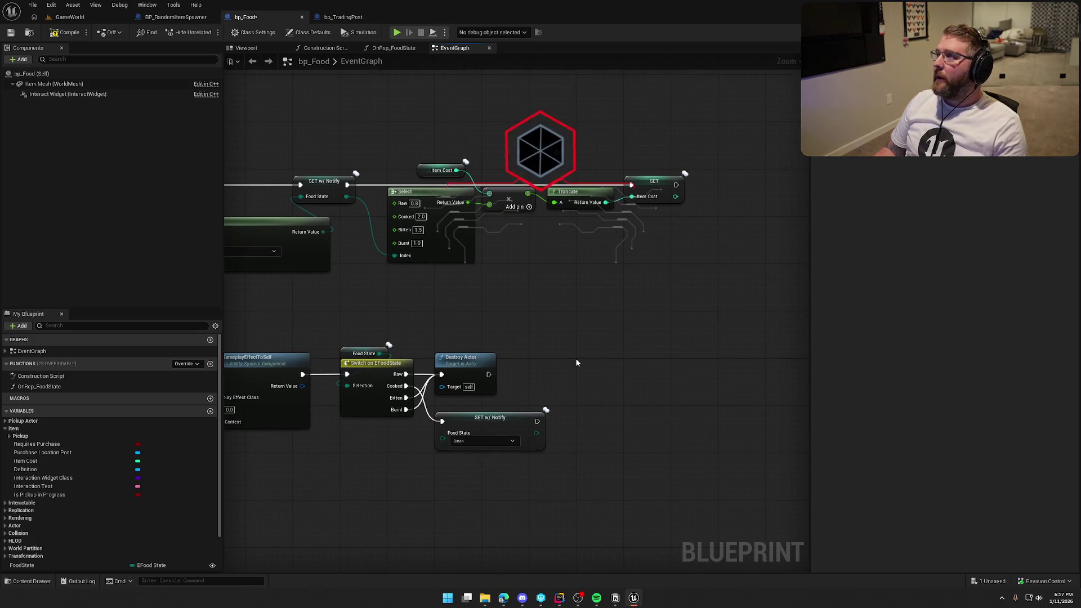
left_click_drag(554, 292, 587, 310)
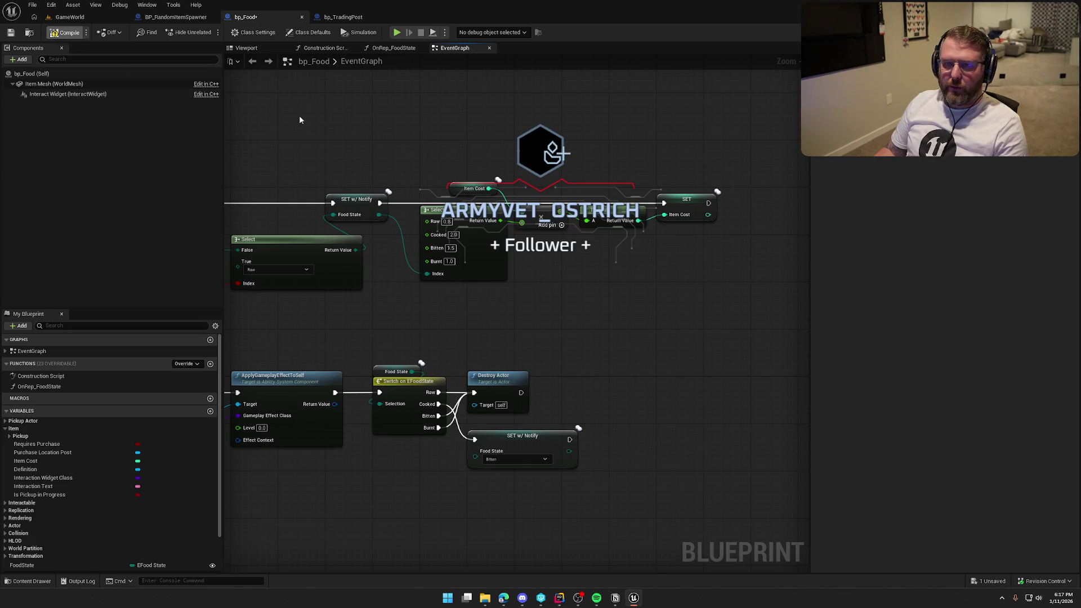
key("ctrl+s")
mouse_move(347, 126)
left_mouse_down()
mouse_move(599, 130)
mouse_move(415, 125)
mouse_move(514, 89)
mouse_move(567, 109)
mouse_move(737, 75)
mouse_move(481, 70)
mouse_move(555, 133)
left_mouse_up()
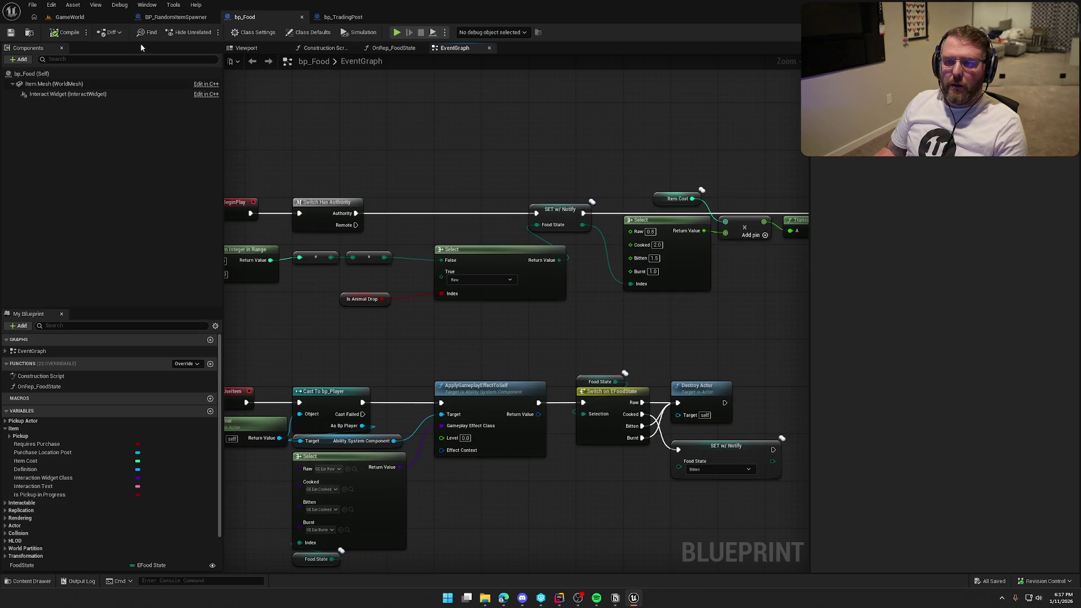
Review the PickupActor code in Rider and the BP_RandomItemSpawner graph, then return to bp_Food.
left_click(69, 17)
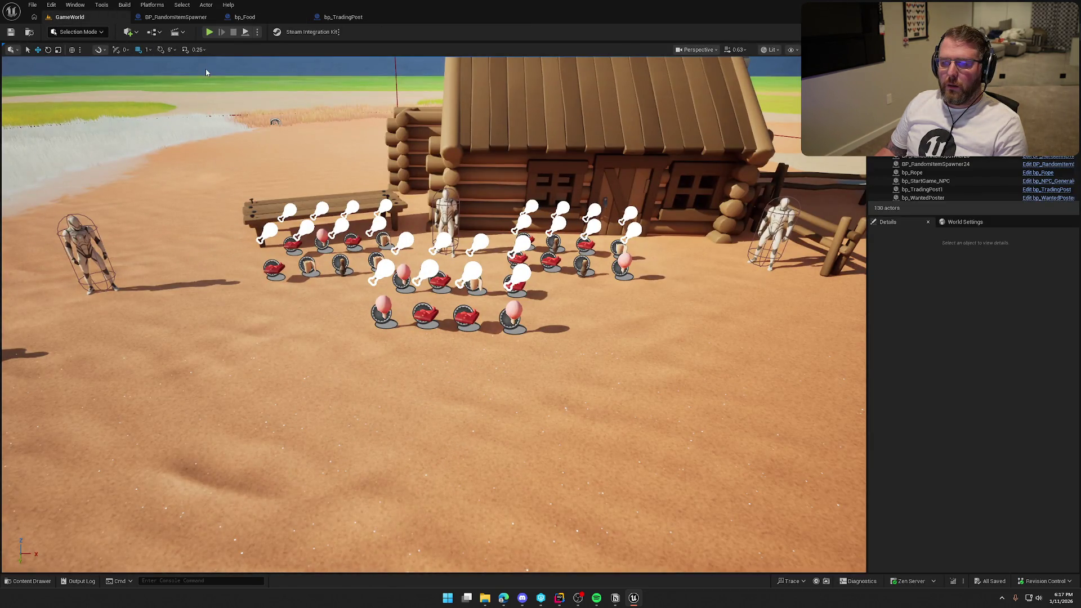
left_click(560, 598)
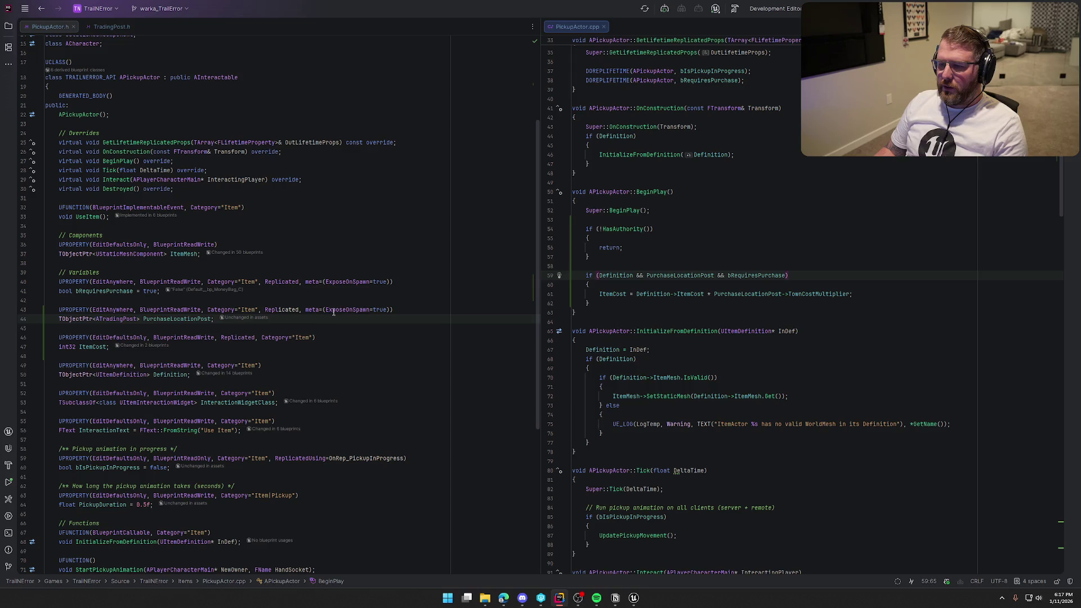
left_click(635, 598)
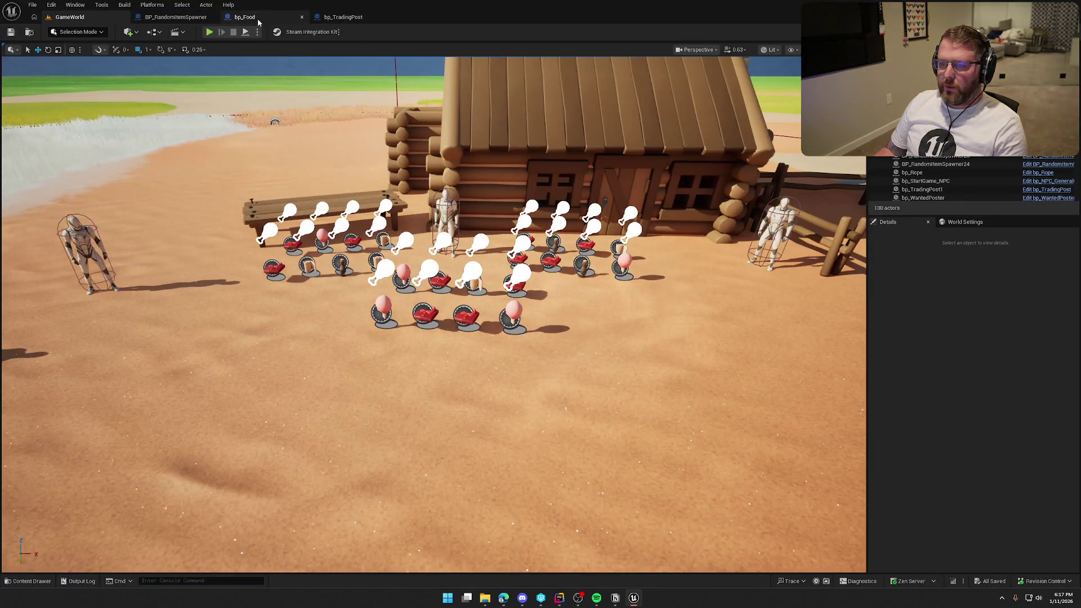
left_click(176, 17)
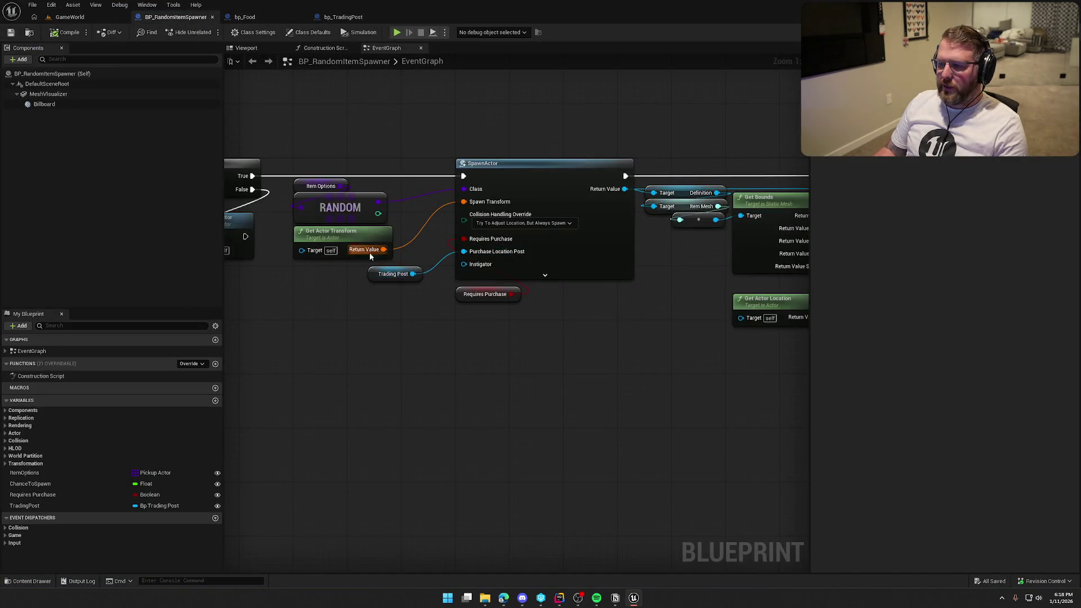
left_click_drag(382, 247, 308, 255)
left_click_drag(331, 134, 405, 114)
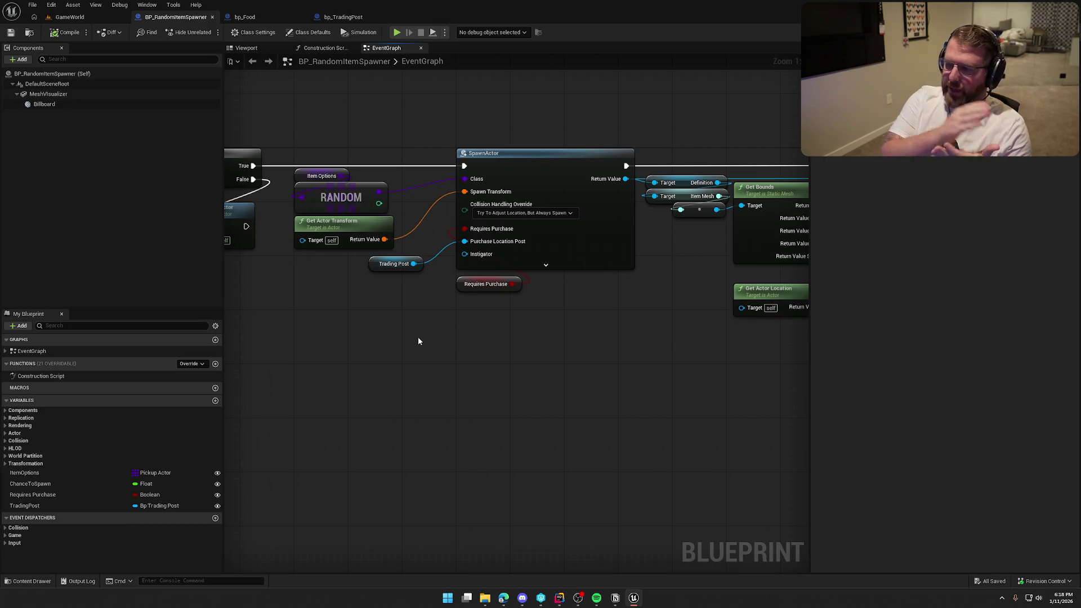
left_click_drag(514, 351, 486, 352)
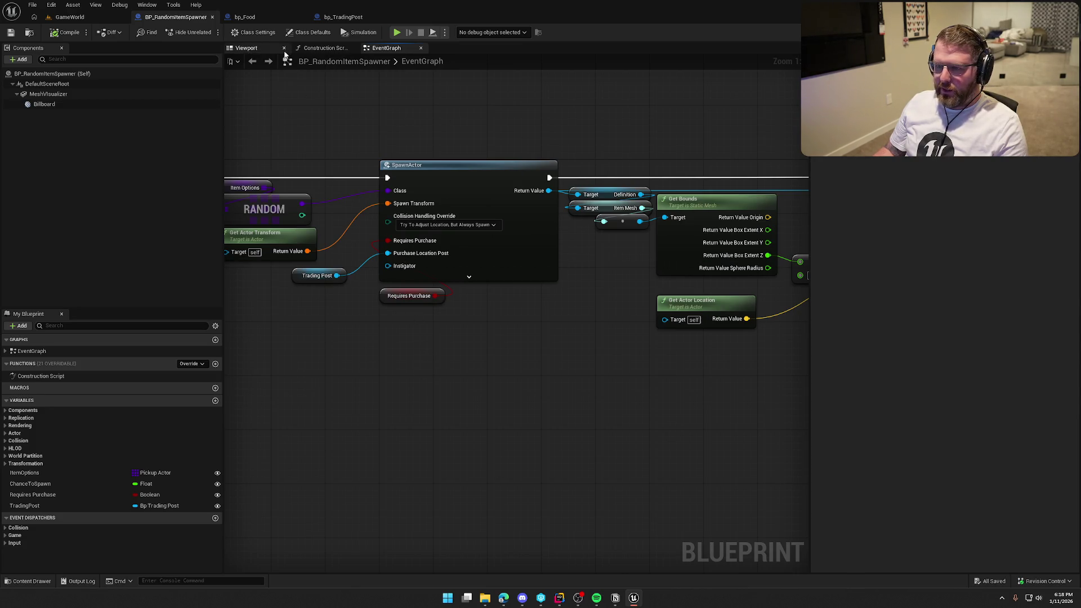
left_click(245, 17)
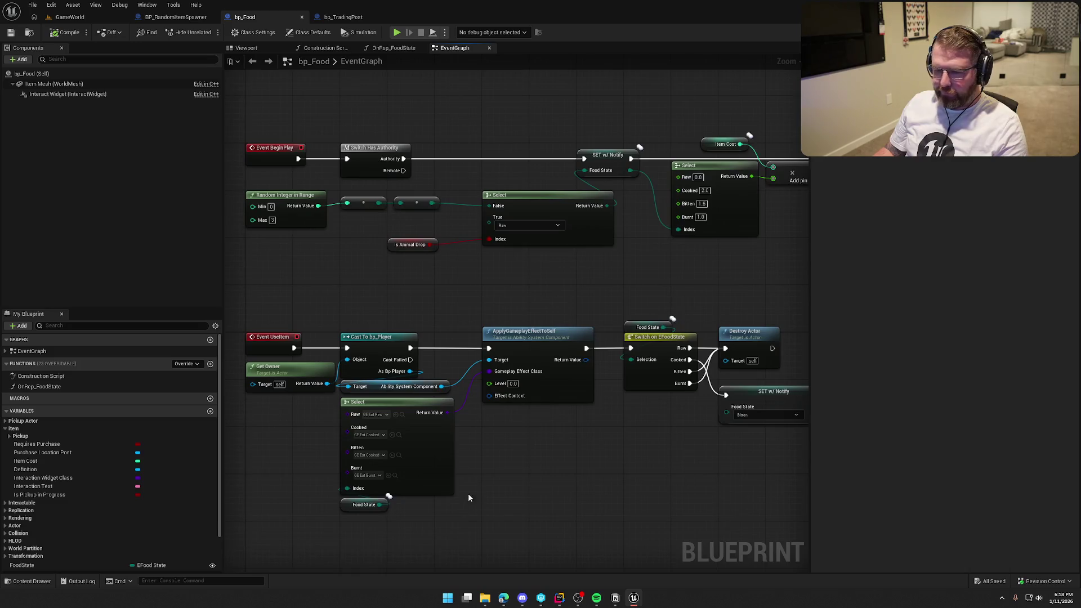
Add a Print String after SET that prints Item Cost, expand its options, then compile and save bp_Food.
mouse_move(656, 308)
left_mouse_down()
mouse_move(416, 313)
mouse_move(451, 354)
left_mouse_up()
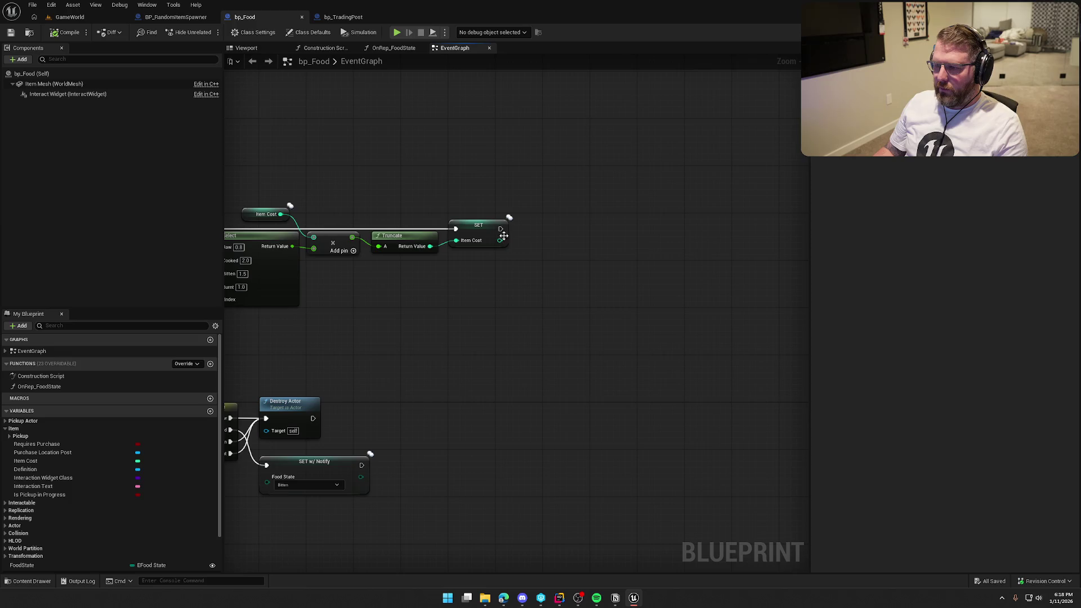
mouse_move(501, 231)
left_mouse_down()
mouse_move(587, 245)
mouse_move(598, 229)
left_mouse_up()
type("print")
key("Return")
left_click_drag(500, 240, 598, 241)
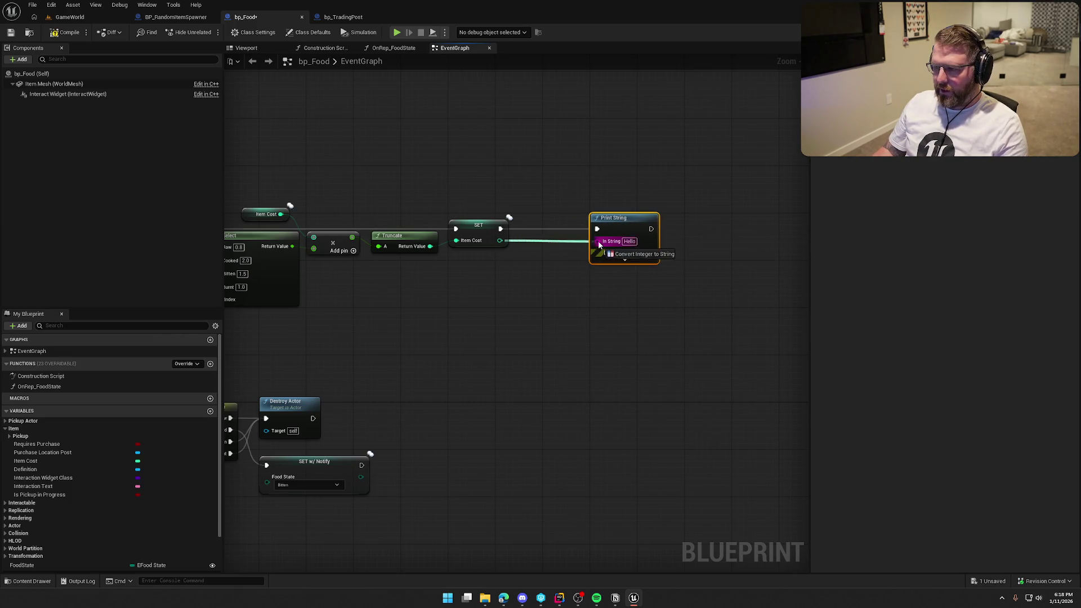
left_click(625, 257)
left_click(624, 260)
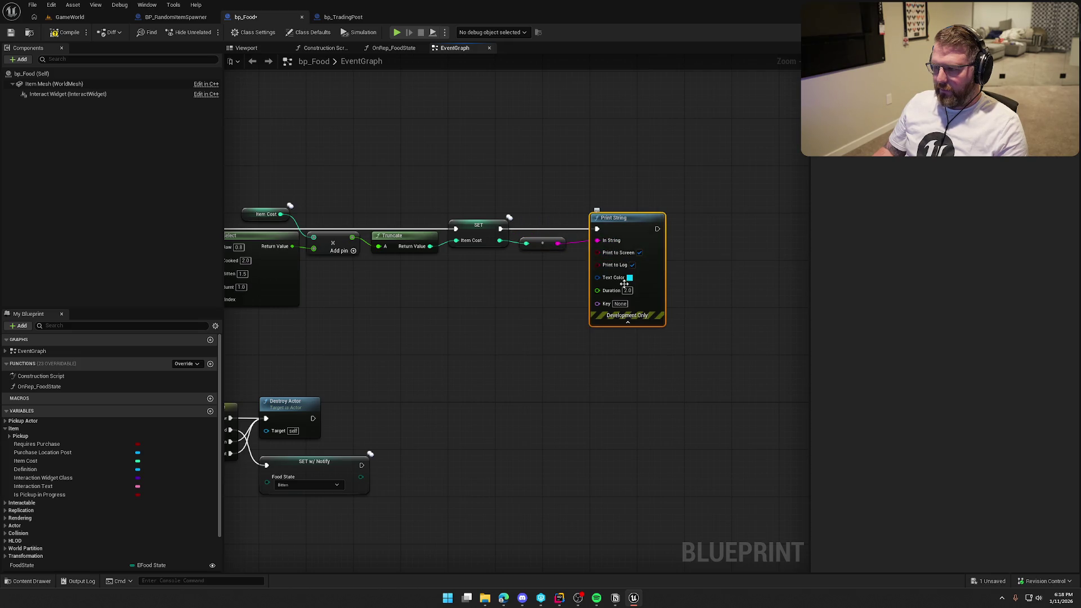
left_click(561, 297)
left_click(70, 32)
In GameWorld, inspect bp_TradingPost1 and a random item spawner, then return to bp_Food.
left_click(70, 17)
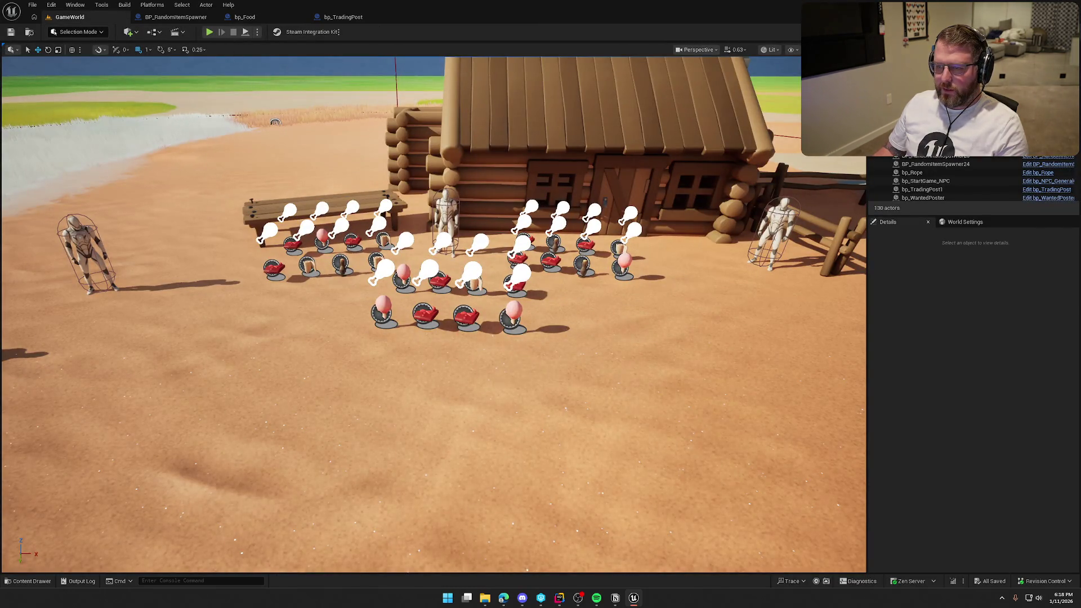
left_click(923, 189)
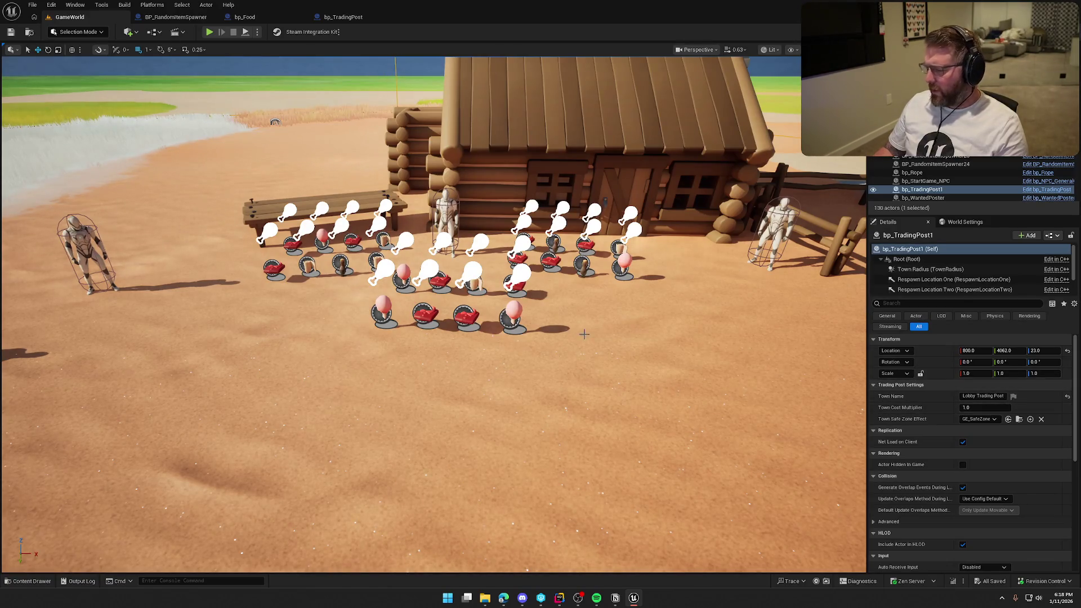
key("Escape")
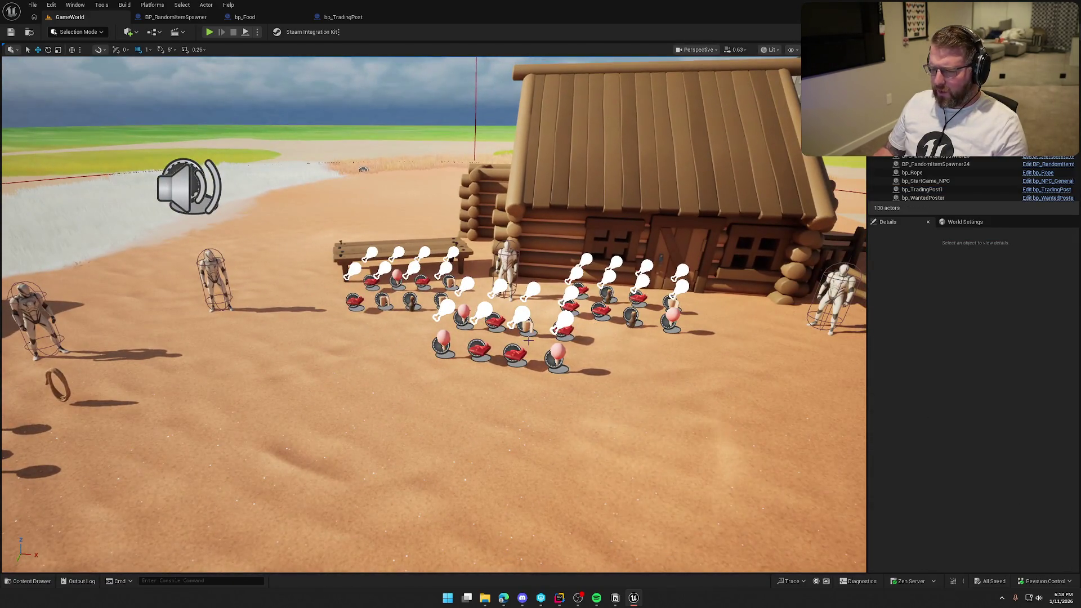
left_click(443, 341)
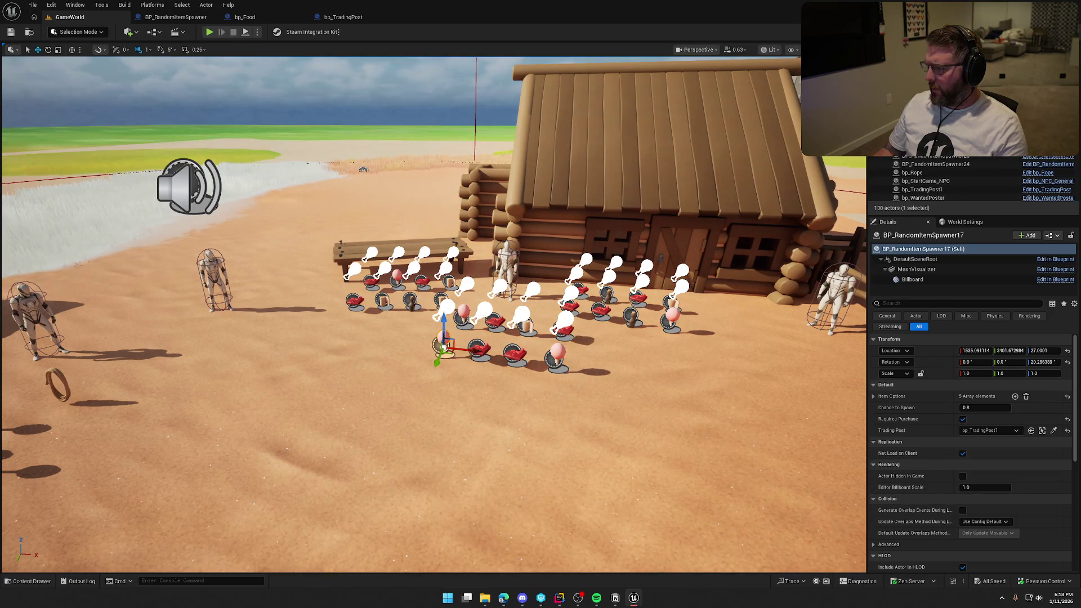
left_click(284, 24)
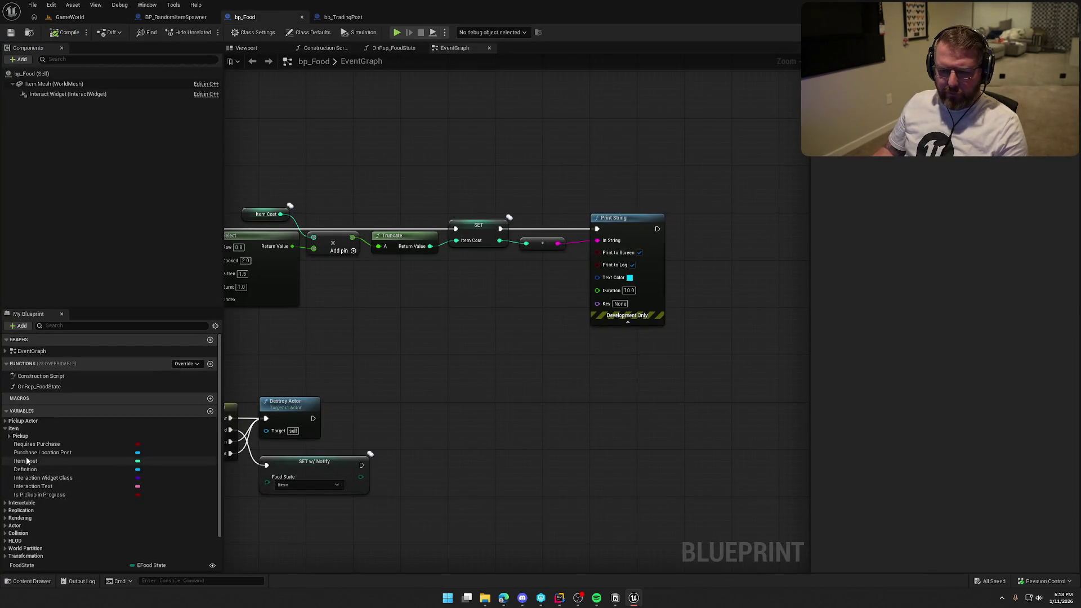
left_click(43, 469)
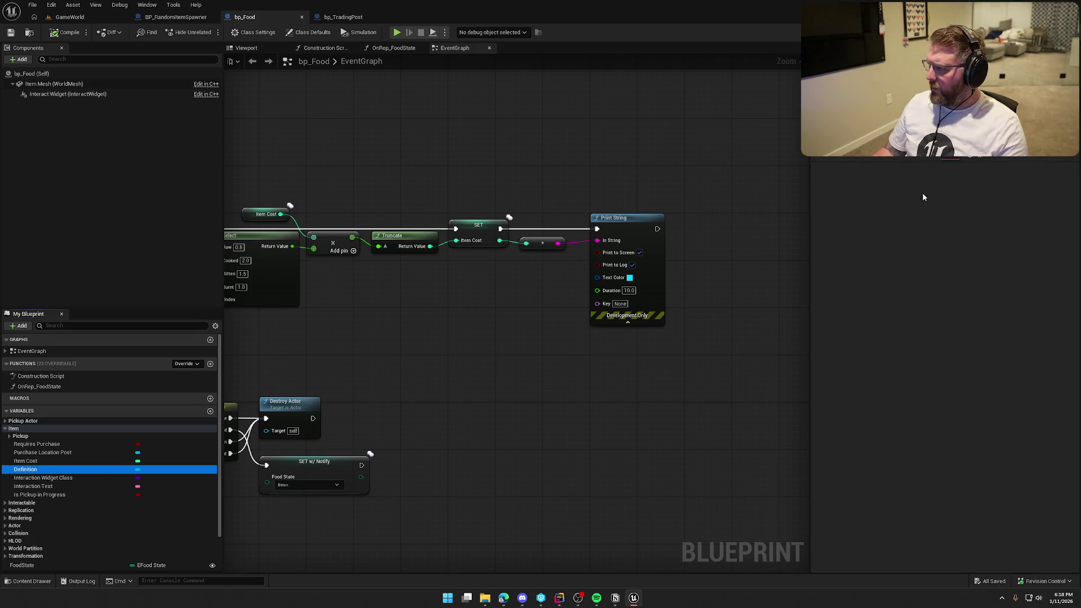
double_click(957, 203)
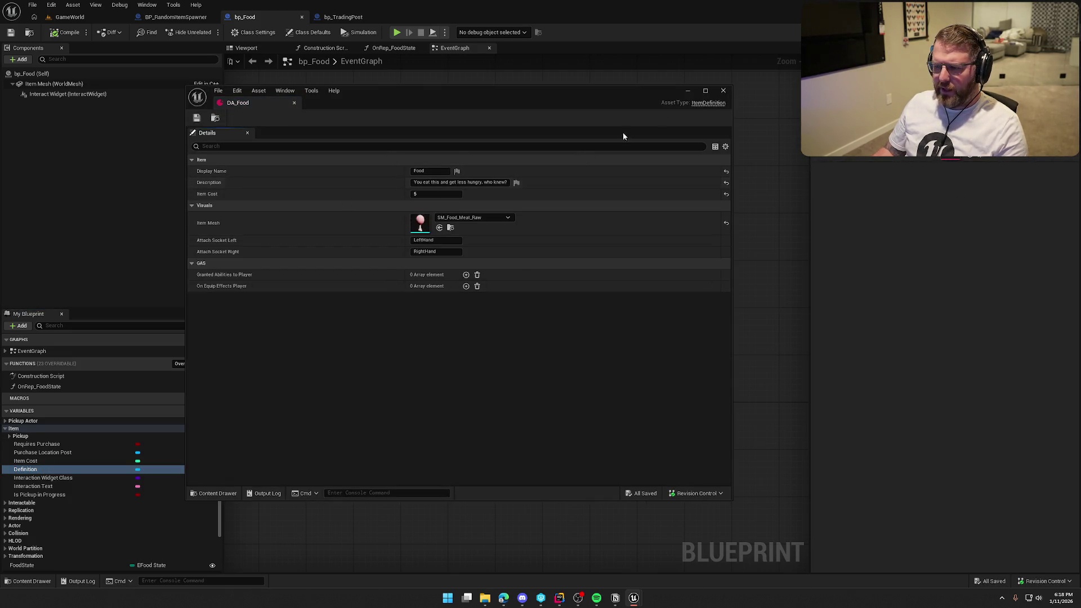
left_click(723, 90)
scroll(586, 137, "down", 2)
scroll(563, 296, "up", 3)
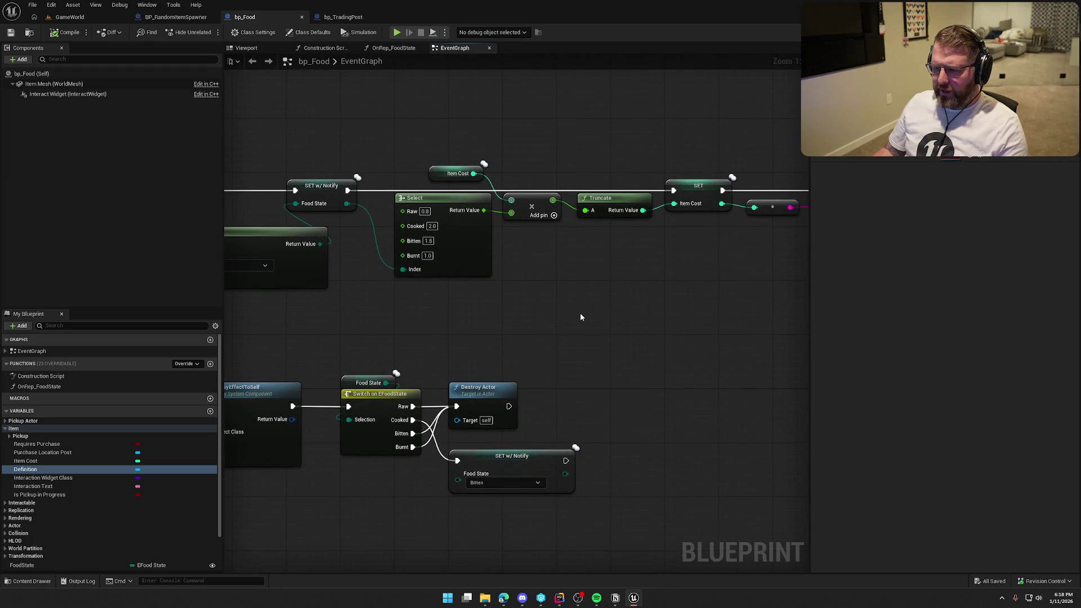
key("XF86Calculator")
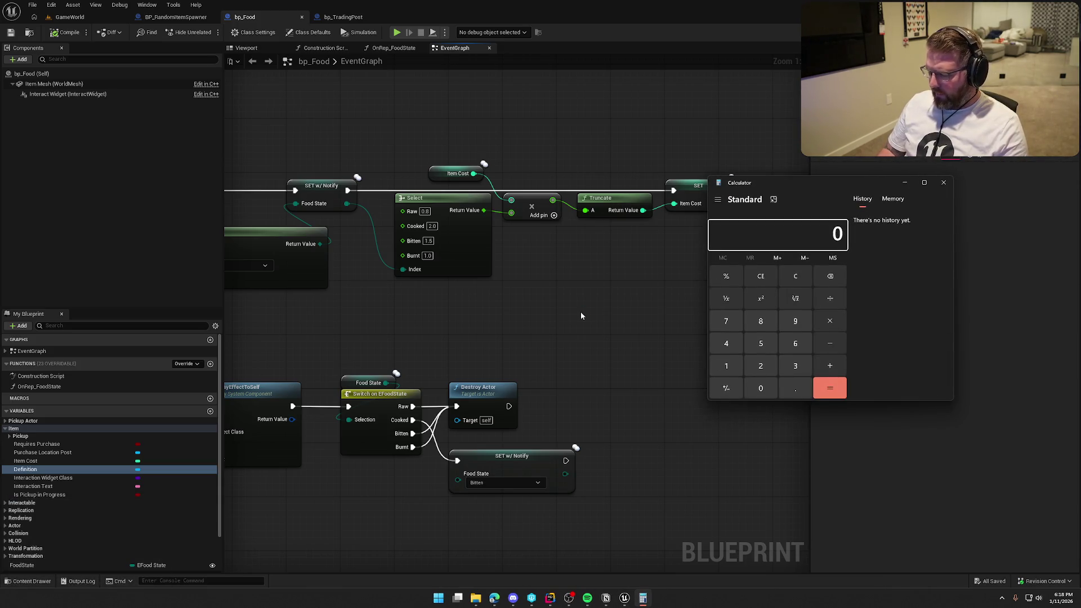
type("5*.8")
key("Return")
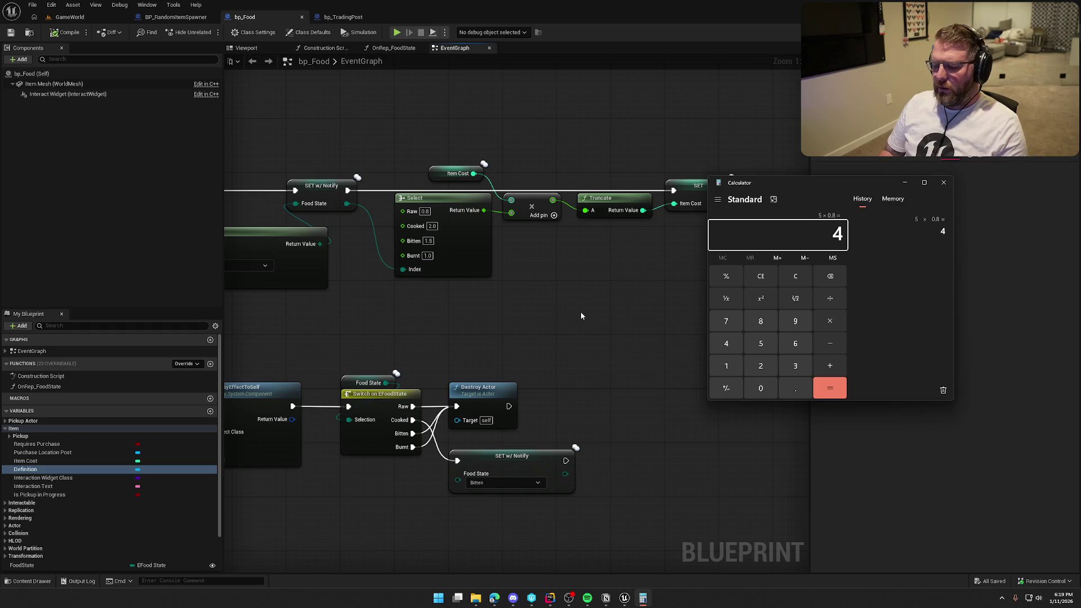
key("Escape")
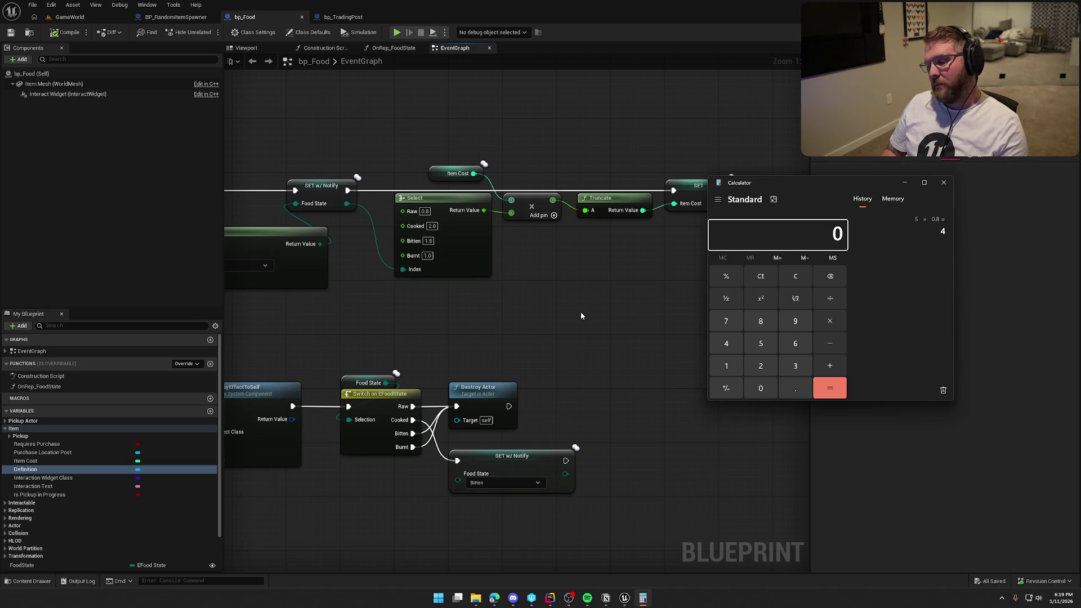
left_click(944, 182)
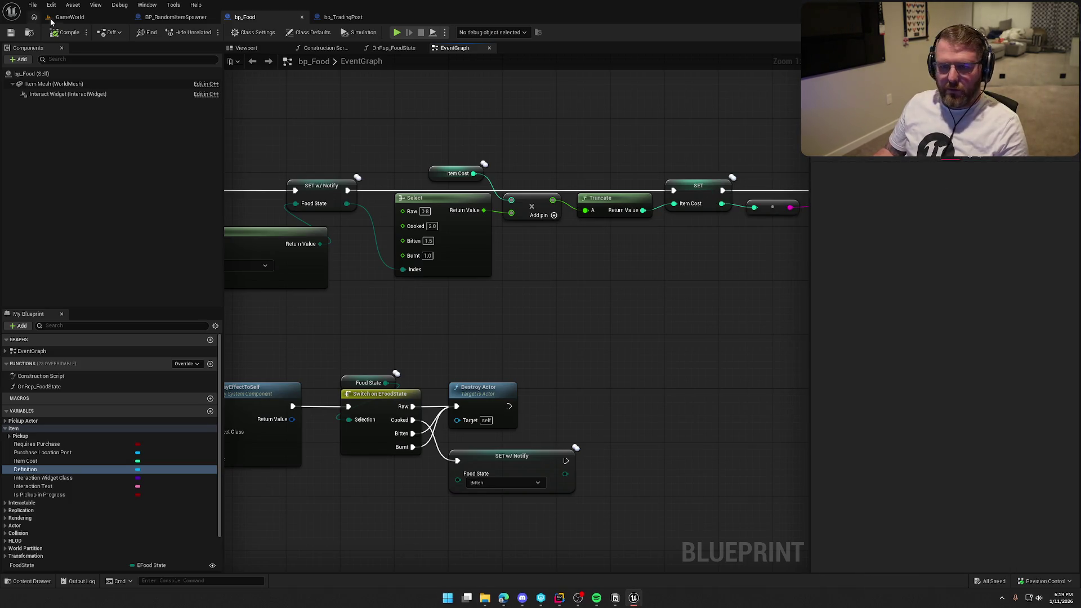
Briefly play-test the GameWorld level, then return to the bp_Food graph.
left_click(70, 17)
left_click(210, 33)
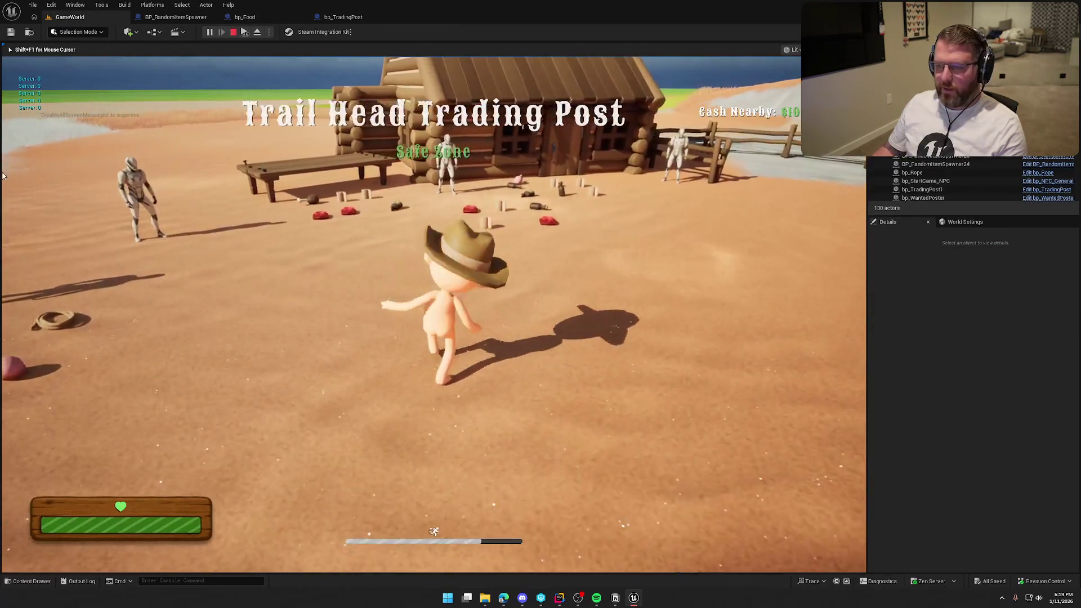
key("Escape")
left_click(242, 17)
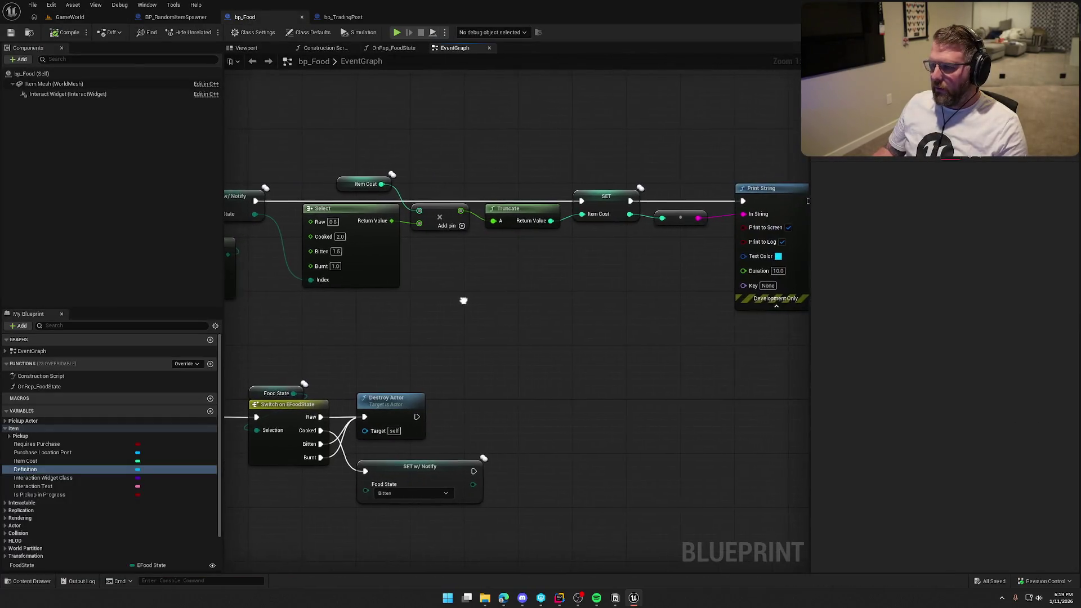
Add a Parent: BeginPlay call on Event BeginPlay, chained before Switch Has Authority.
left_click(425, 151)
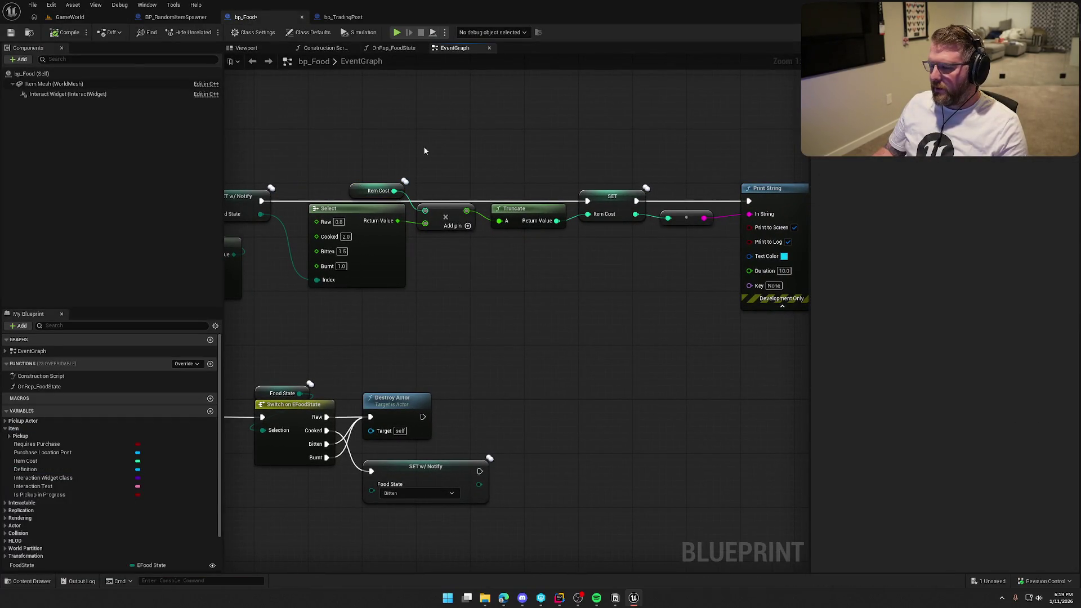
left_click_drag(681, 324, 924, 315)
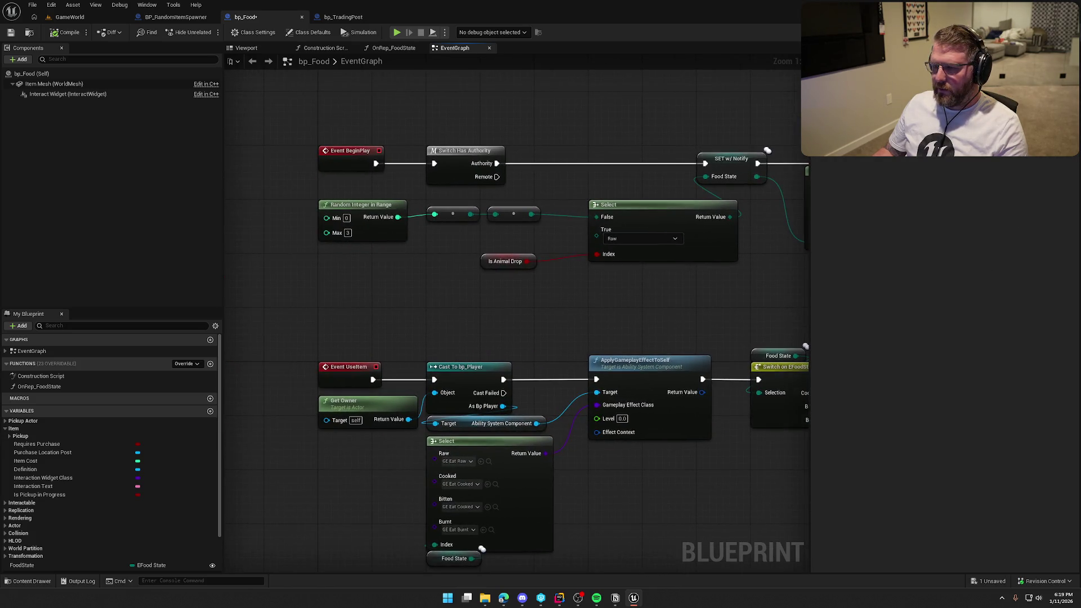
left_click_drag(461, 159, 566, 160)
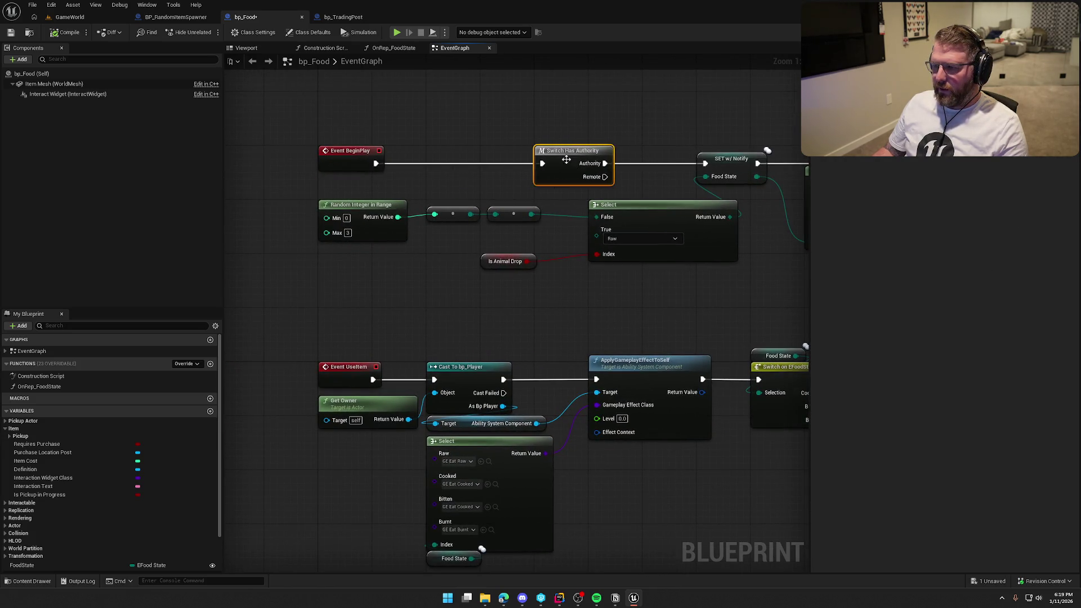
right_click(359, 162)
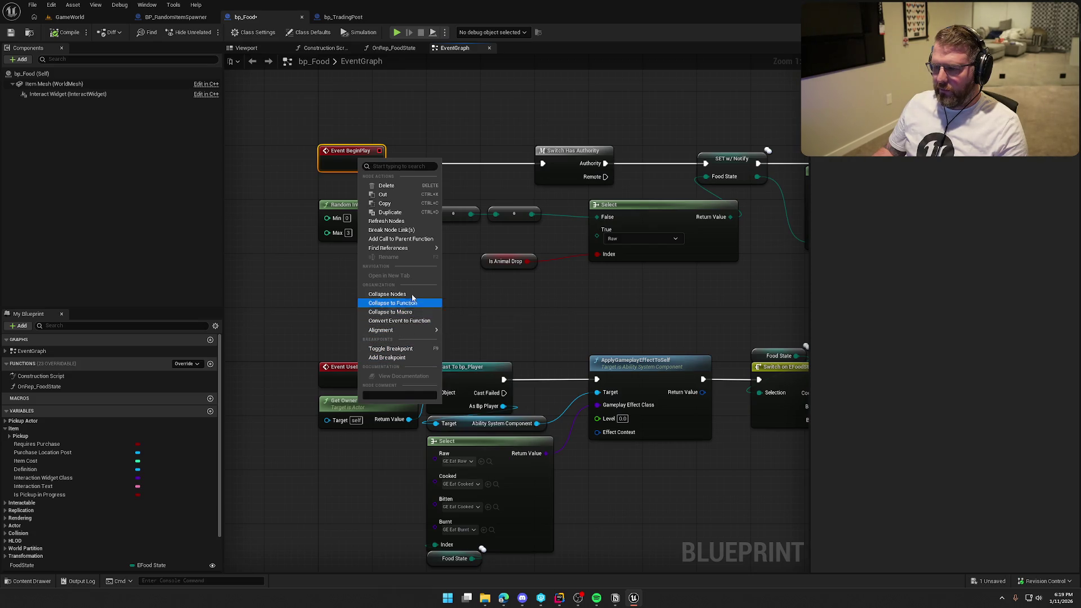
left_click(407, 243)
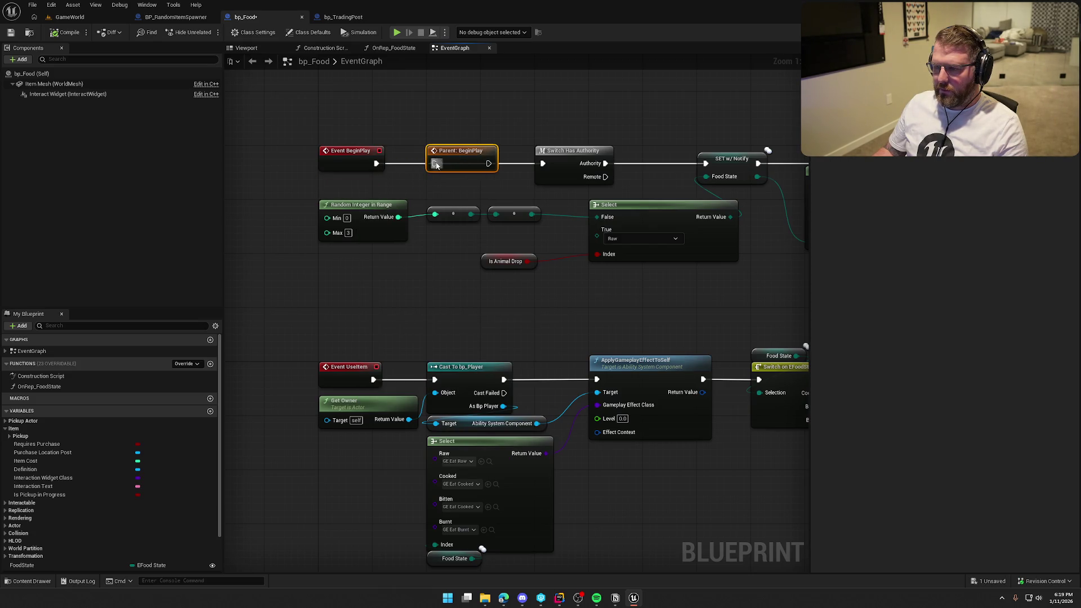
left_click_drag(437, 165, 435, 164)
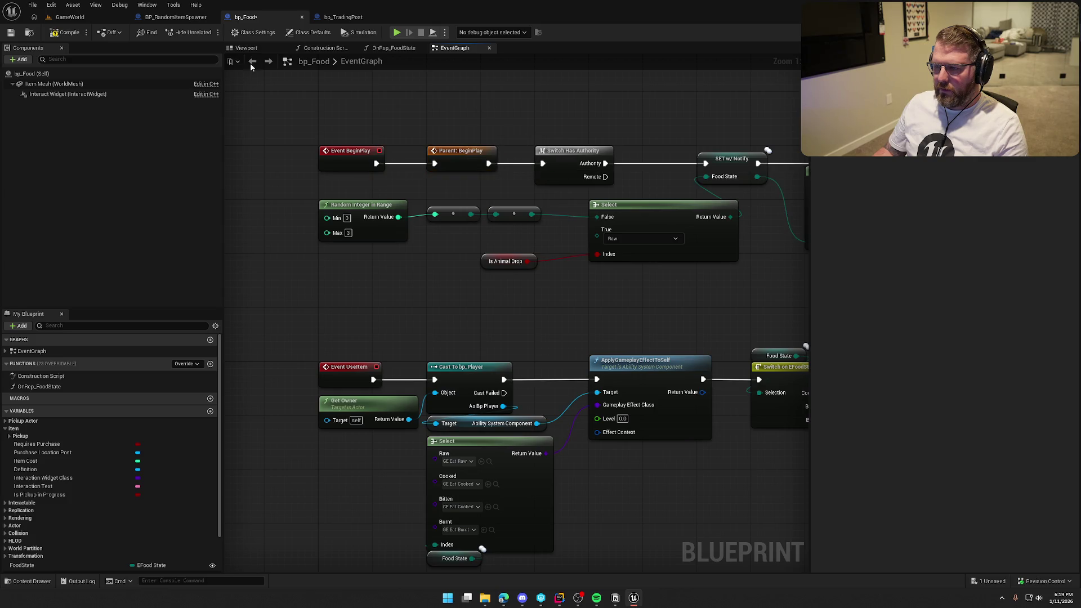
left_click(70, 17)
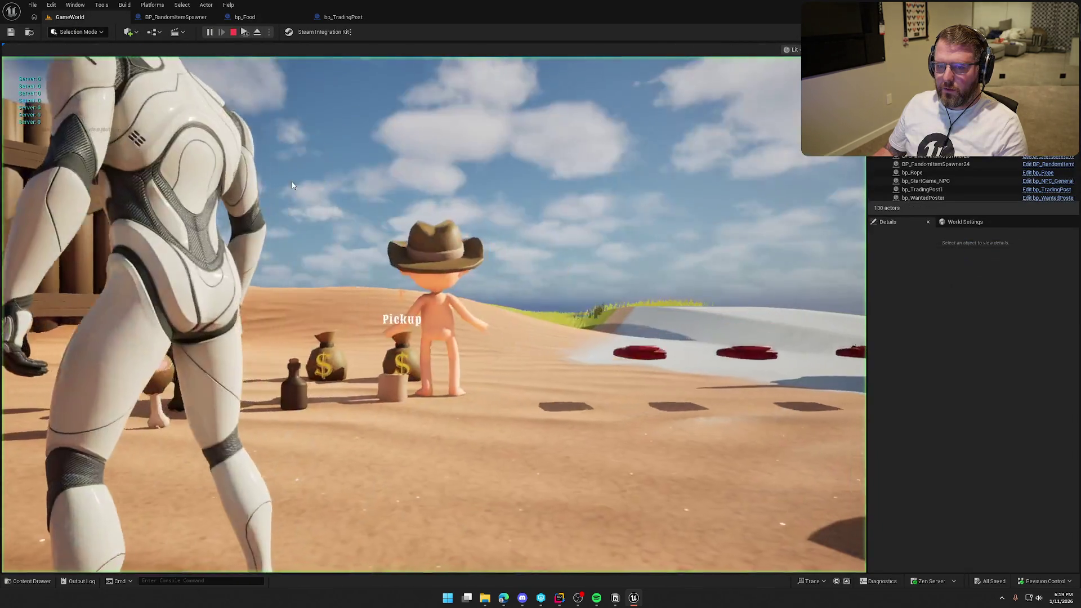
Run a short play test toward the trading post, then save the level.
left_click(292, 181)
key("w")
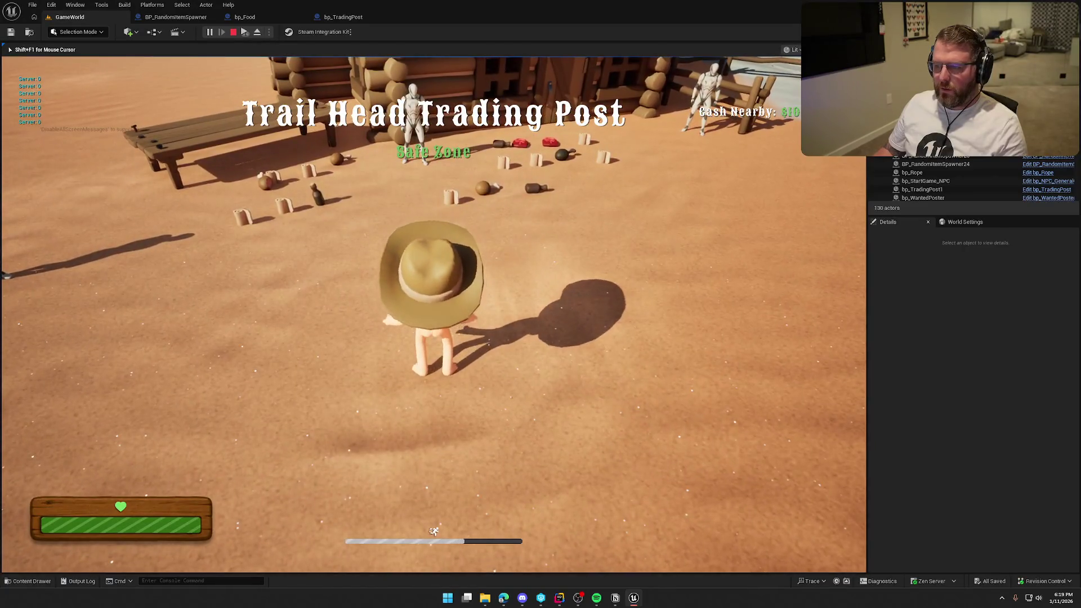
key("Escape")
left_click(245, 17)
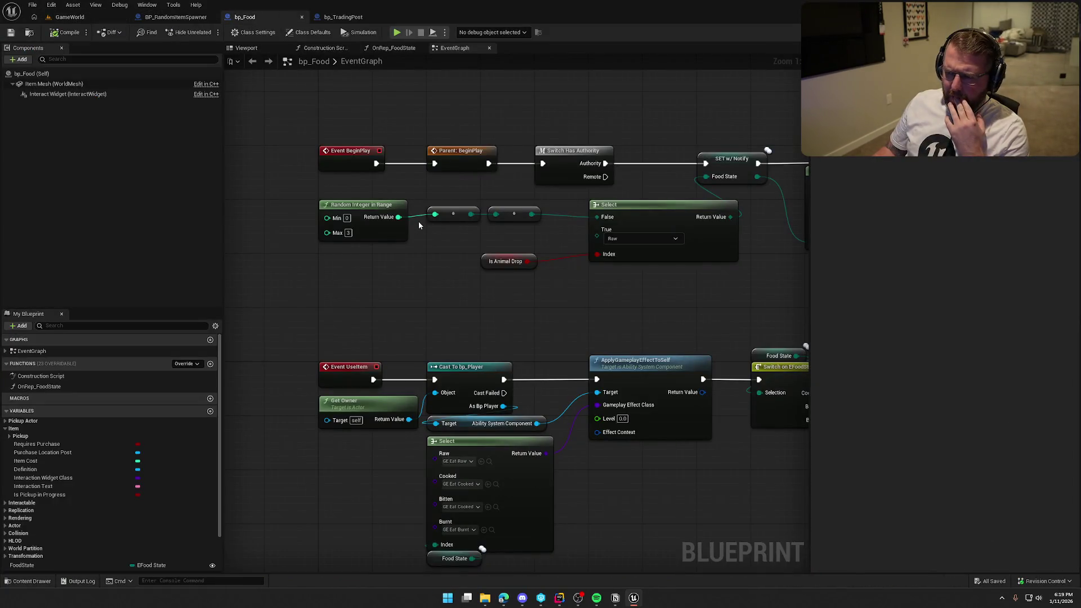
mouse_move(466, 299)
left_mouse_down()
mouse_move(672, 306)
mouse_move(266, 309)
left_mouse_up()
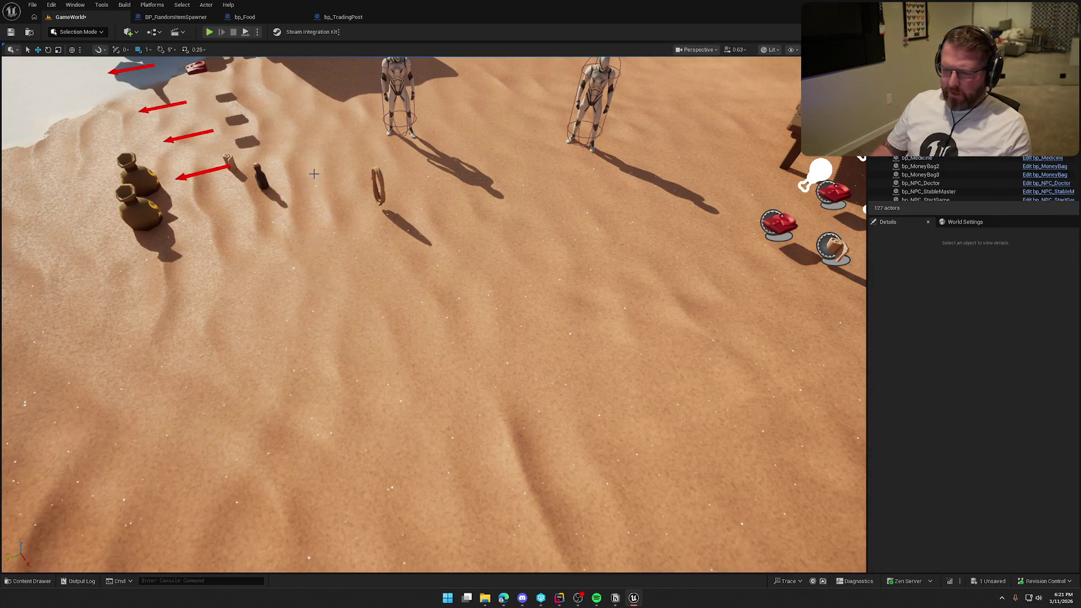
left_click(11, 32)
Play-test again, walking the character past the wagon onto the drumstick pickup.
left_click(209, 32)
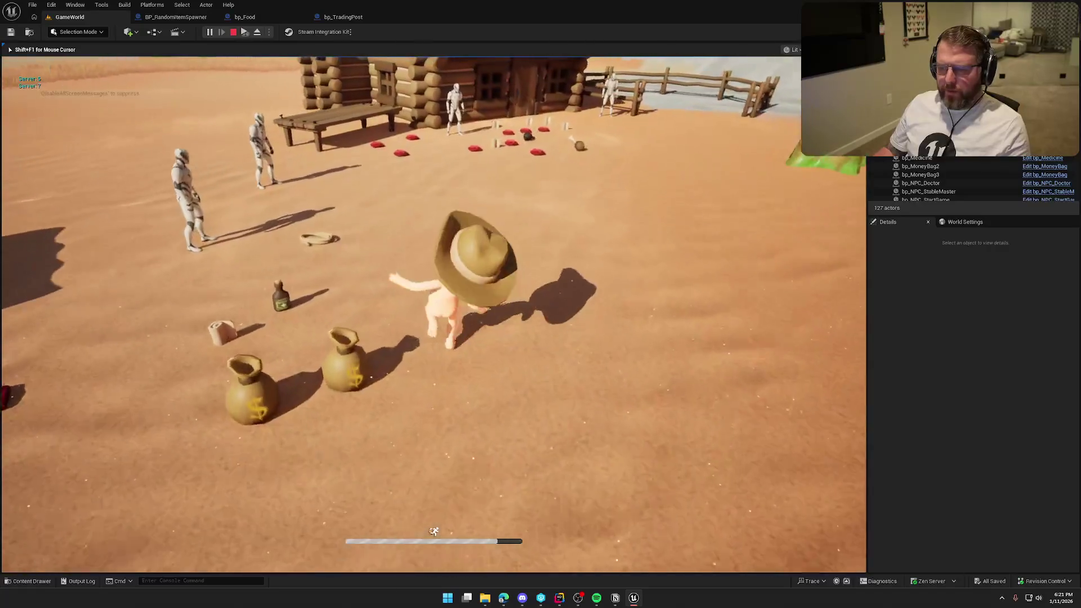
key("w")
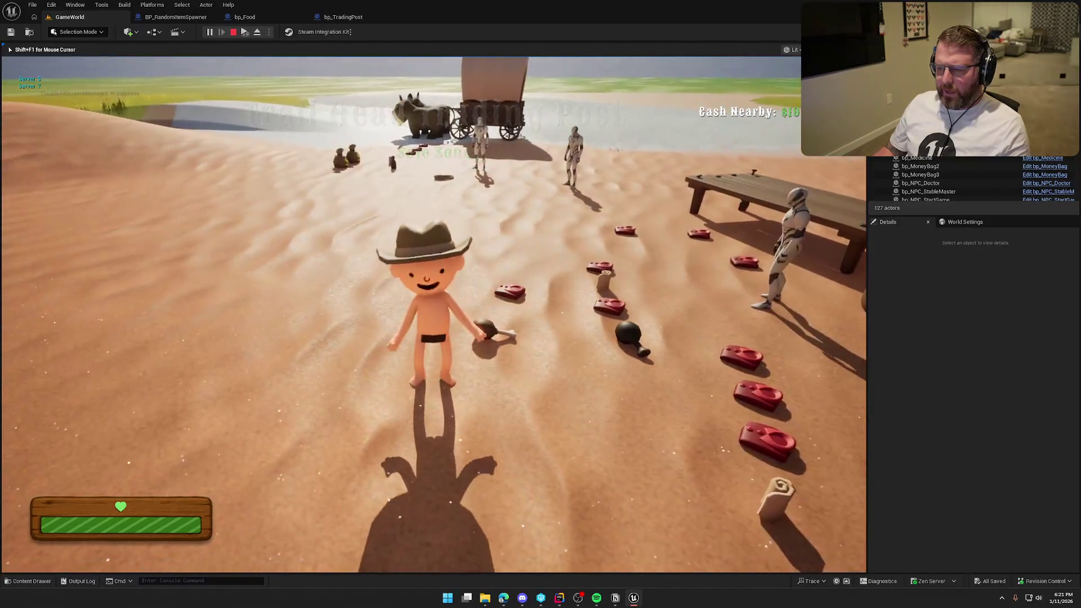
key("a")
key("d")
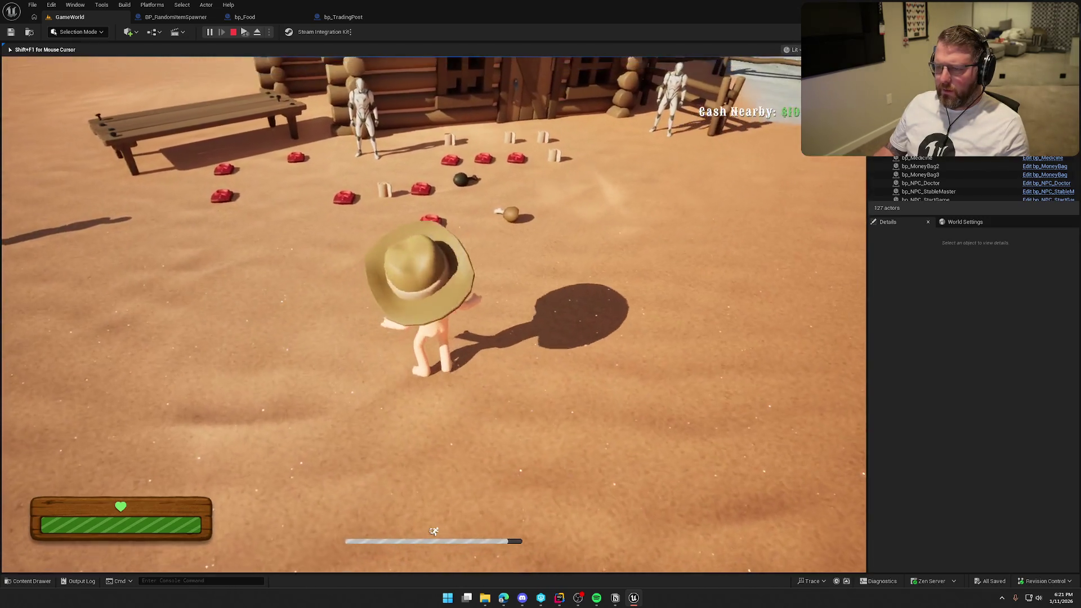
key("Escape")
Run one more play test moving toward the cabin, then stop the session.
left_click(210, 32)
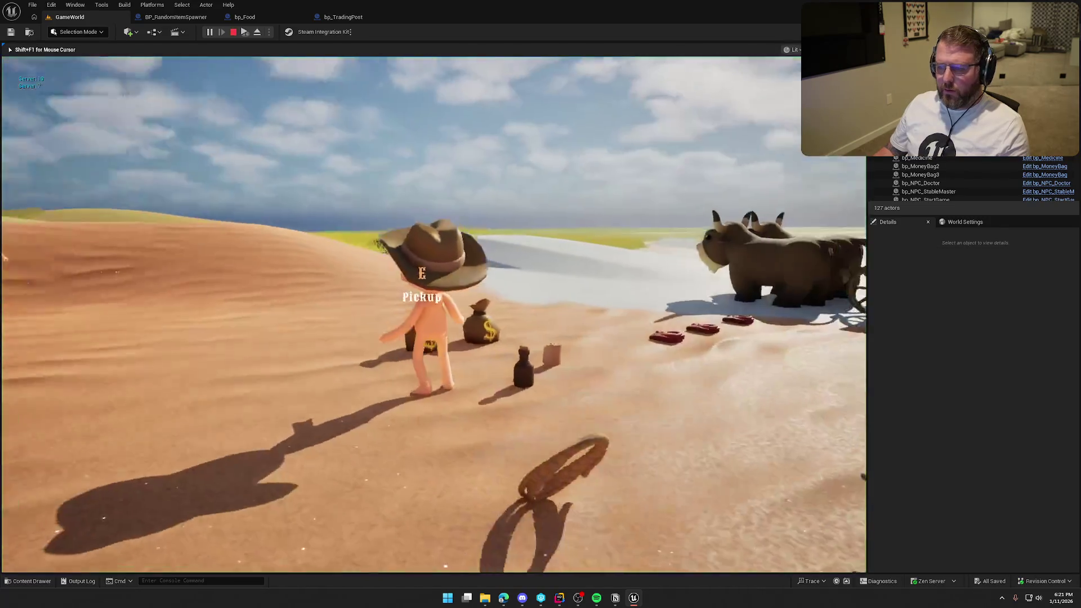
key("w")
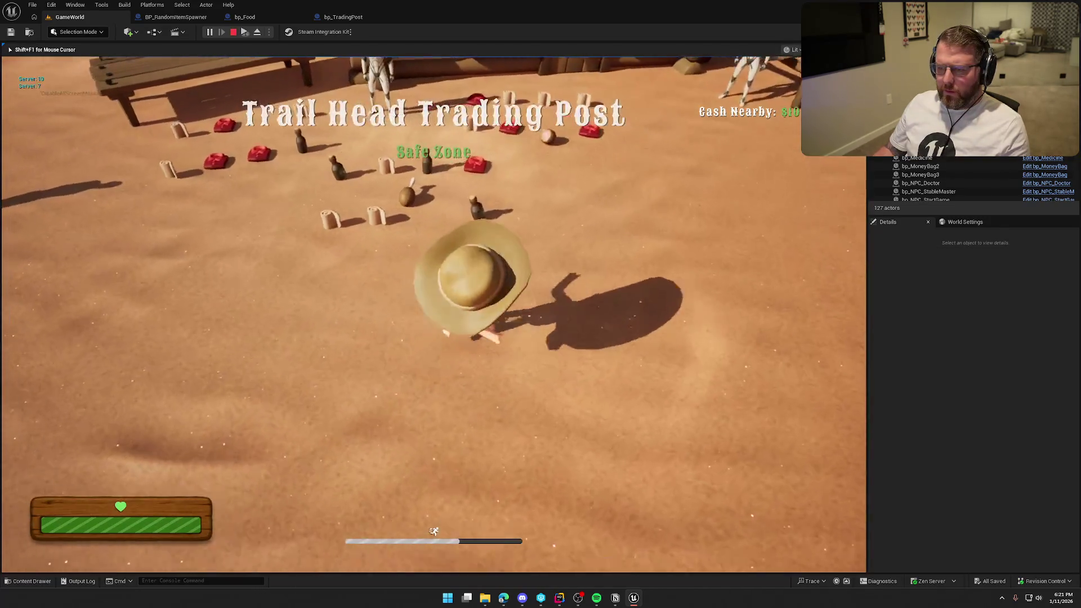
key("s")
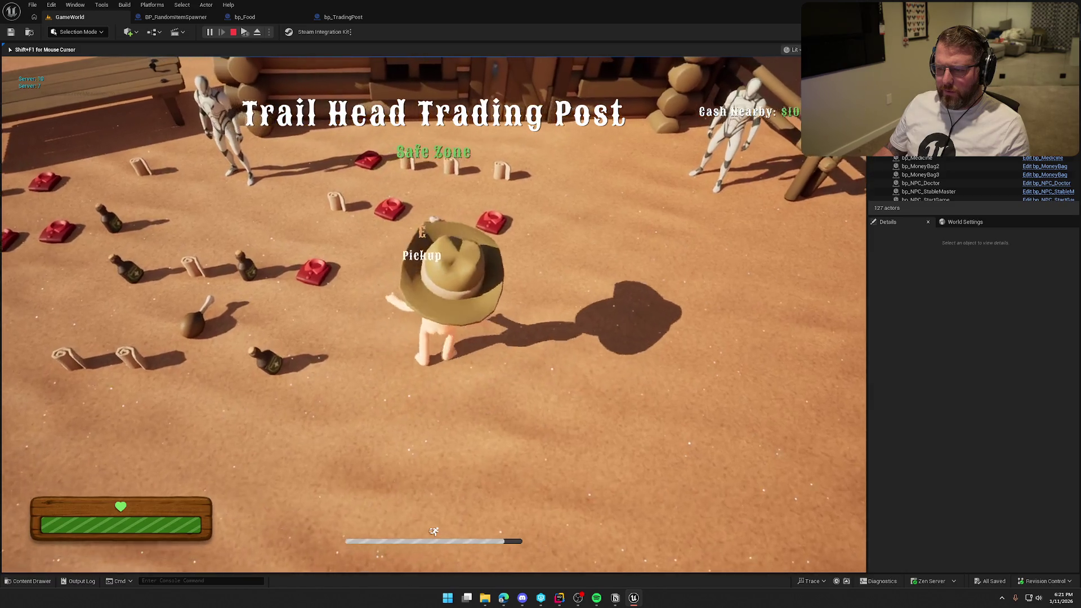
key("Escape")
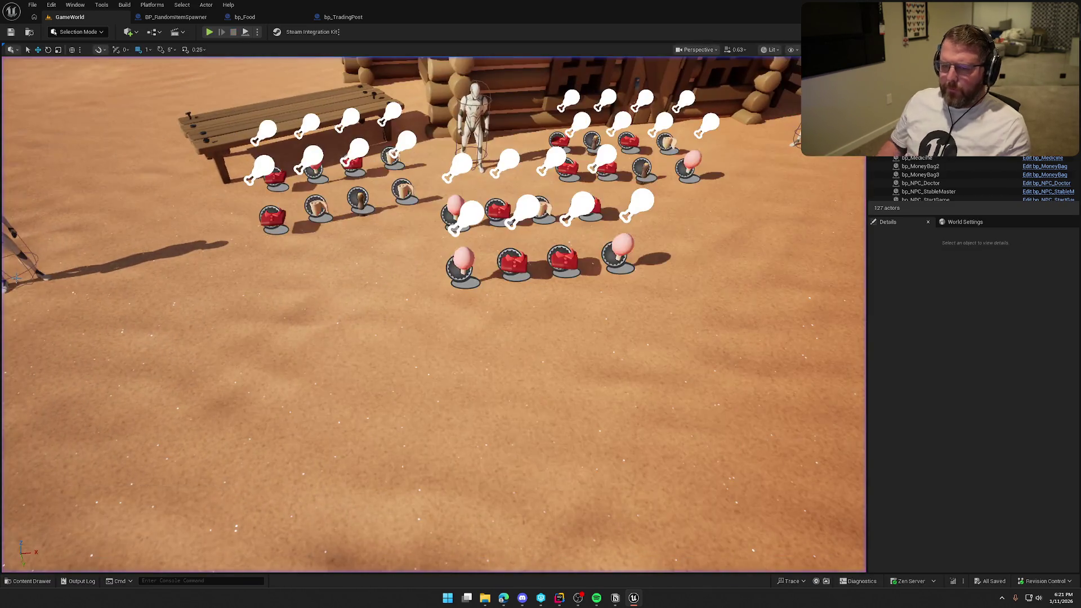
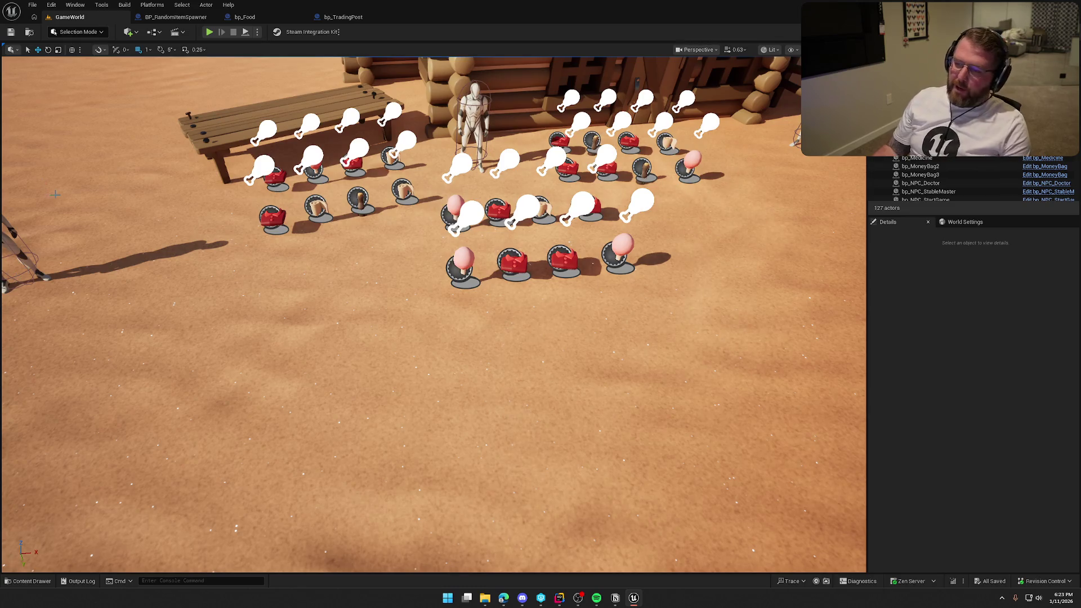
Play-test the level, walking the character around the trading post and bench, then stop.
key("alt+p")
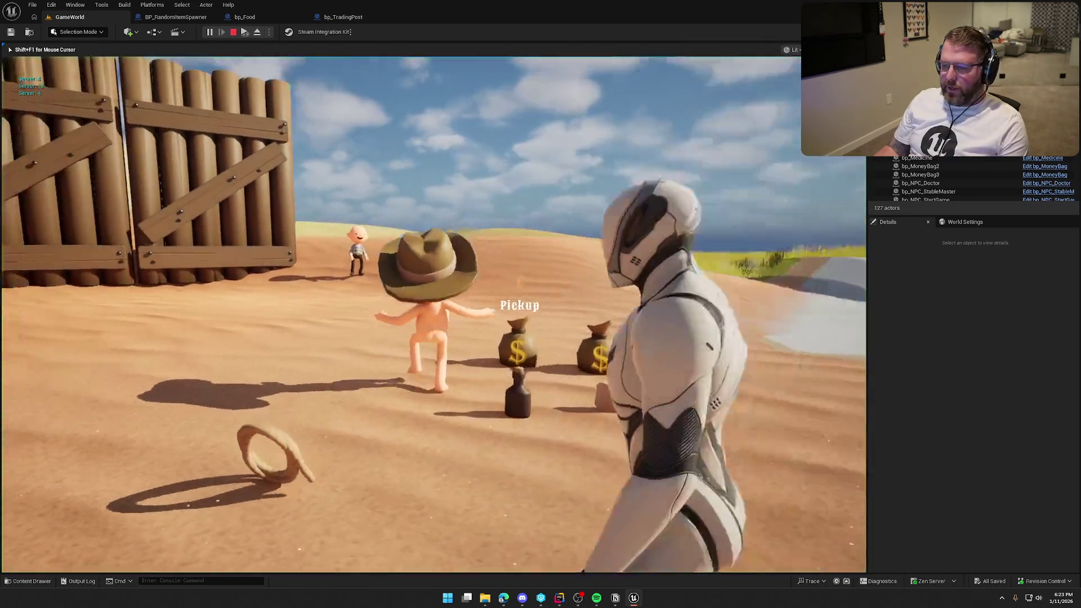
key("w")
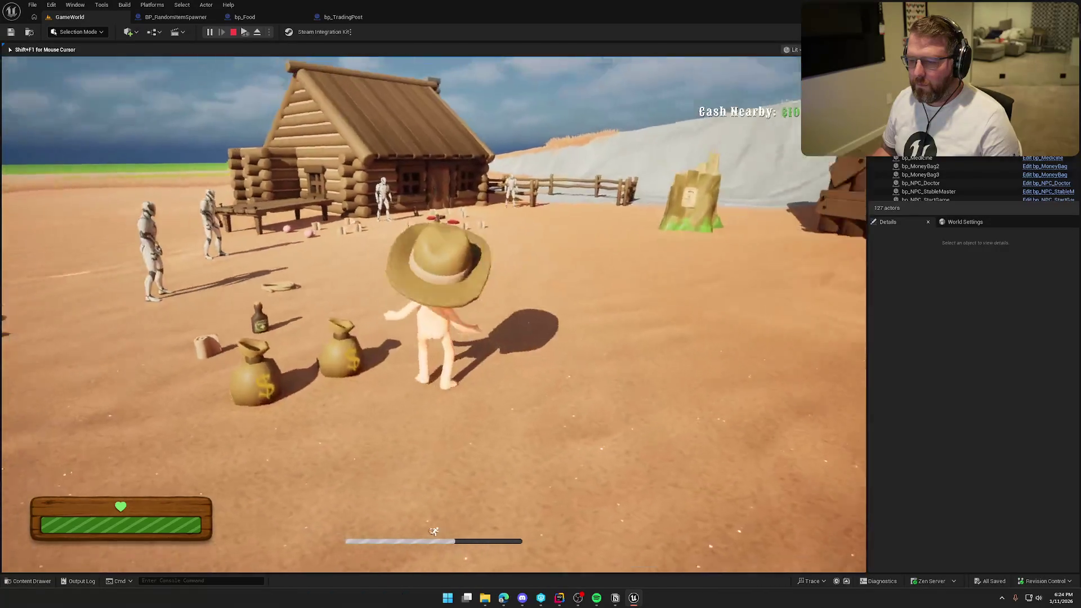
key("w")
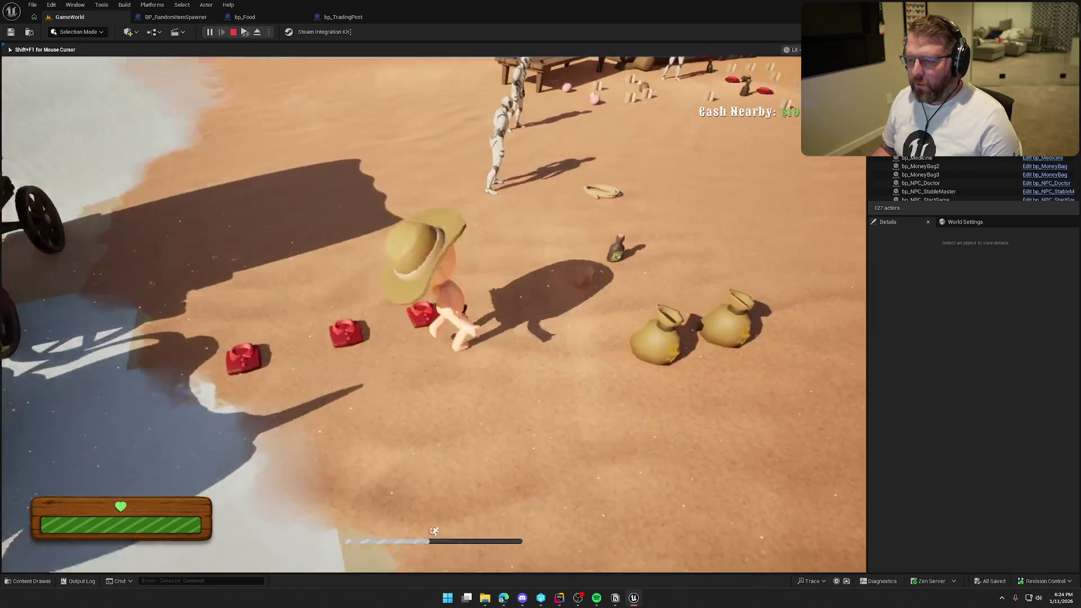
key("w")
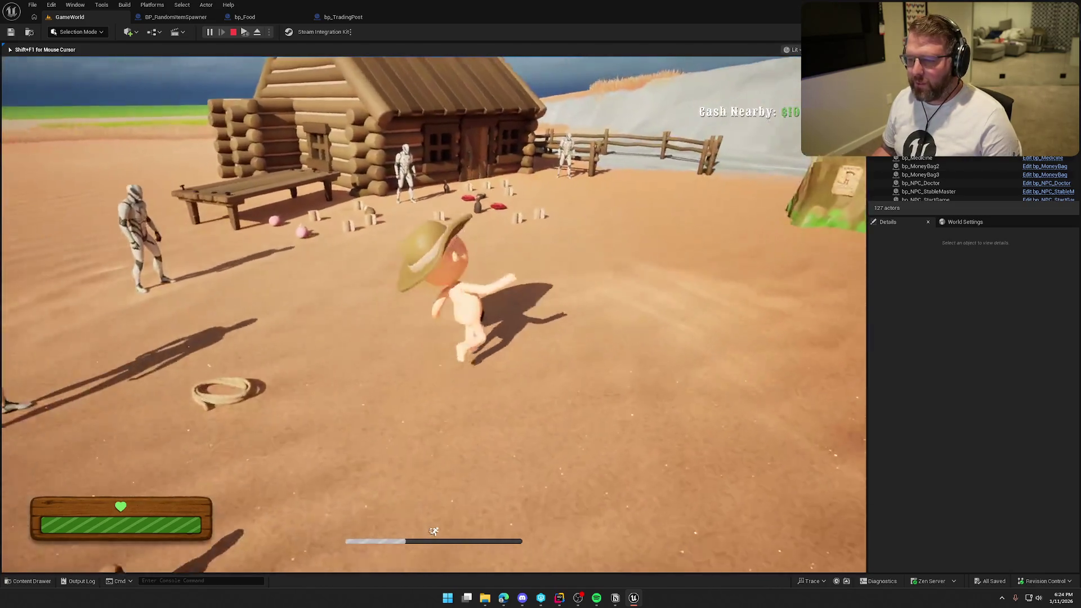
key("w")
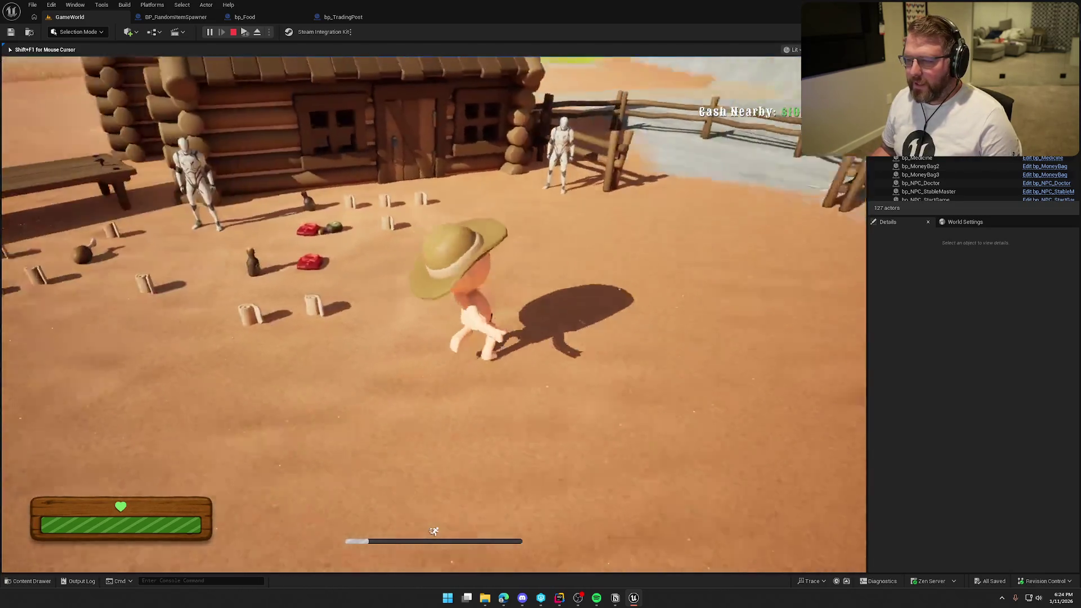
key("w")
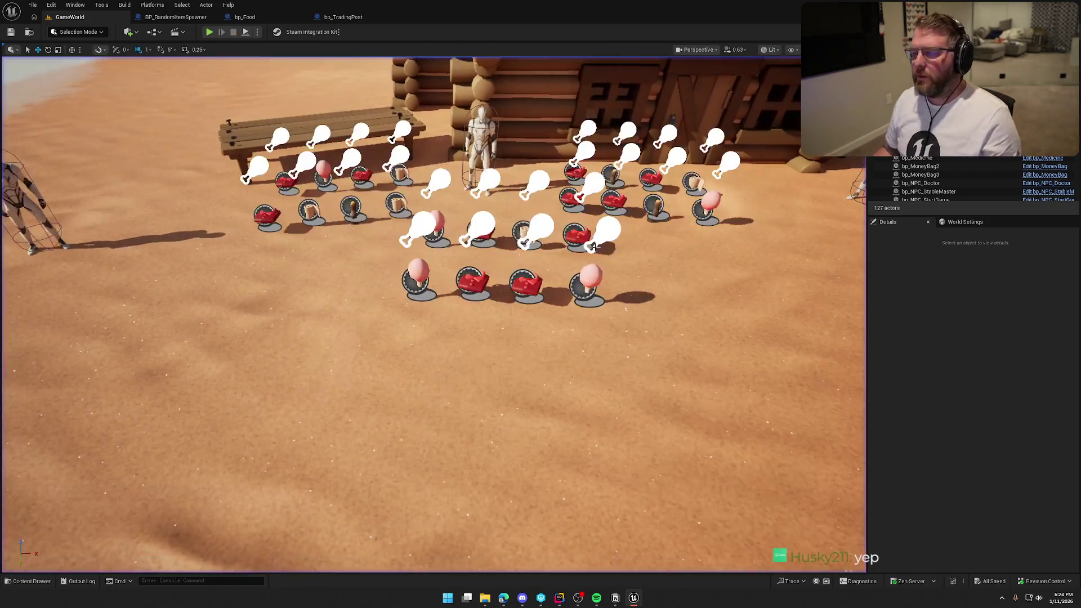
key("shift+F1")
In bp_Food, add a Scene component under the Interact Widget component.
left_click(241, 19)
left_click(46, 96)
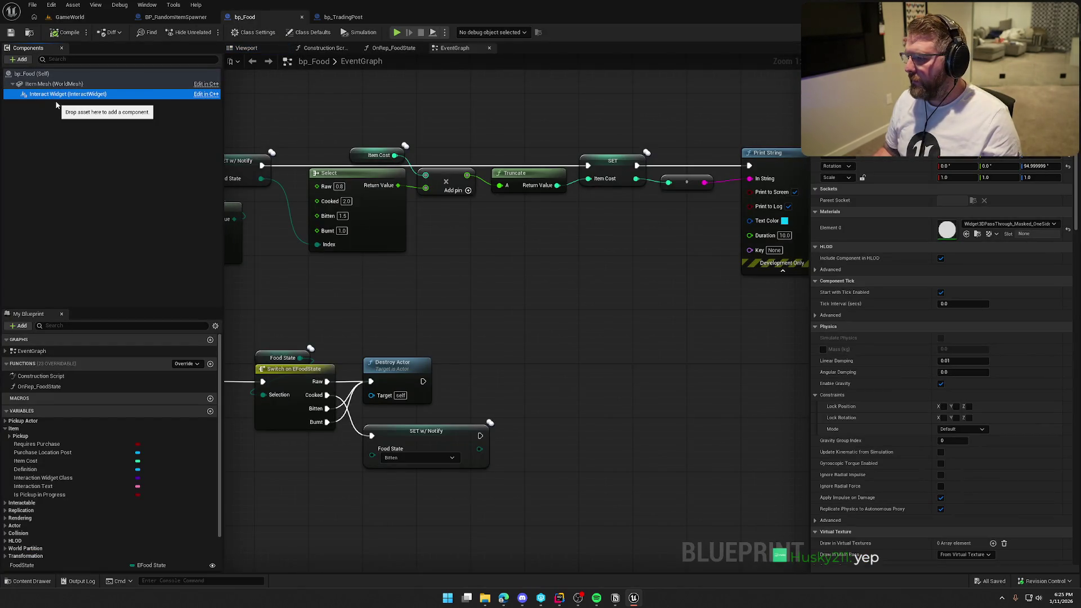
left_click(23, 60)
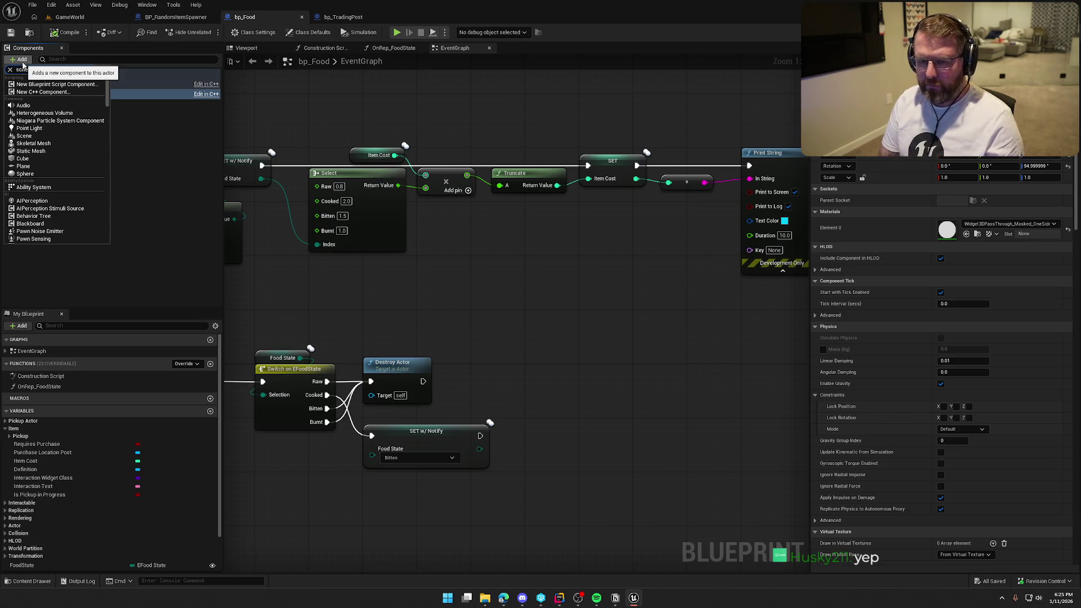
key("Escape")
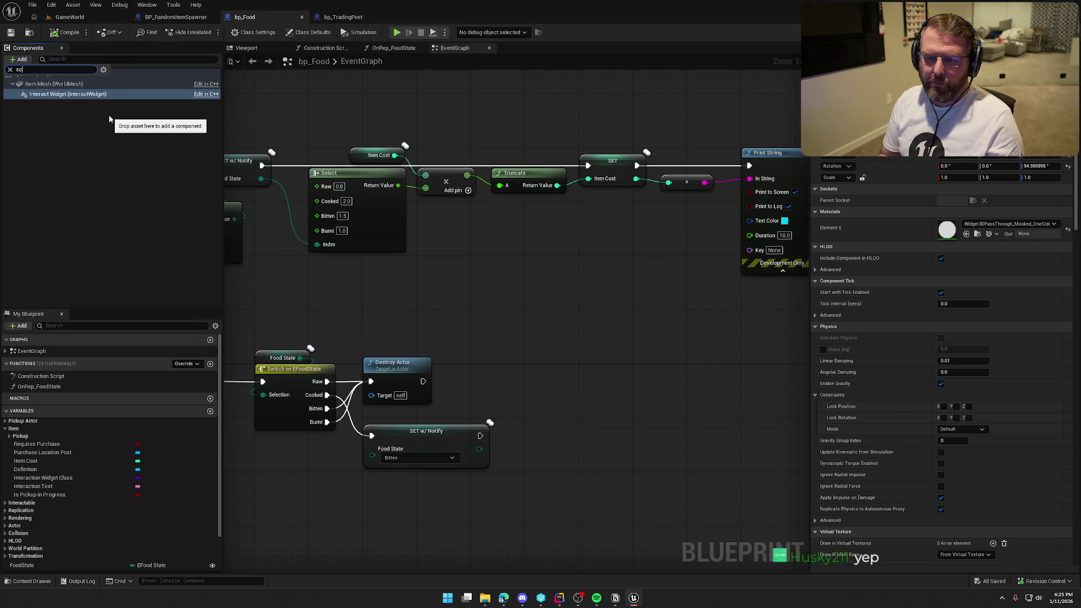
key("Return")
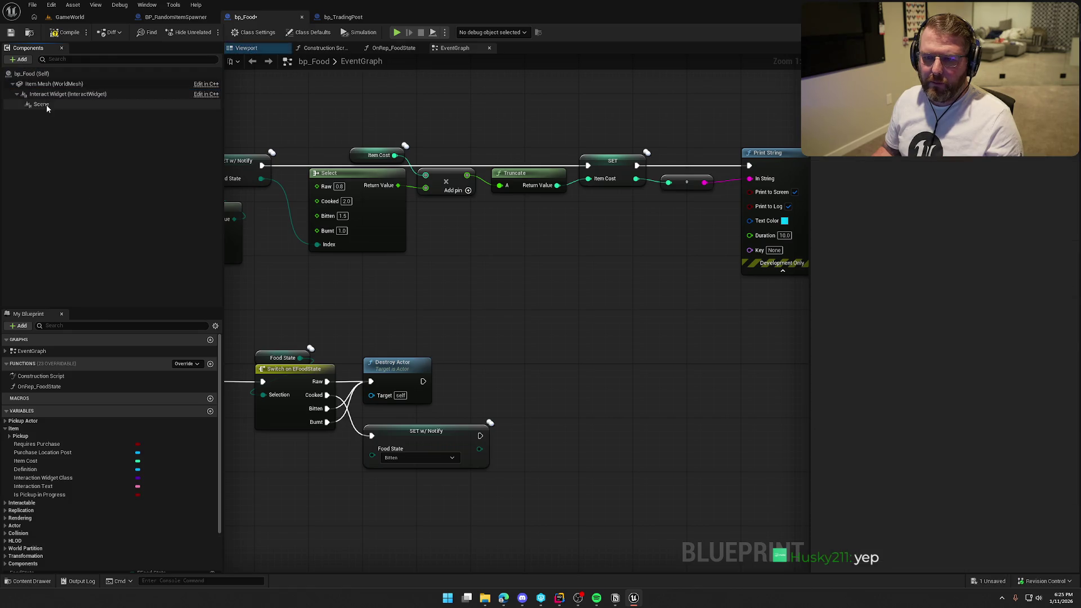
left_click(47, 105)
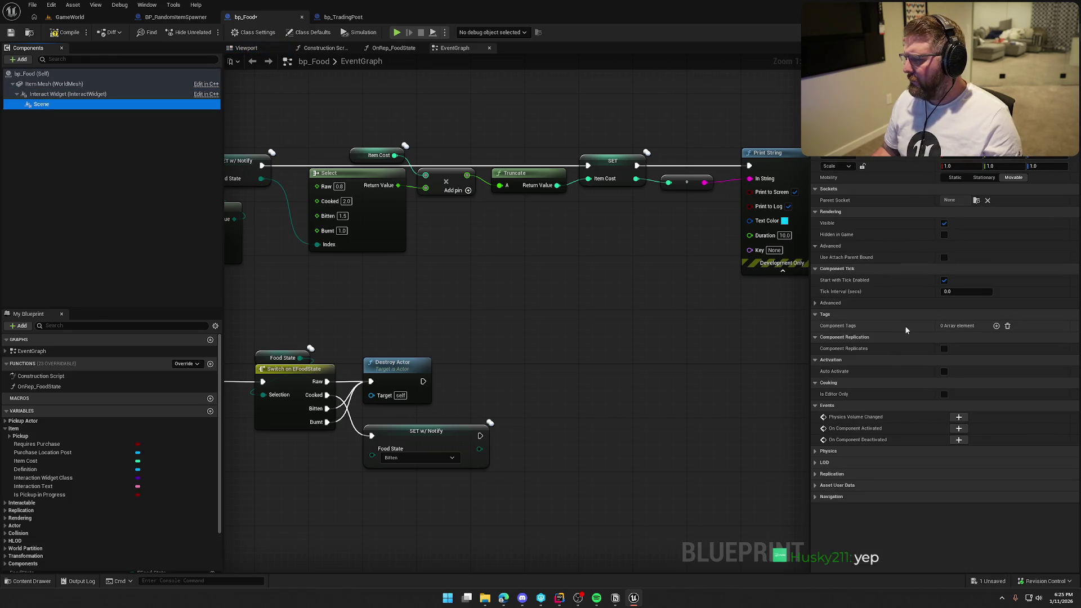
left_click(928, 314)
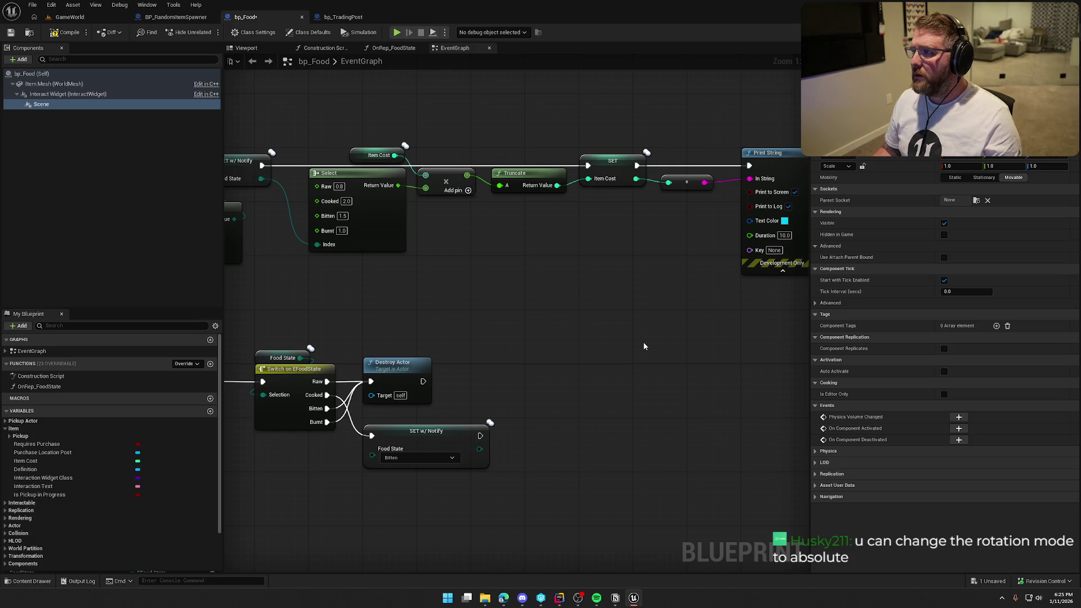
Try the Scene component's rotation as World, then switch it back to Relative.
left_click(846, 154)
left_click(845, 186)
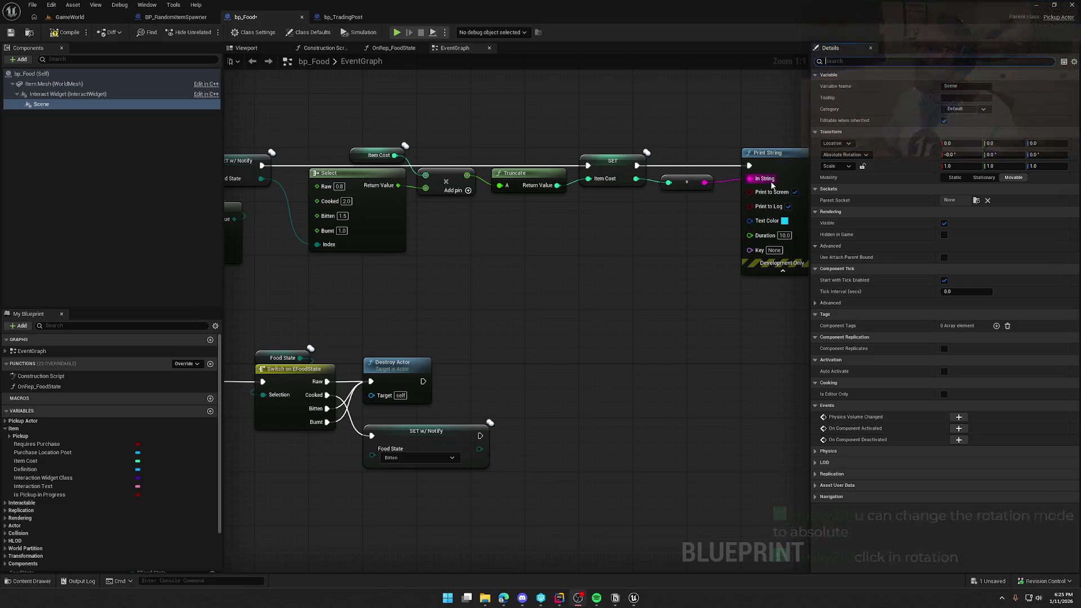
left_click(843, 155)
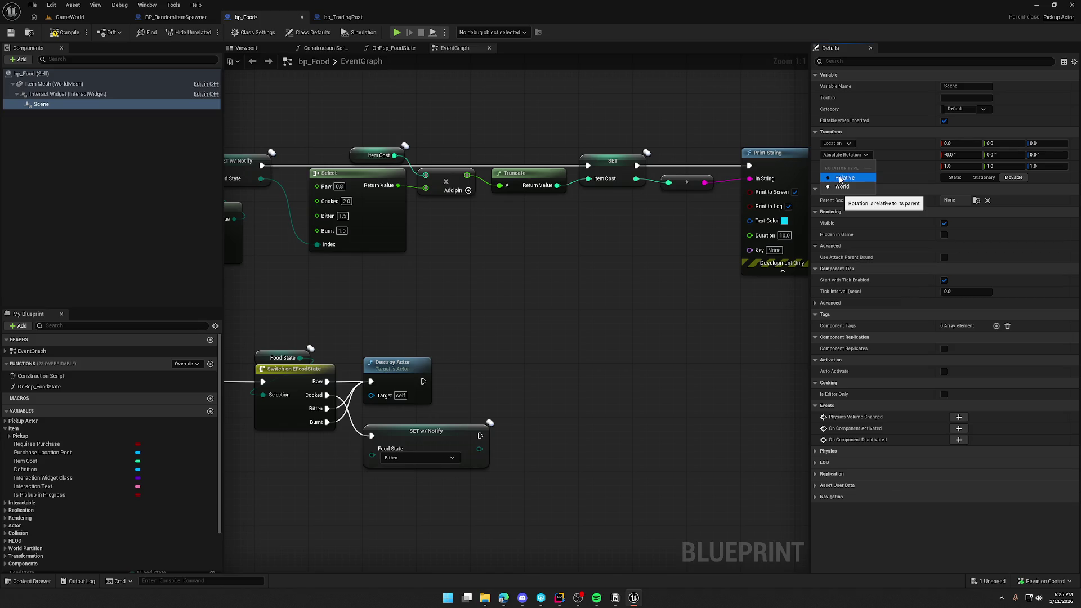
left_click(841, 179)
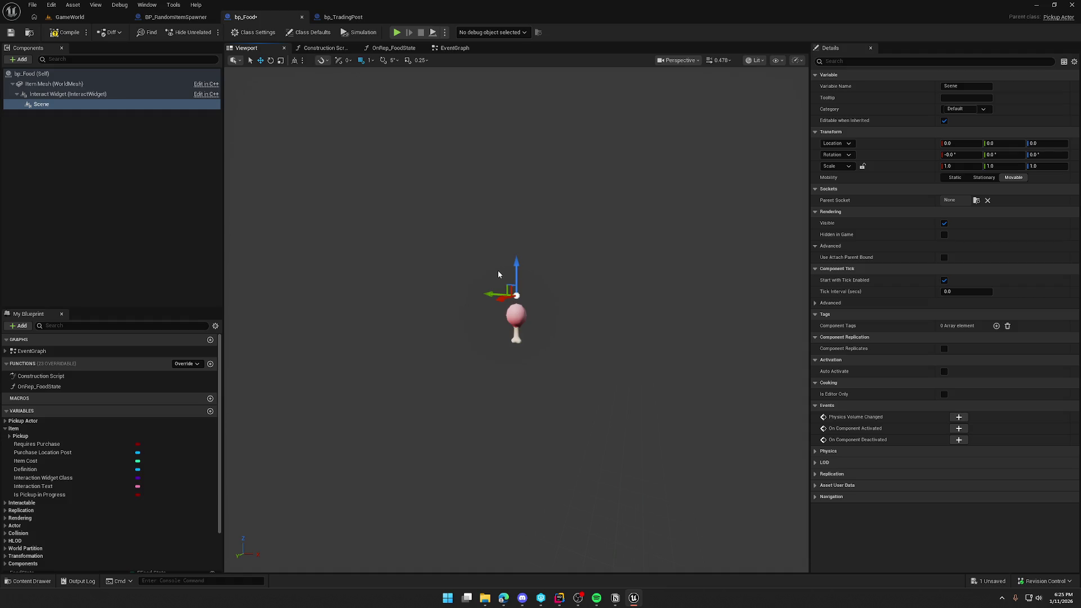
left_click(840, 156)
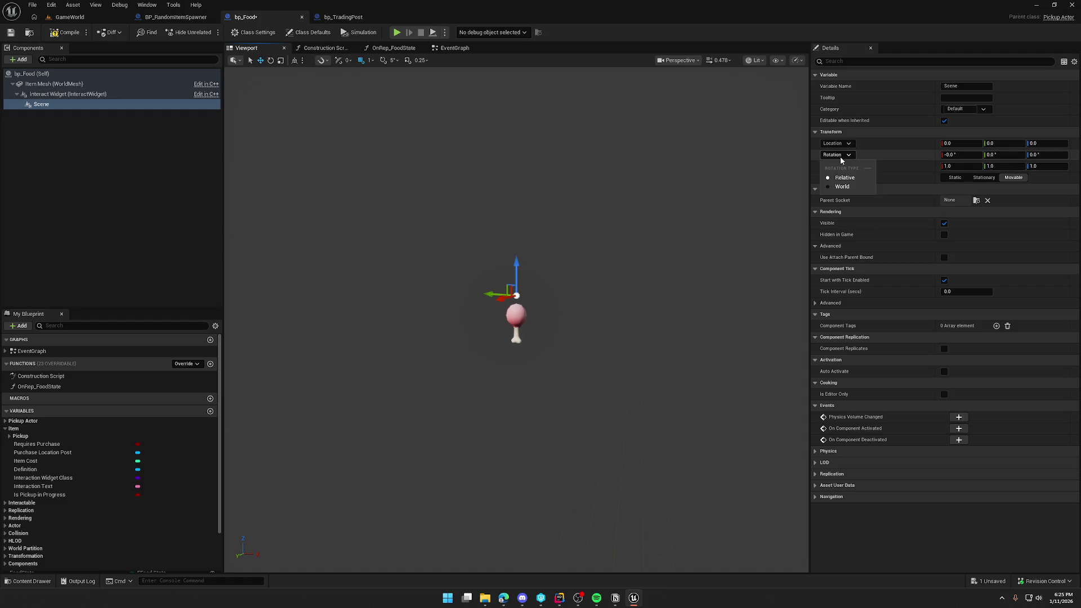
left_click(850, 190)
Delete the Scene component, set Interact Widget rotation to World, and compile bp_Food.
left_click(110, 201)
left_click(73, 104)
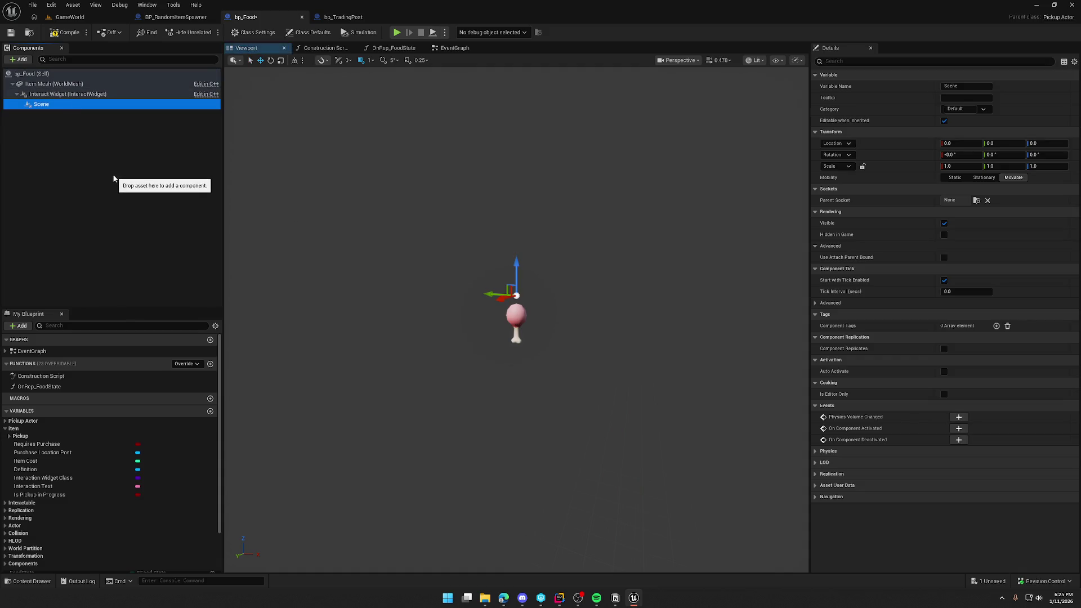
key("Delete")
left_click(62, 94)
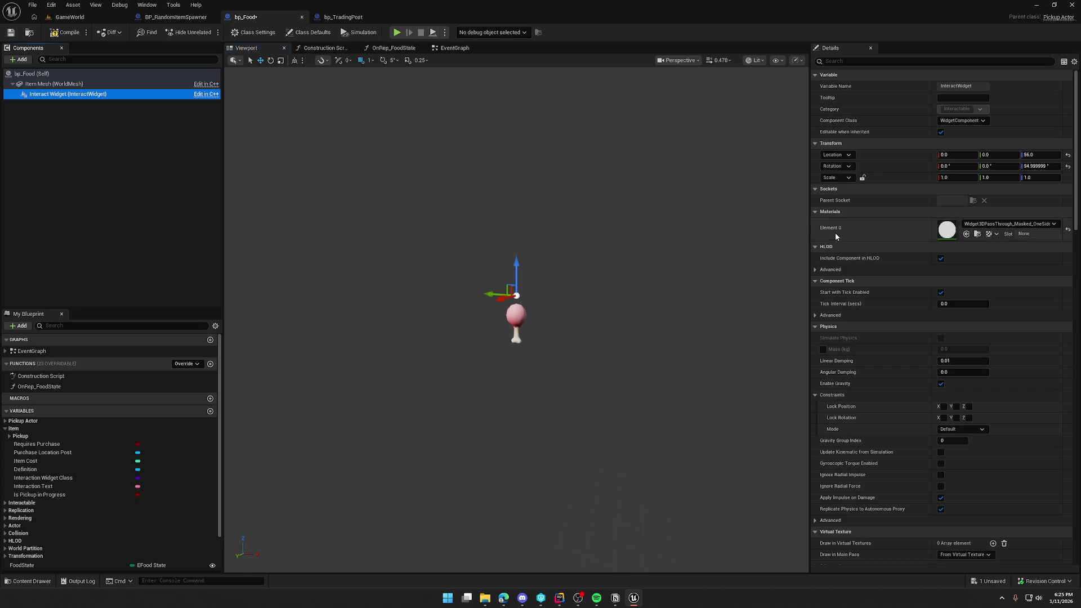
left_click(838, 166)
left_click(839, 193)
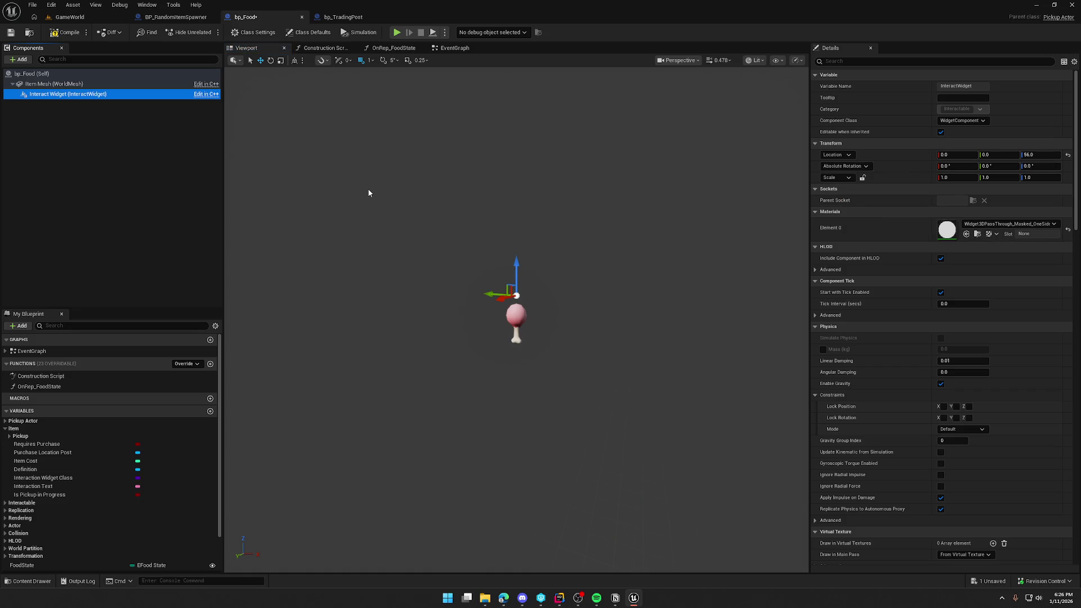
left_click(61, 35)
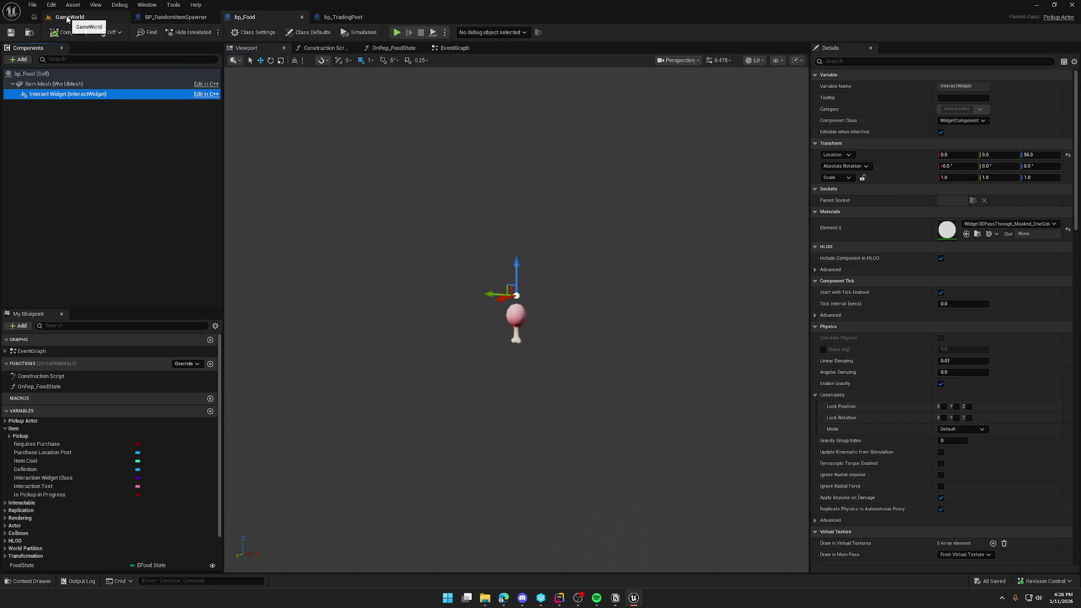
left_click(68, 17)
key("alt+p")
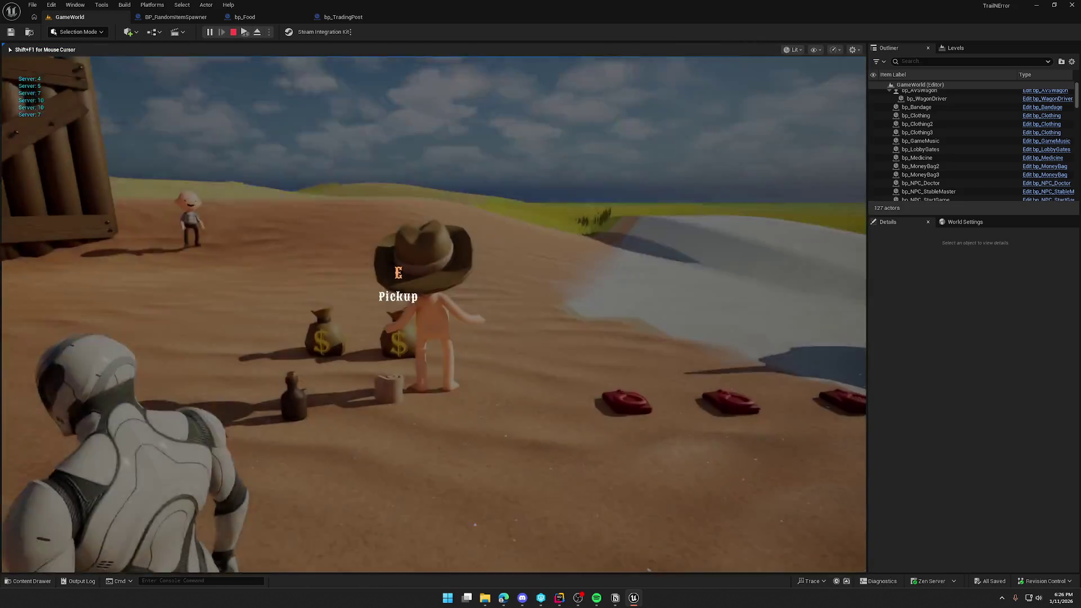
key("w")
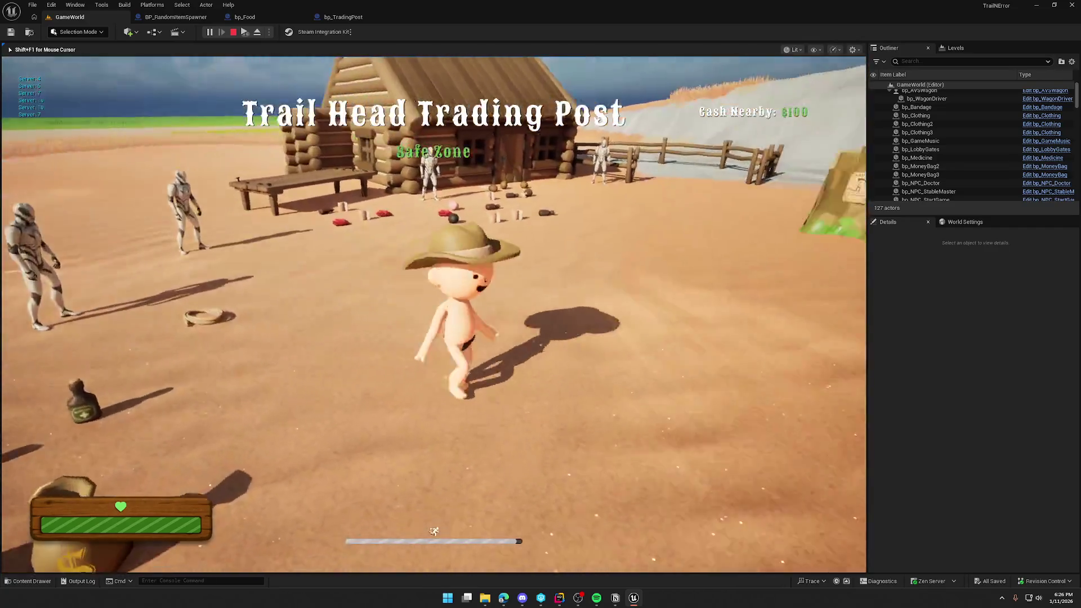
key("Escape")
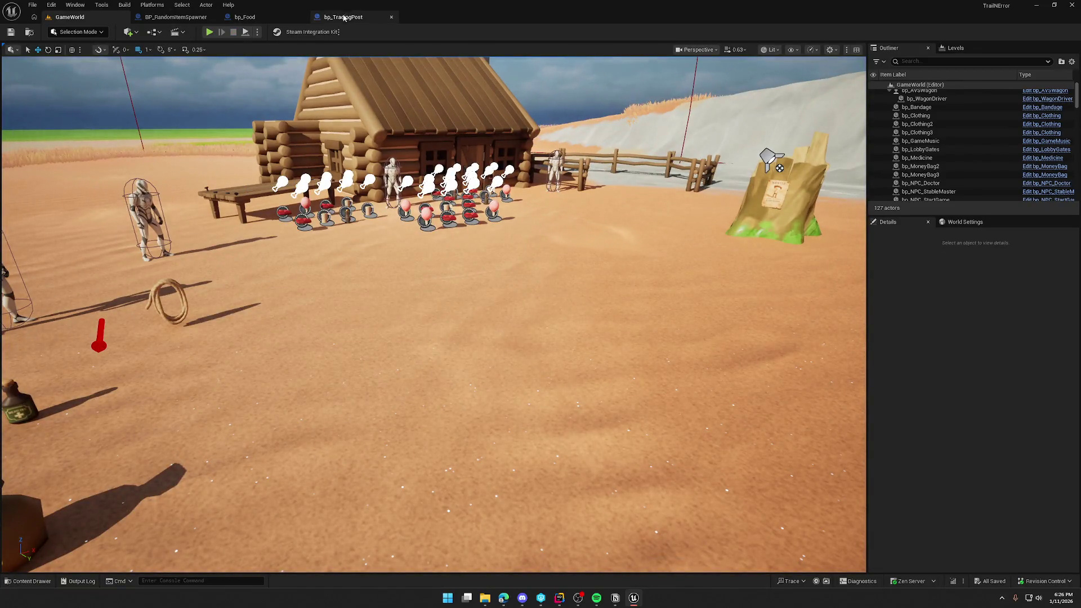
left_click(341, 17)
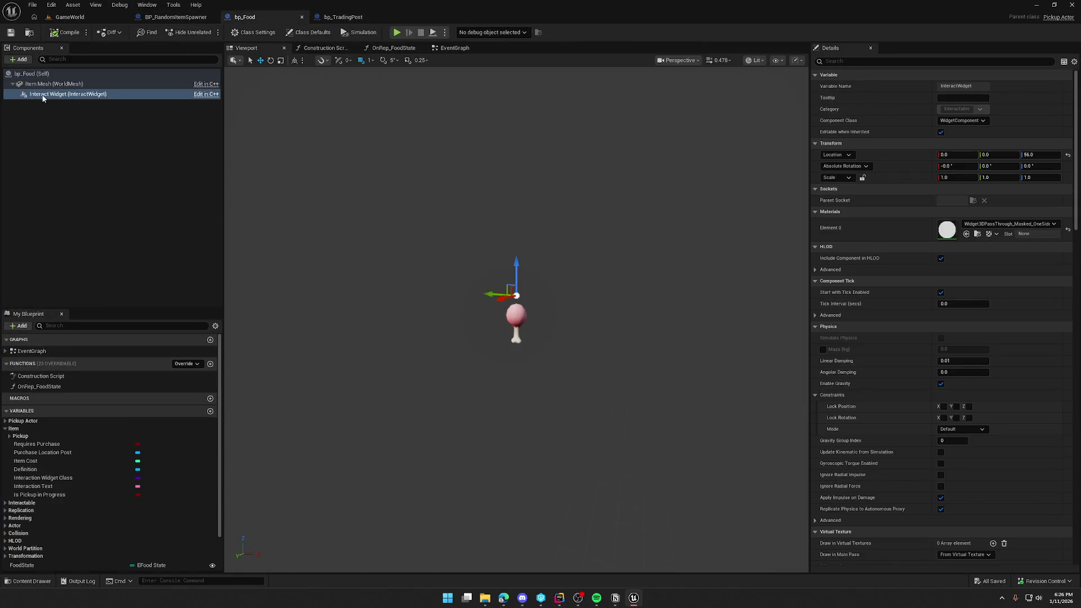
left_click(68, 17)
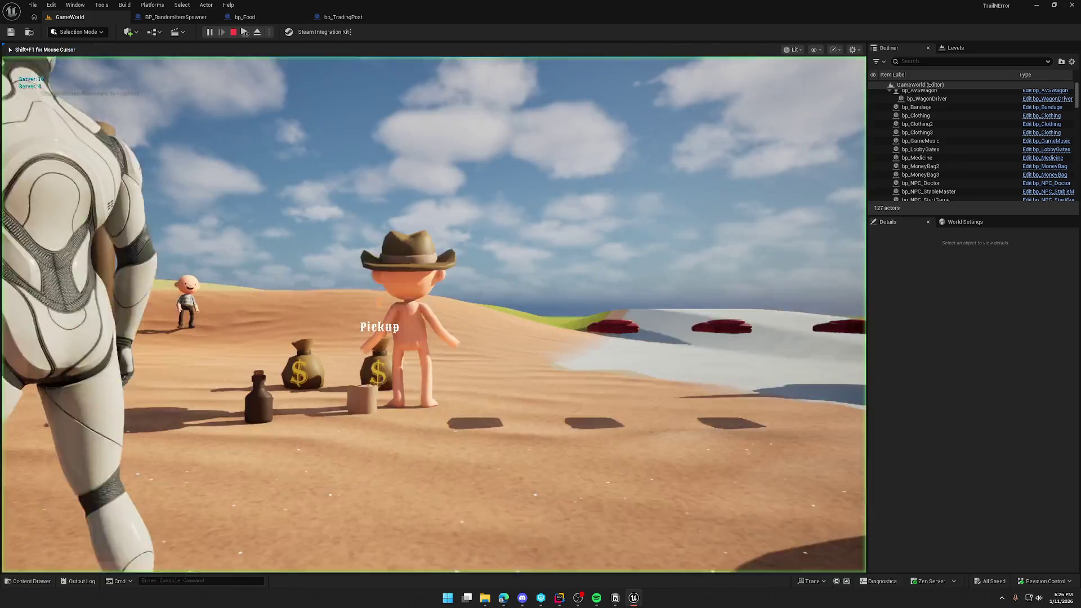
key("shift+w")
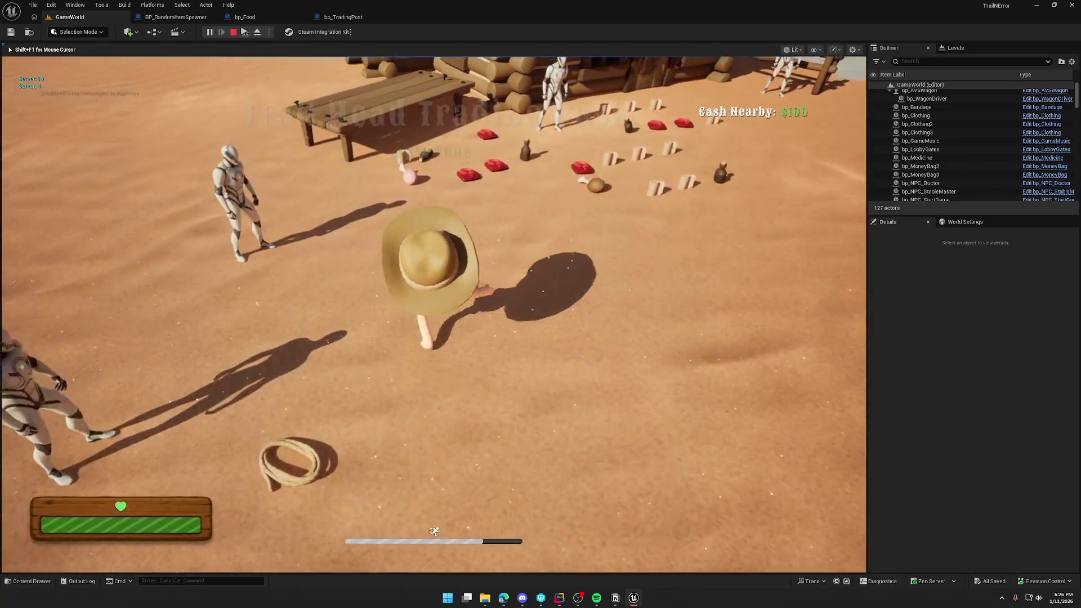
key("w")
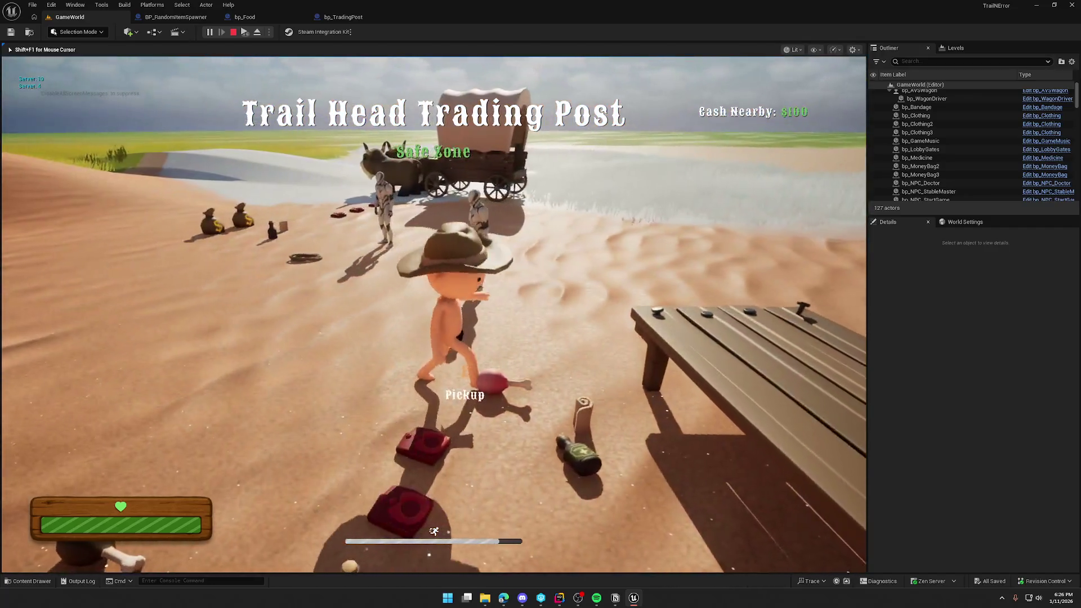
key("a")
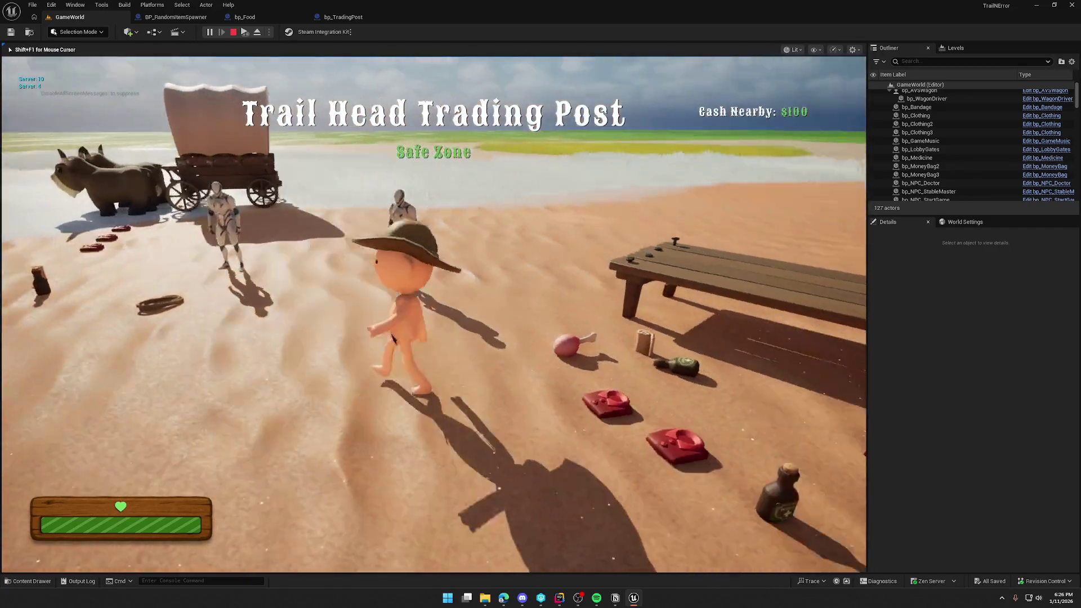
key("d")
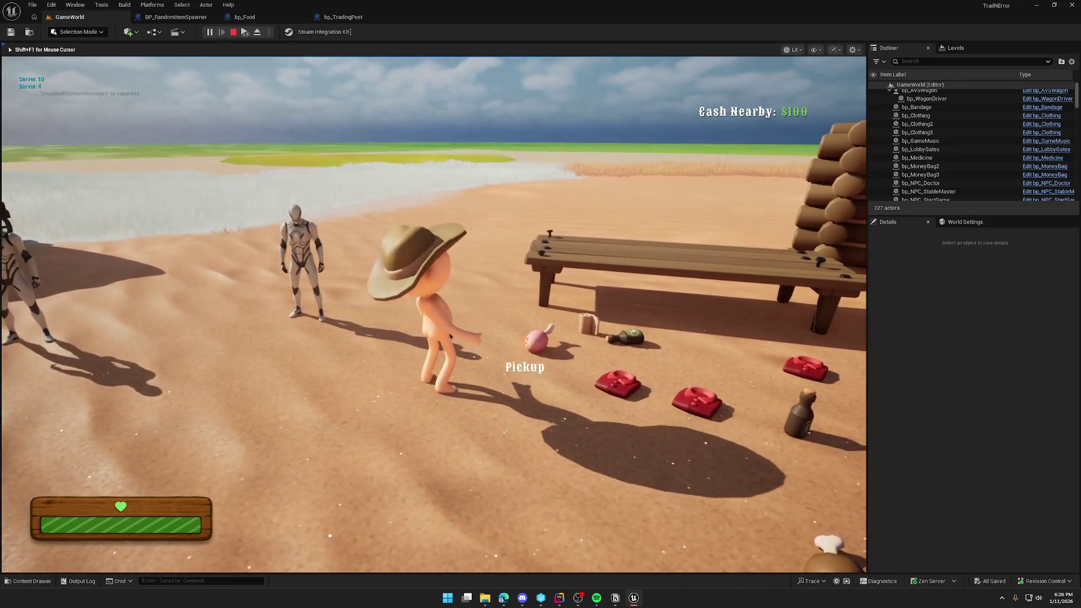
key("Escape")
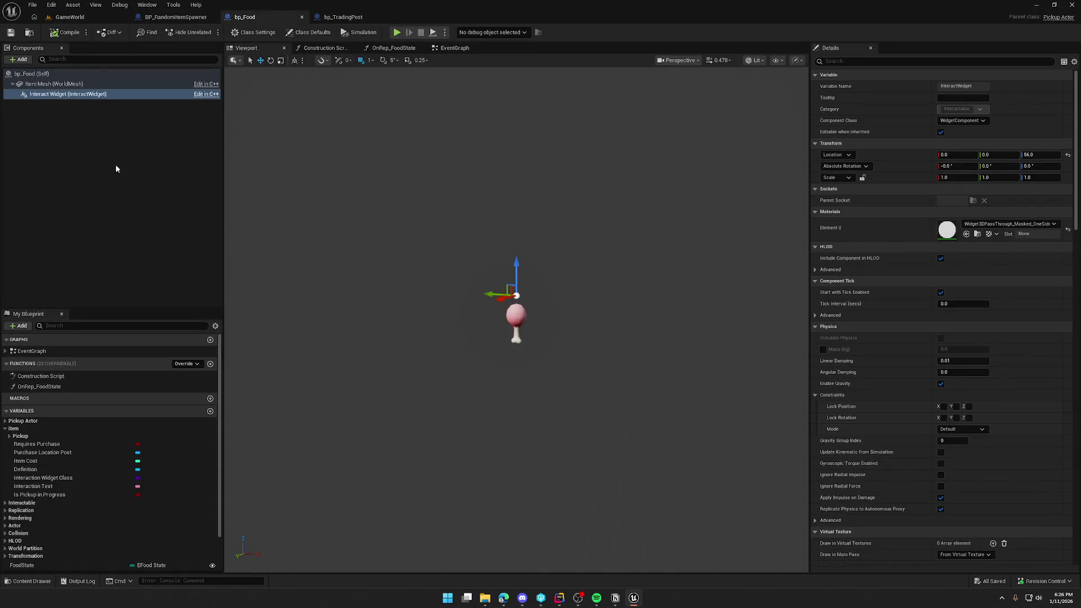
Set the Interact Widget rotation back to relative and compile bp_Food.
left_click(839, 166)
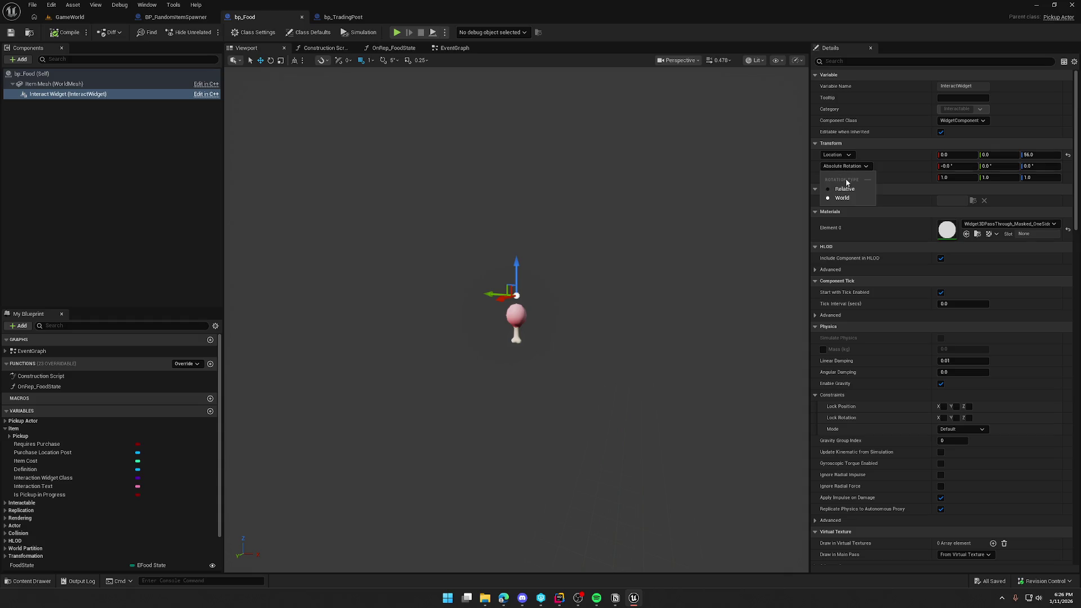
left_click(842, 182)
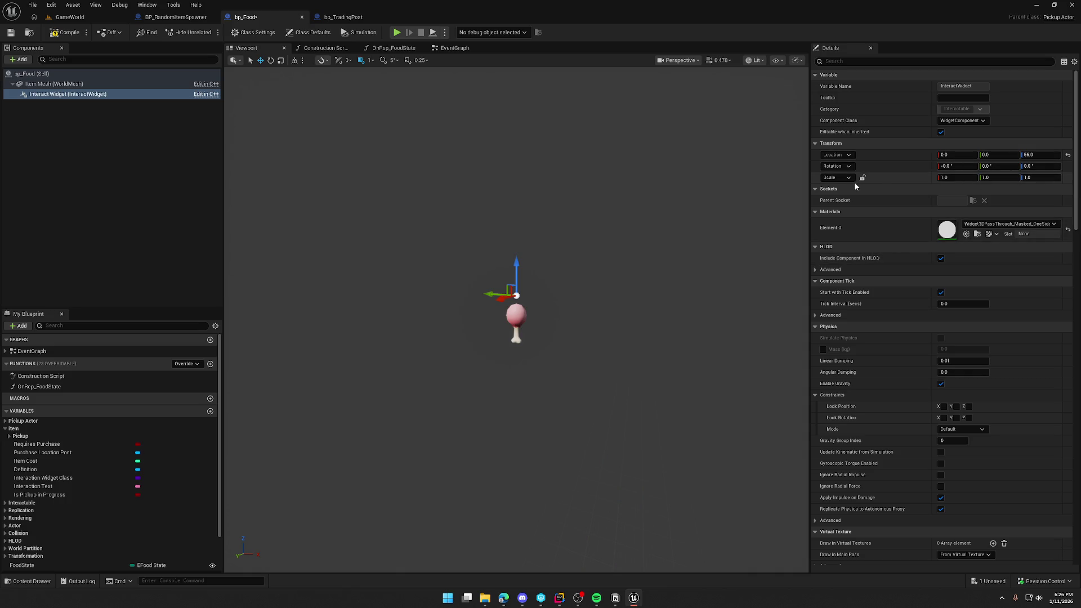
left_click(141, 224)
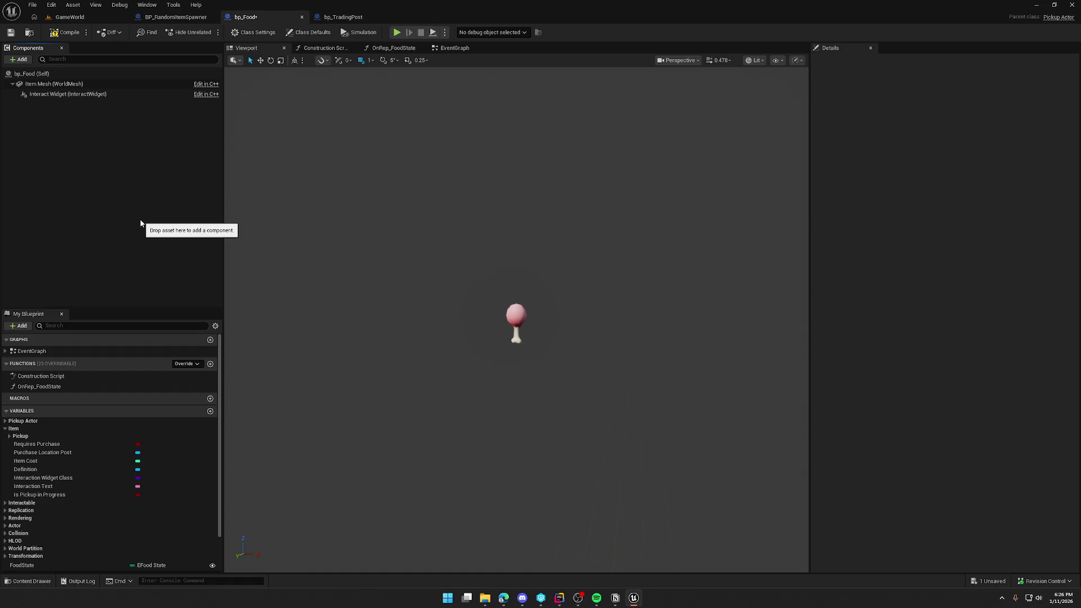
left_click(56, 34)
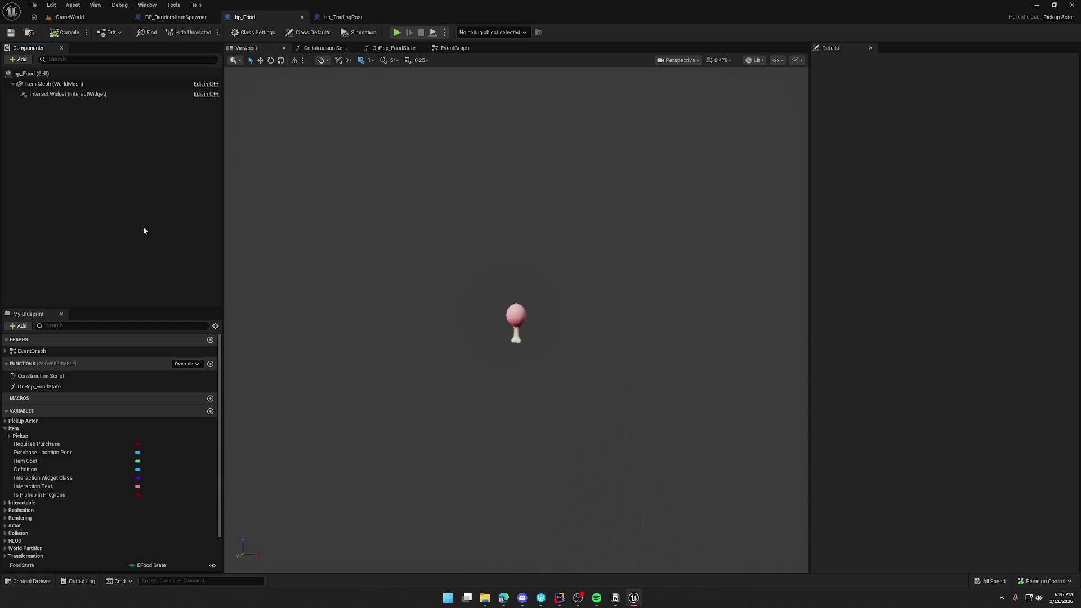
Delete the debug Print String and reroute nodes from bp_Food's EventGraph.
left_click(347, 50)
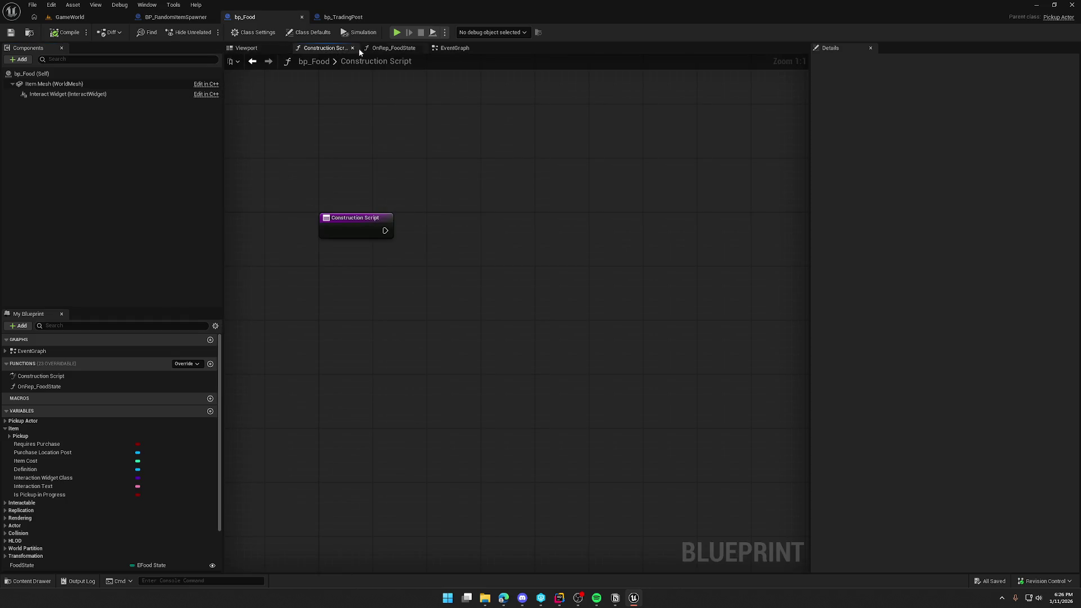
left_click(397, 50)
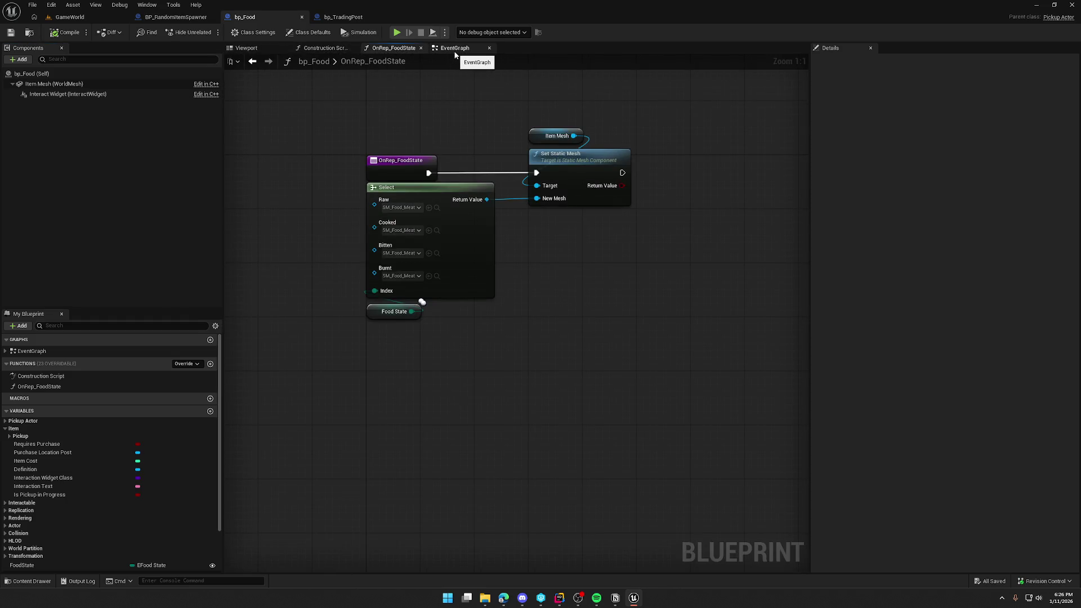
left_click(455, 49)
left_click_drag(561, 332, 309, 302)
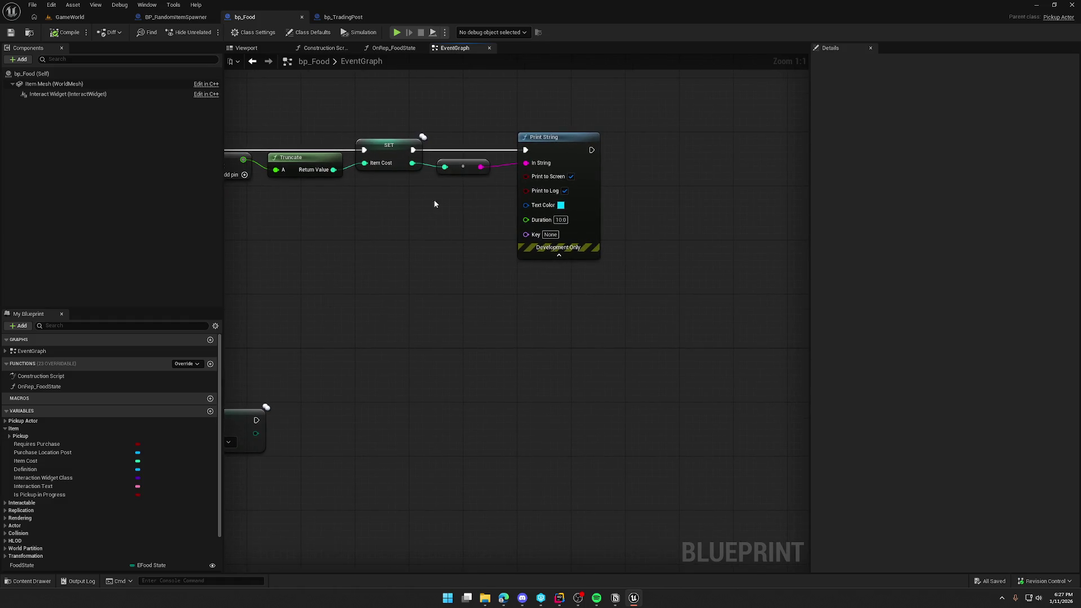
mouse_move(431, 155)
left_mouse_down()
mouse_move(613, 292)
mouse_move(696, 314)
mouse_move(738, 272)
left_mouse_up()
key("Delete")
scroll(370, 290, "down", 2)
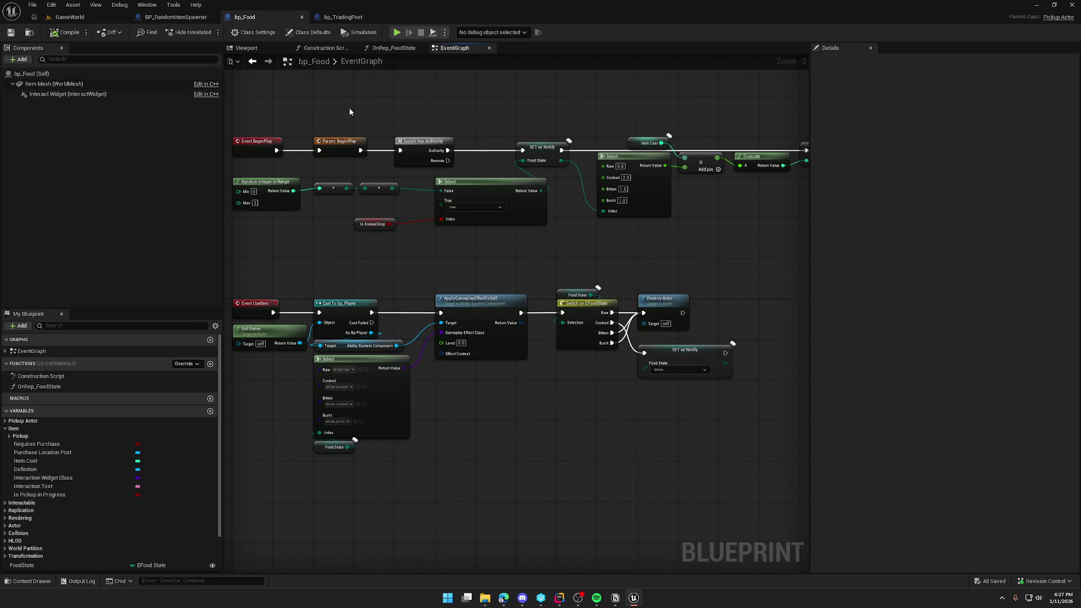
left_click(559, 598)
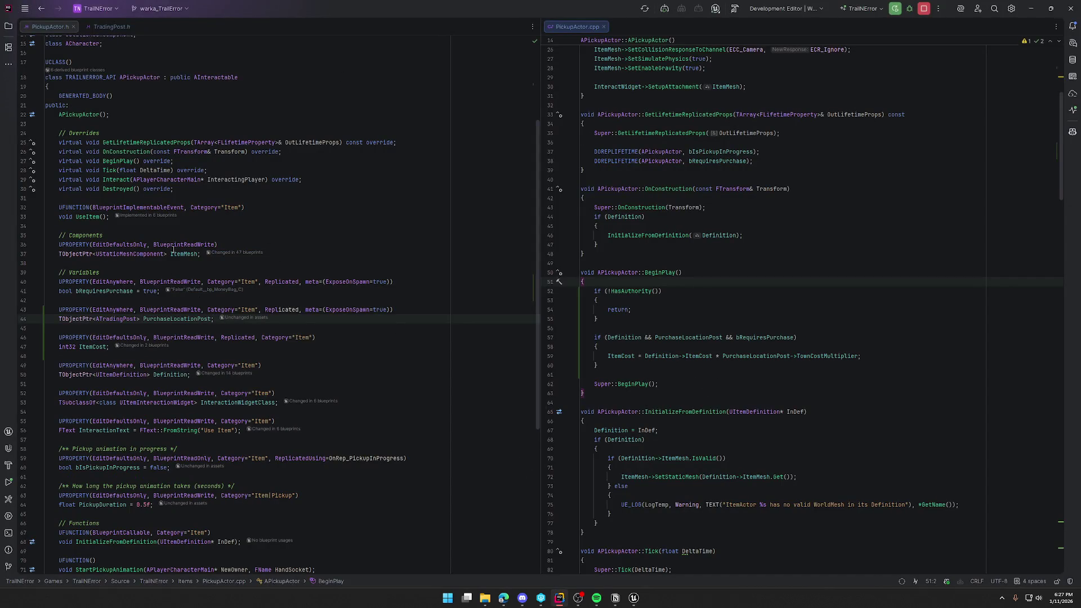
Declare a UPROPERTY TObjectPtr<USceneComponent> WidgetRoot below ItemMesh in PickupActor.h.
left_click(203, 258)
mouse_move(246, 337)
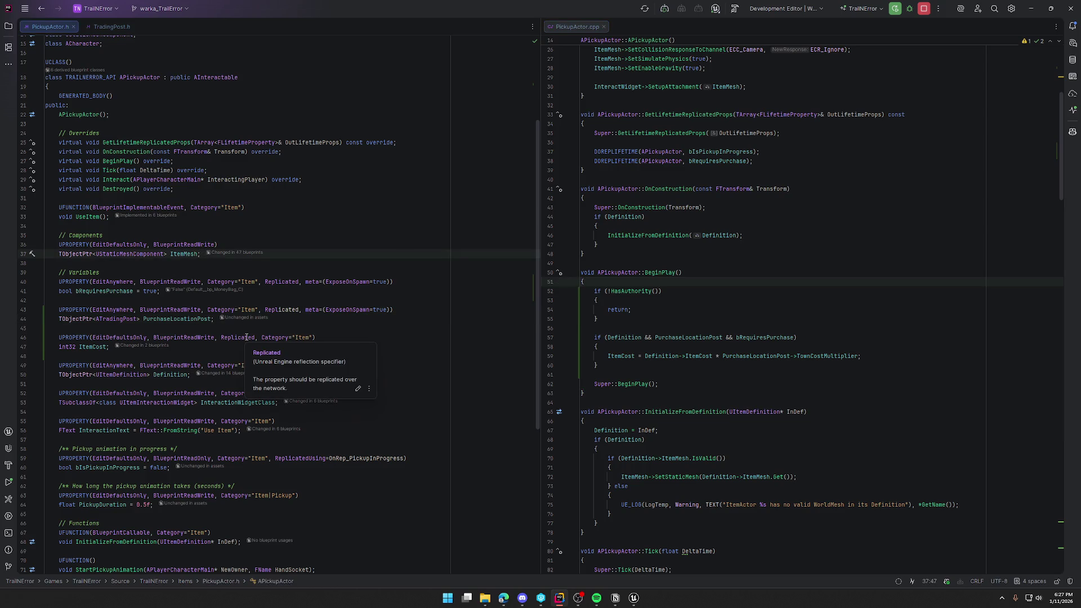
key("Return")
key("Return")
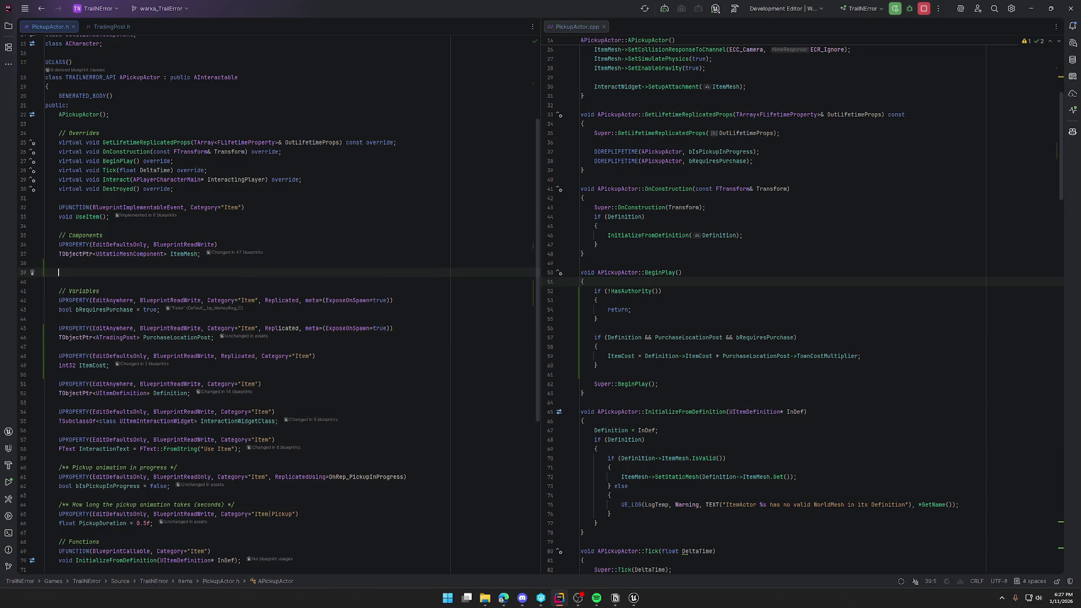
type("UPROPERTY(Edi")
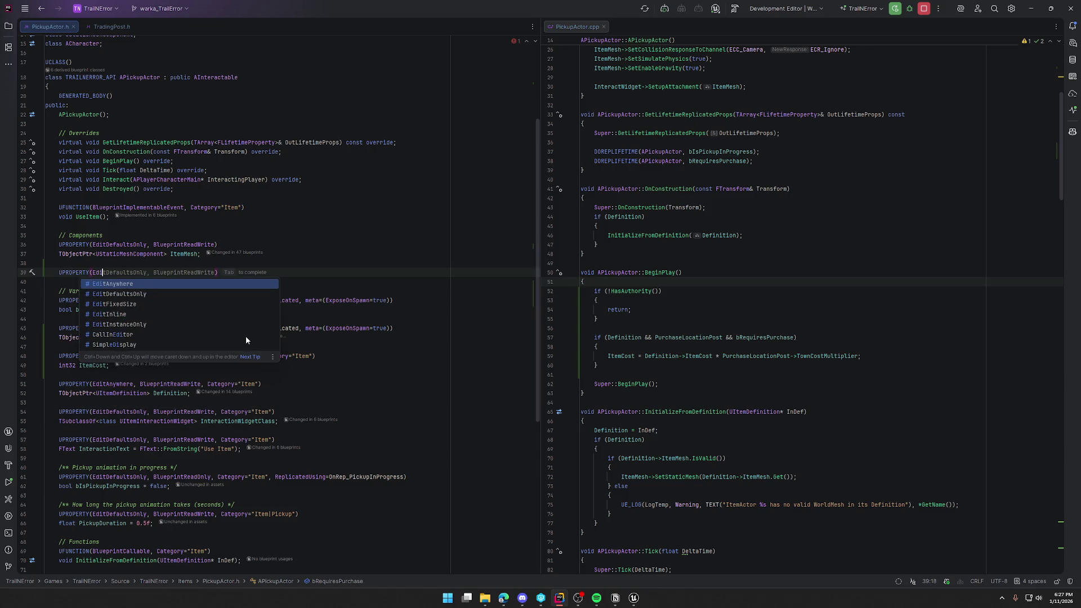
key("Tab")
key("Return")
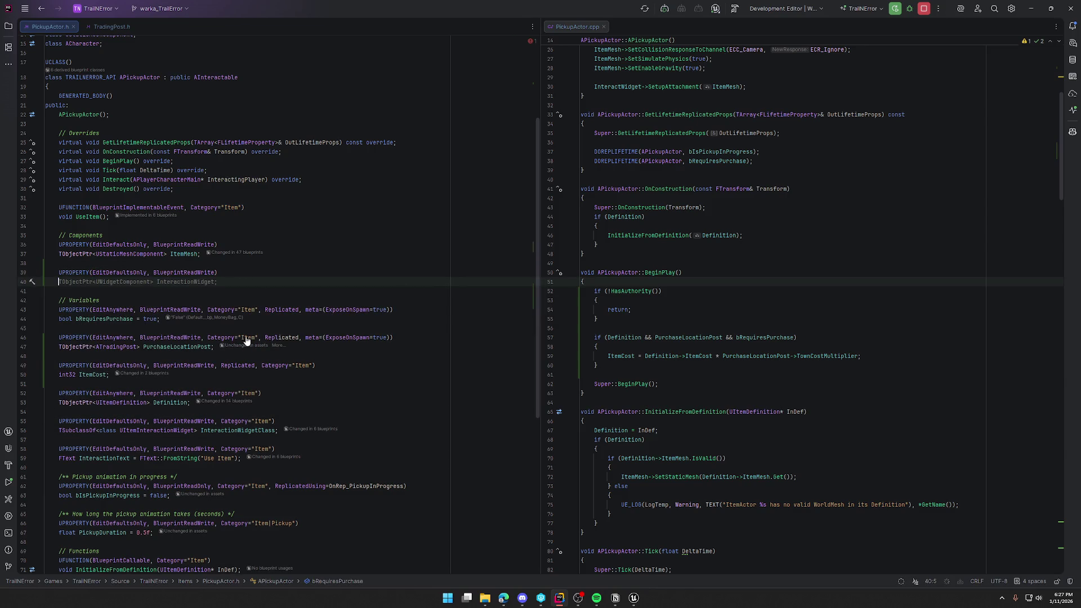
type("TObjectPtr<UScene")
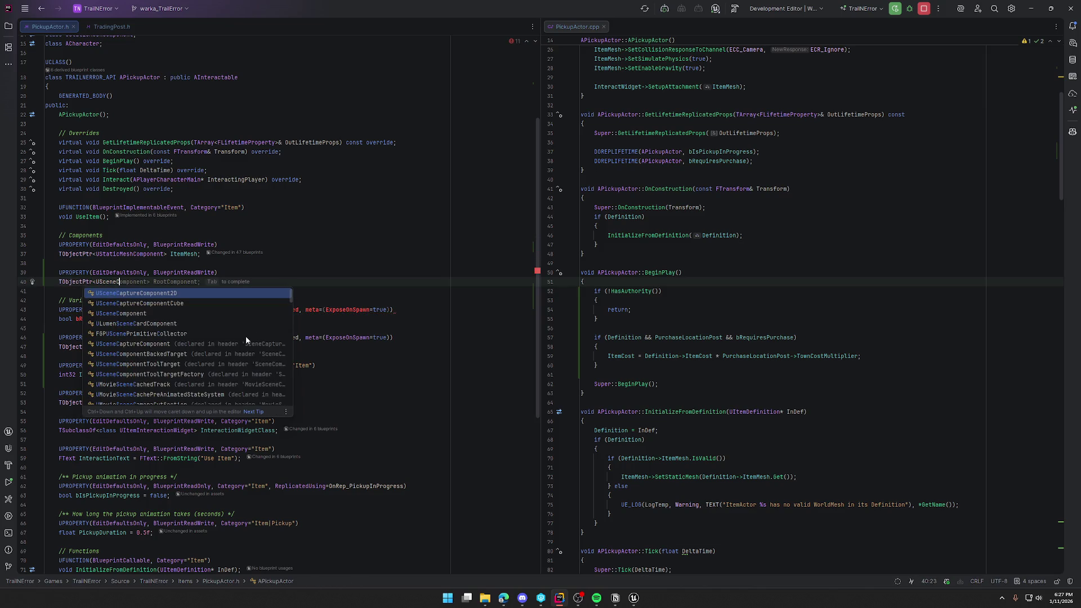
key("Tab")
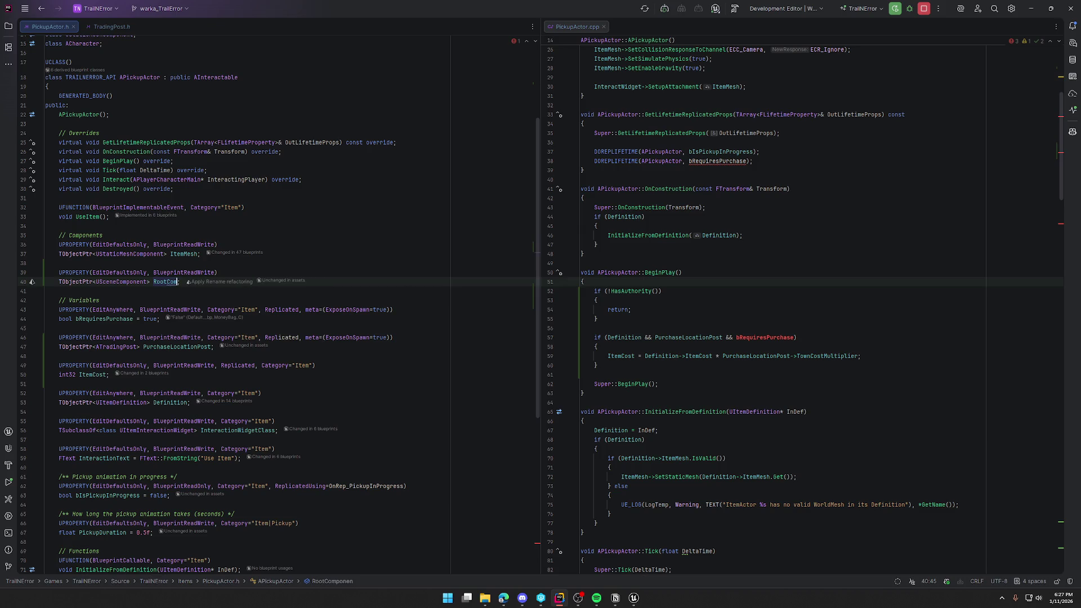
key("BackSpace")
key("BackSpace")
key("BackSpace")
type("WidgetRoot")
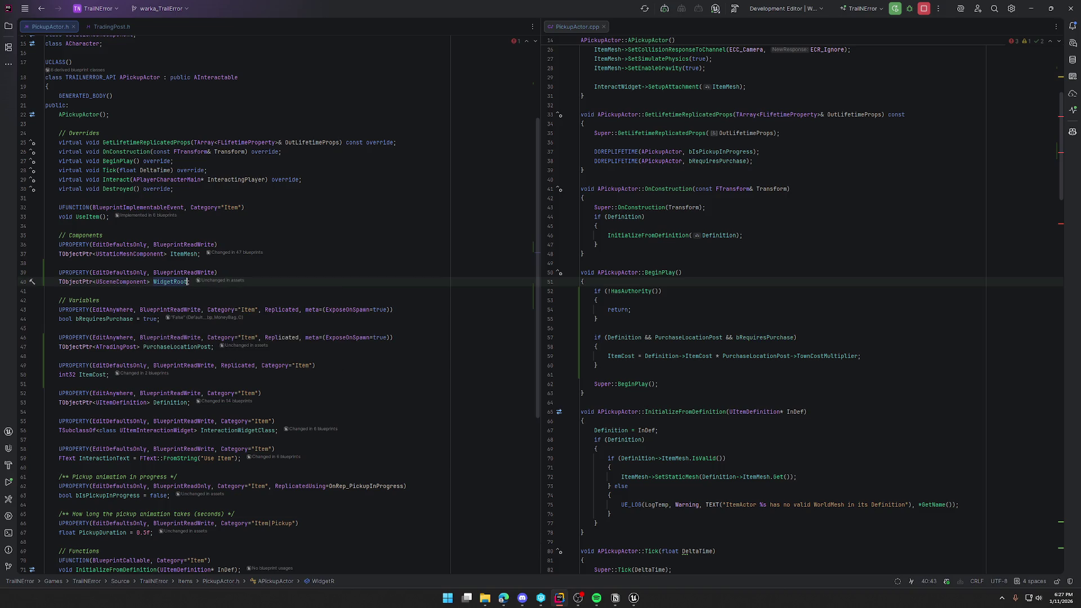
In the constructor, create WidgetRoot attached to RootComponent and attach InteractWidget to WidgetRoot.
scroll(735, 299, "up", 8)
left_click(723, 291)
key("Return")
key("Return")
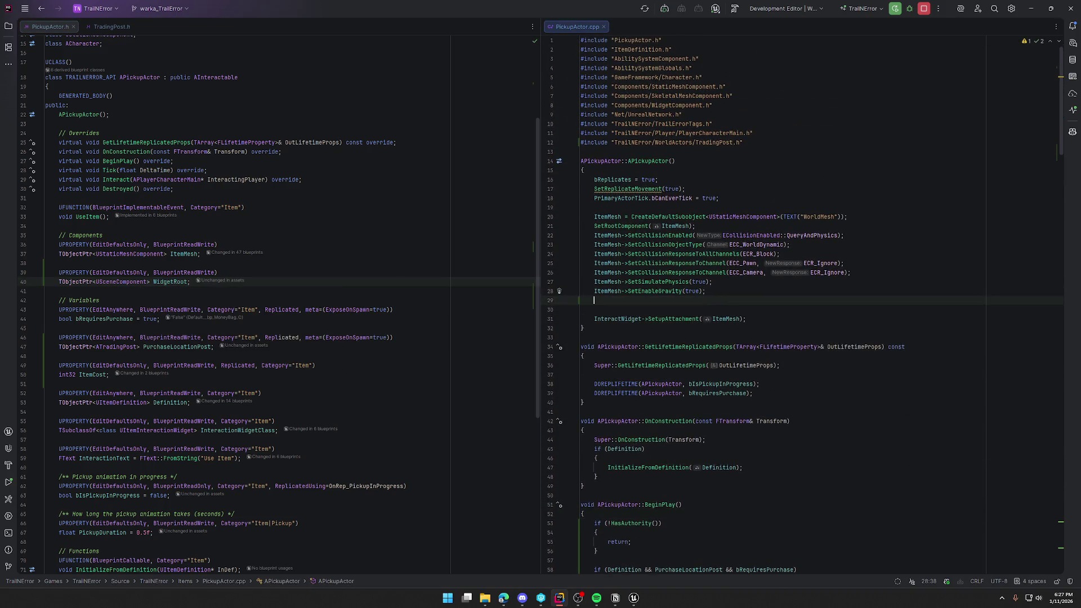
type("WidgetRoot =")
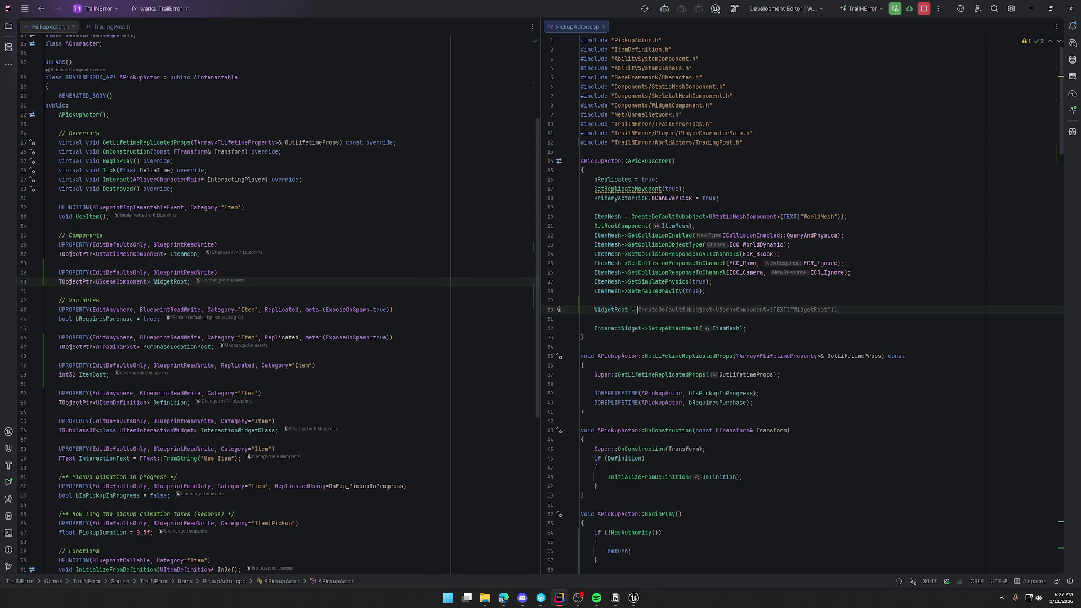
key("Return")
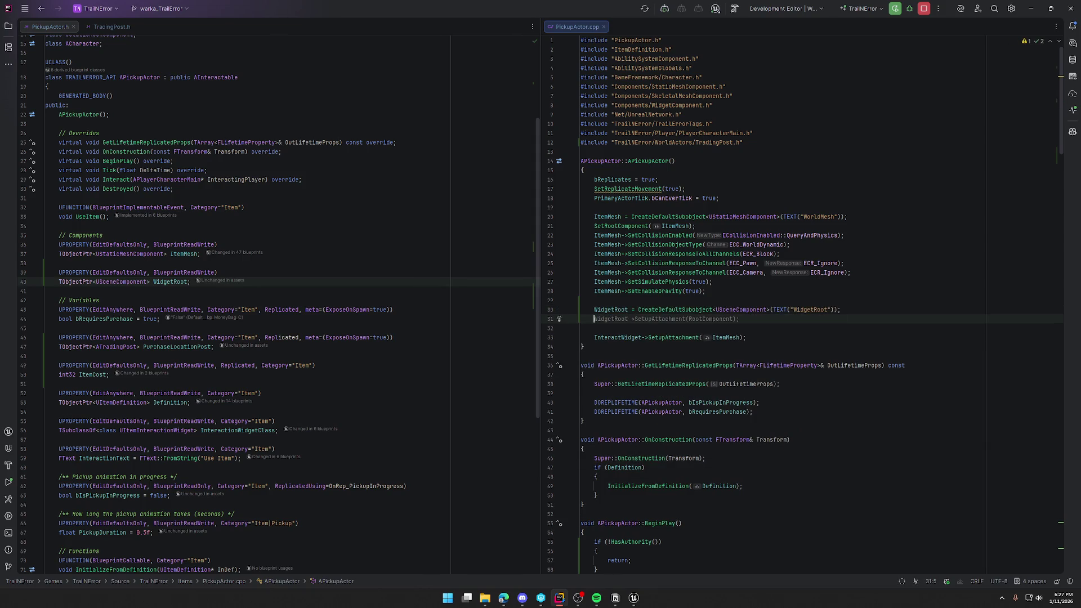
key("Escape")
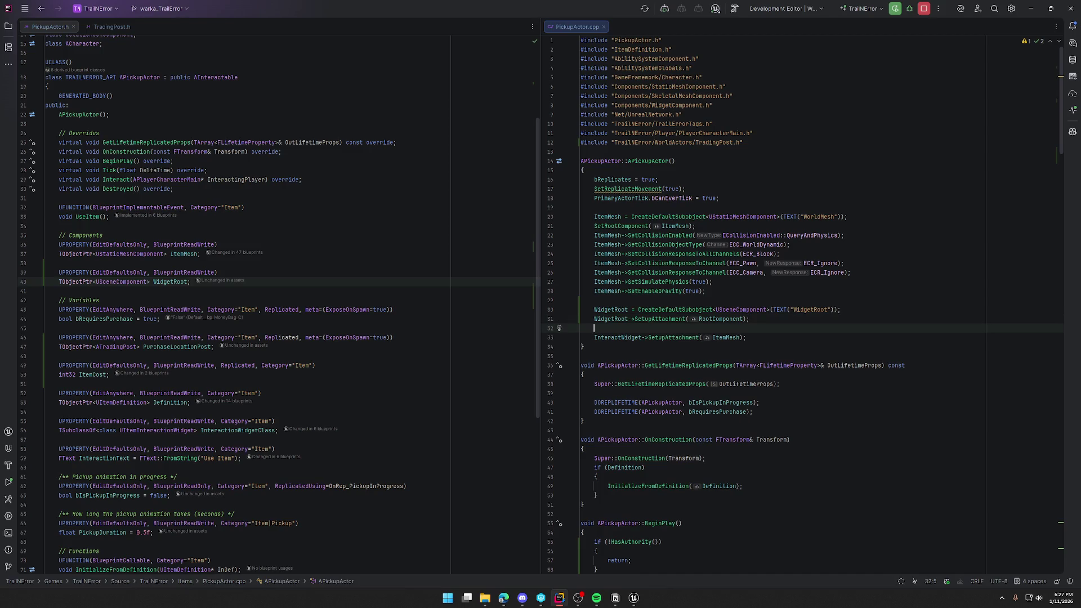
left_click(742, 338)
key("BackSpace")
key("BackSpace")
key("BackSpace")
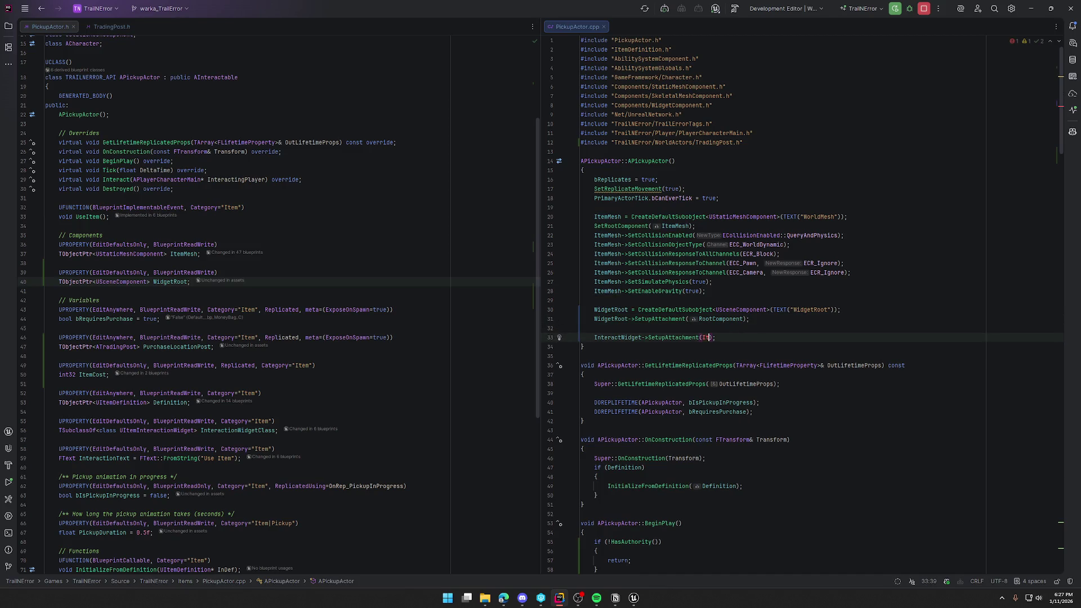
type("Wid")
key("Return")
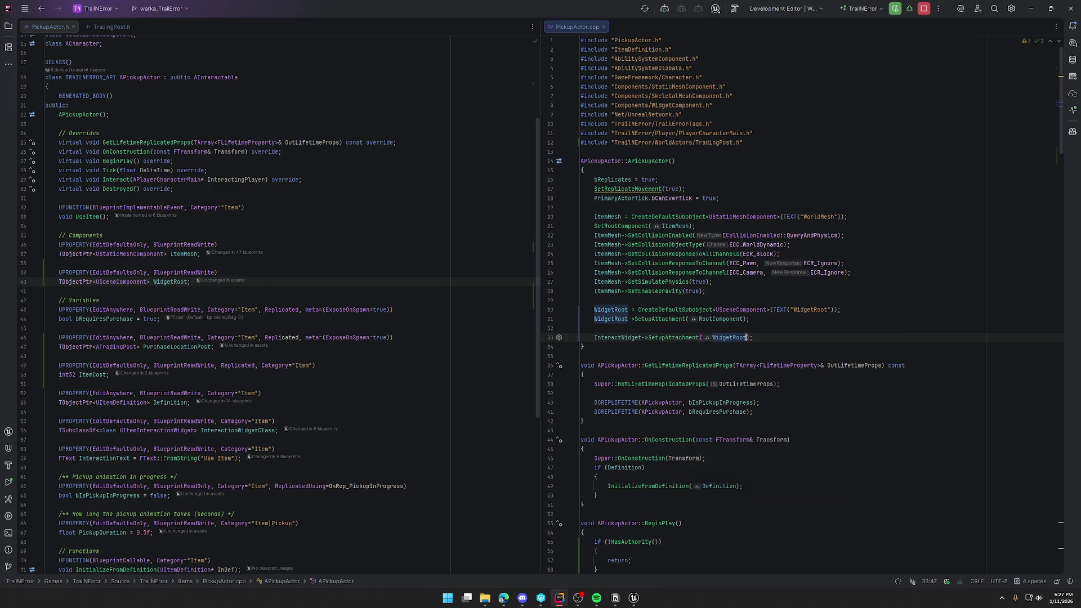
left_click(637, 599)
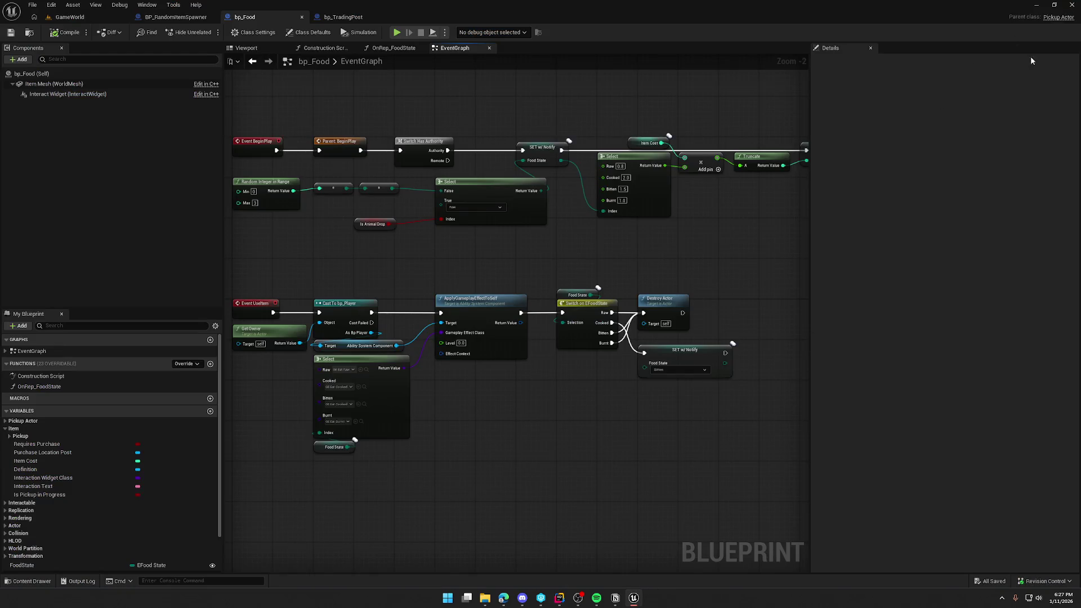
Close Unreal Editor with Alt+F4 to rebuild the code, then hide the build log panel.
key("alt+F4")
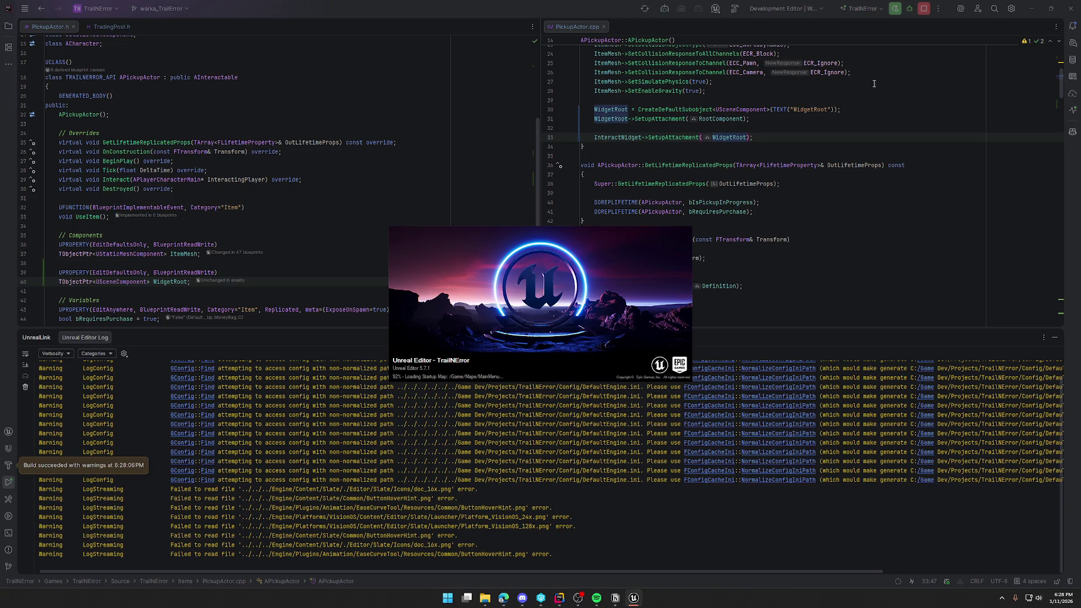
left_click(1055, 338)
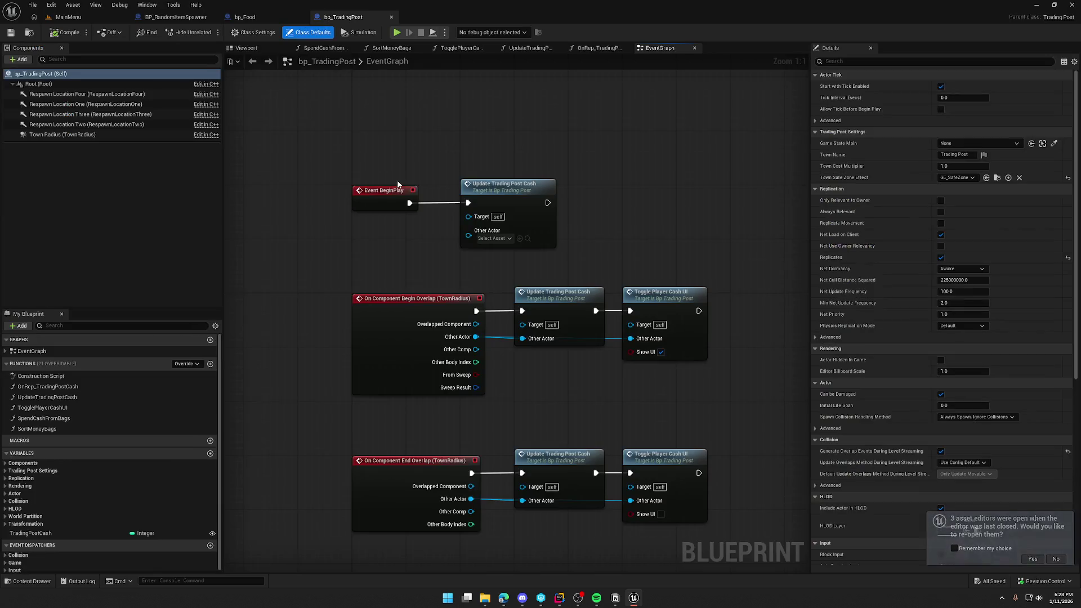
Give bp_Food's Widget Root absolute rotation, compile and save, then bring up the Maps assets.
left_click(244, 17)
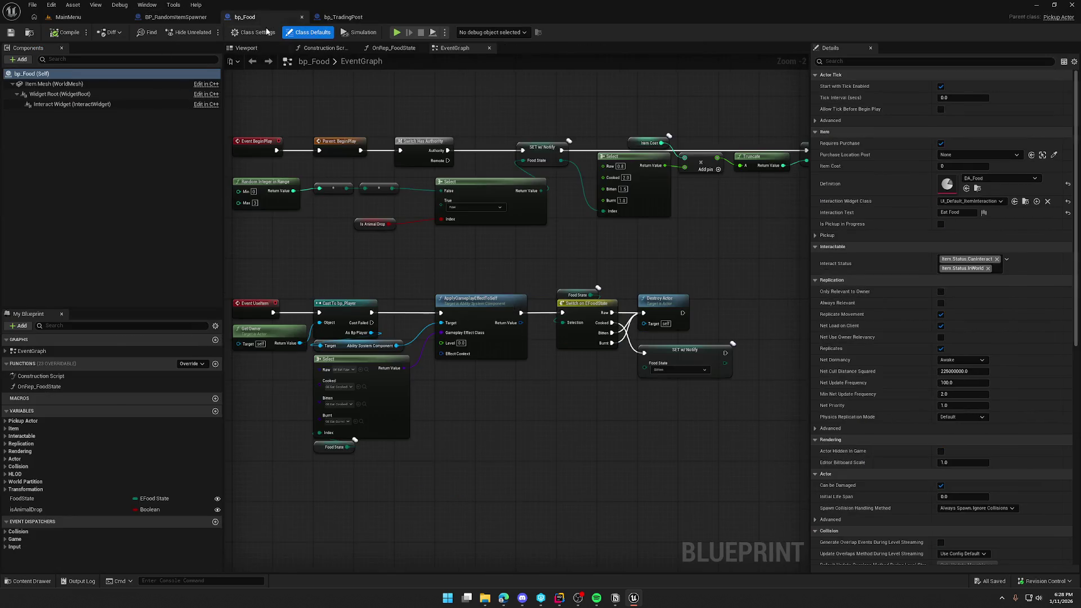
left_click(56, 94)
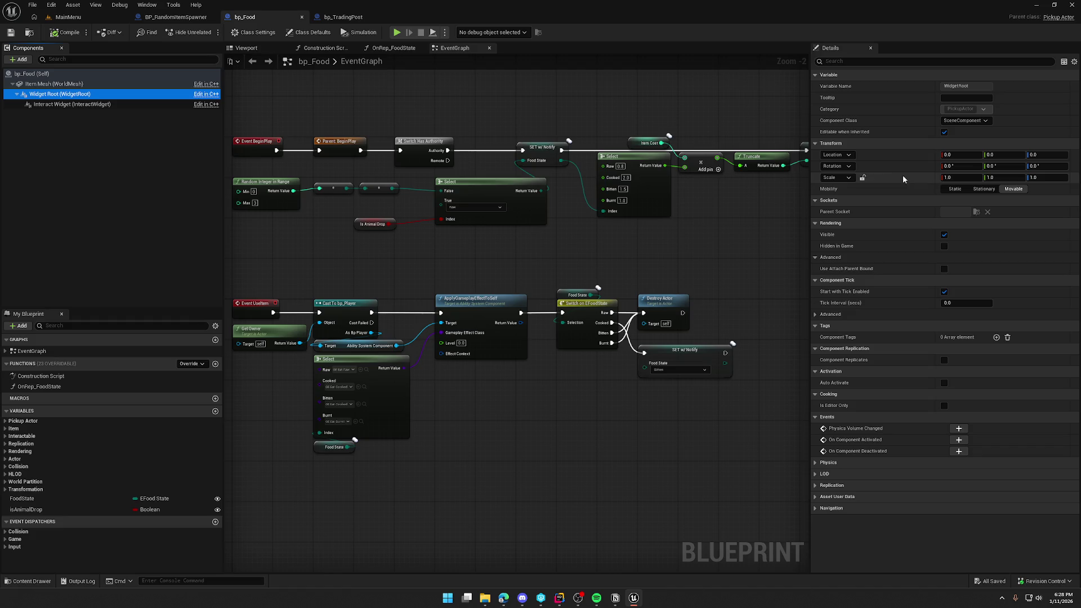
left_click(837, 166)
left_click(844, 197)
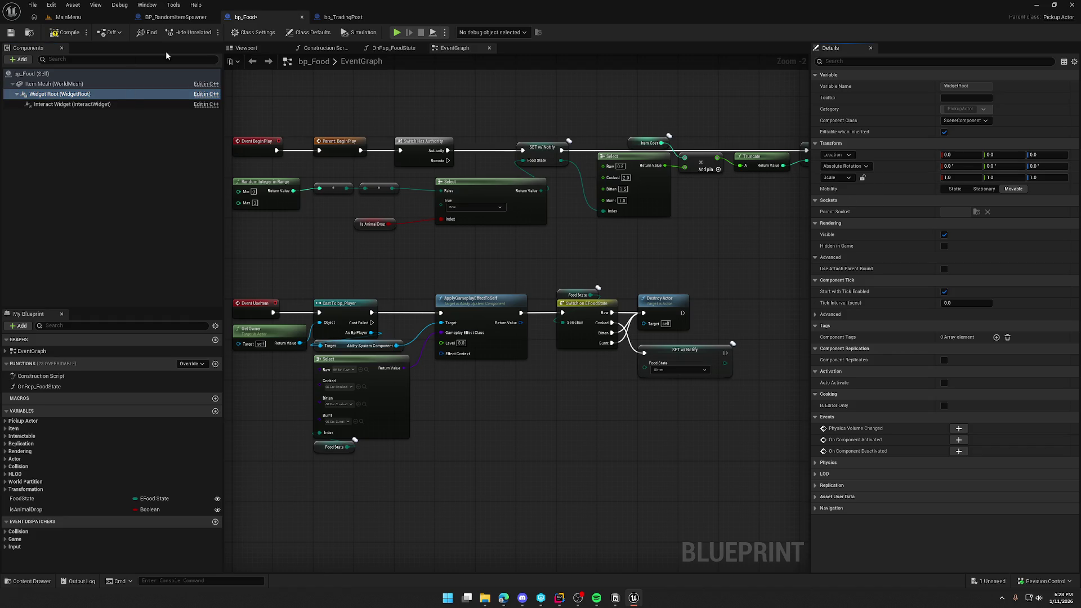
left_click(243, 48)
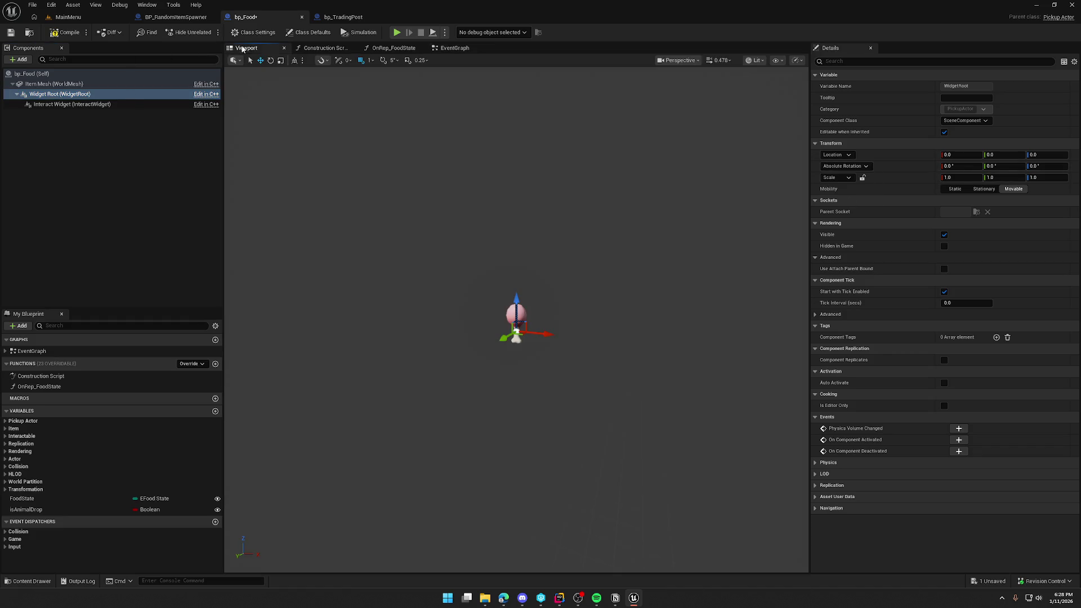
left_click(72, 104)
left_click(69, 32)
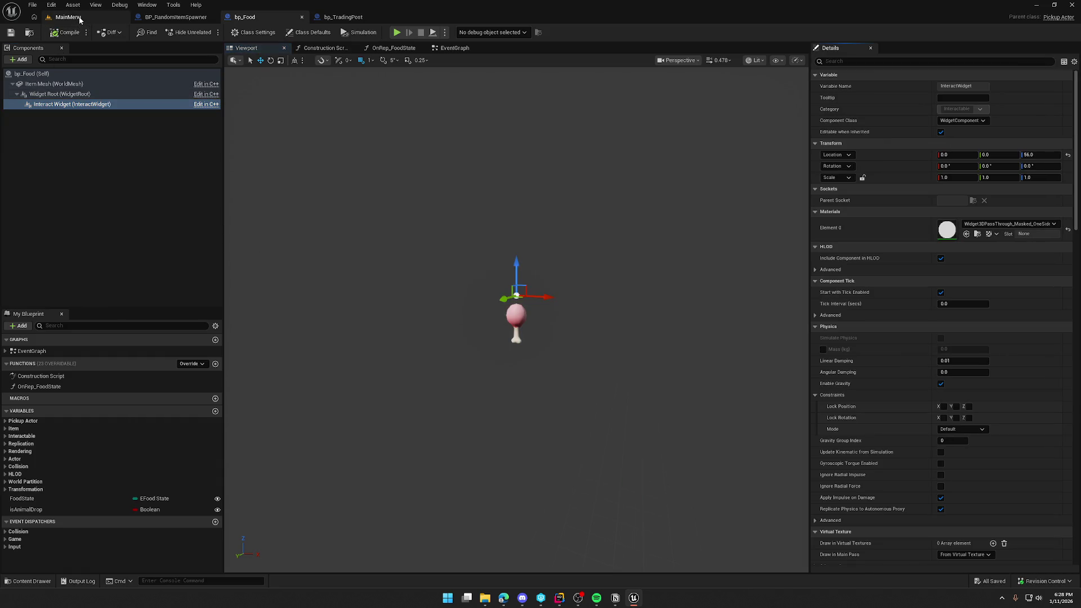
left_click(68, 16)
key("ctrl+space")
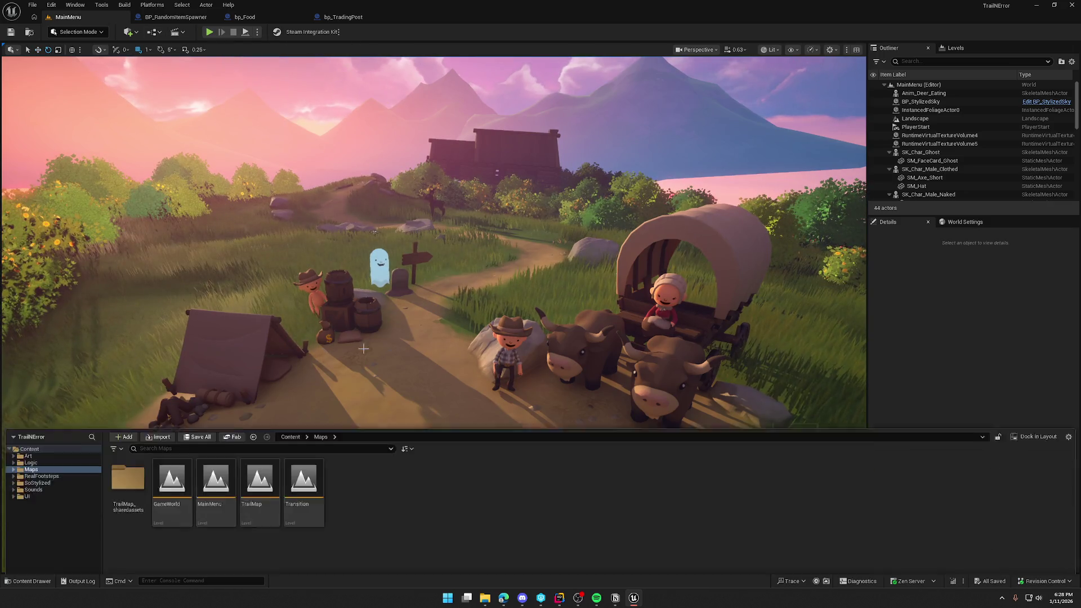
Open GameWorld and play-test walking around the trading post and wagon, then stop.
double_click(177, 432)
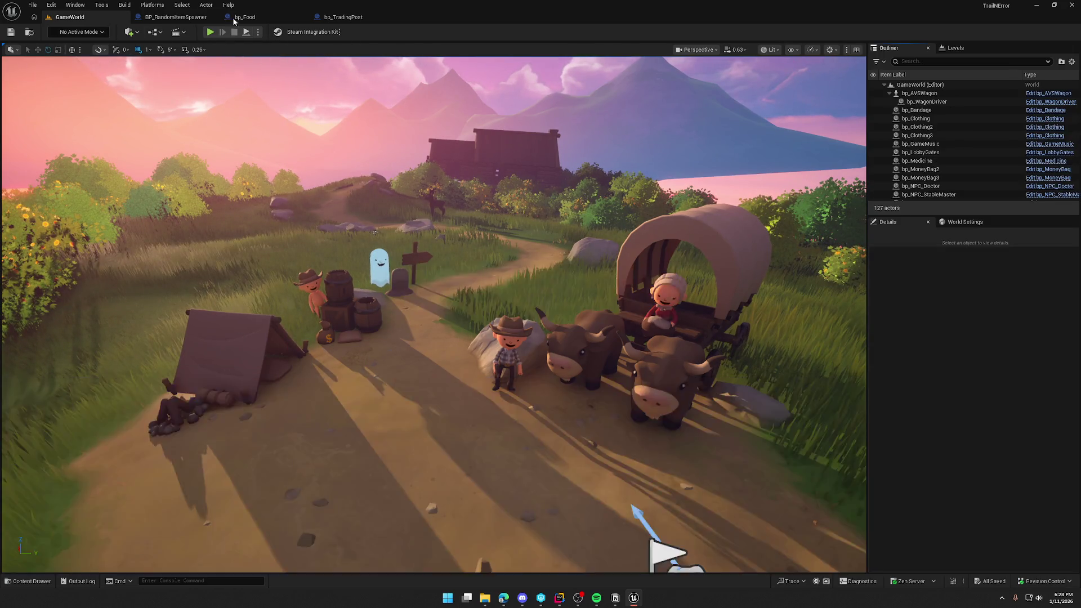
key("alt+p")
left_click(304, 235)
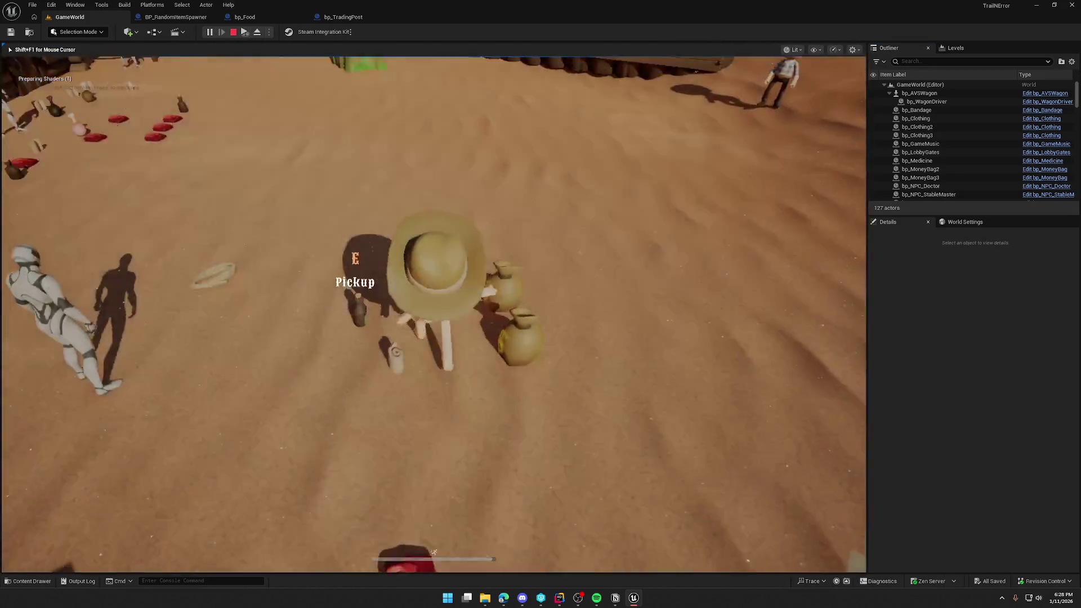
key("w")
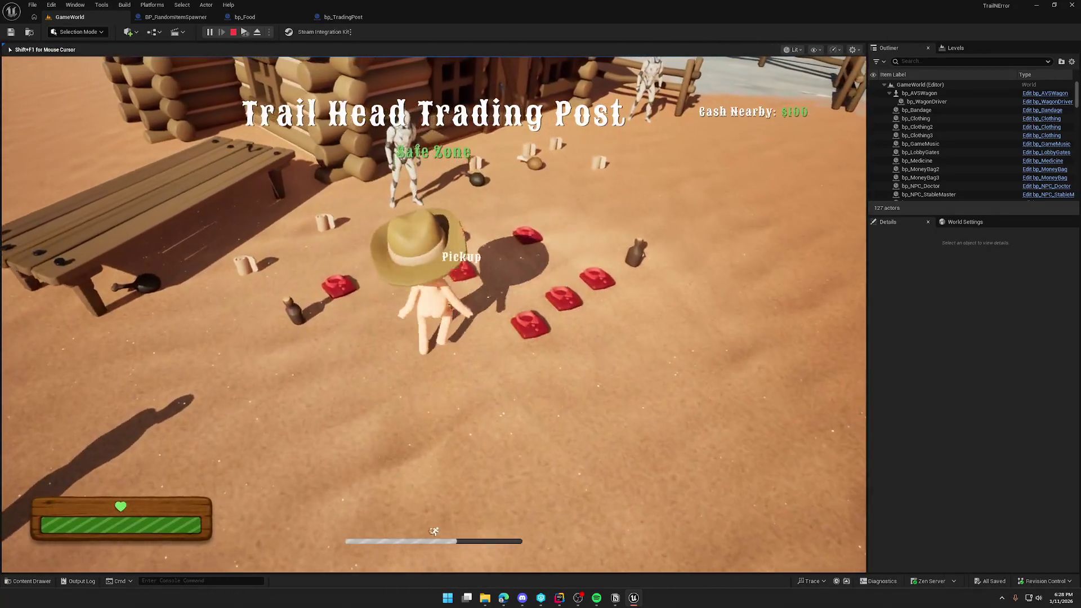
key("s")
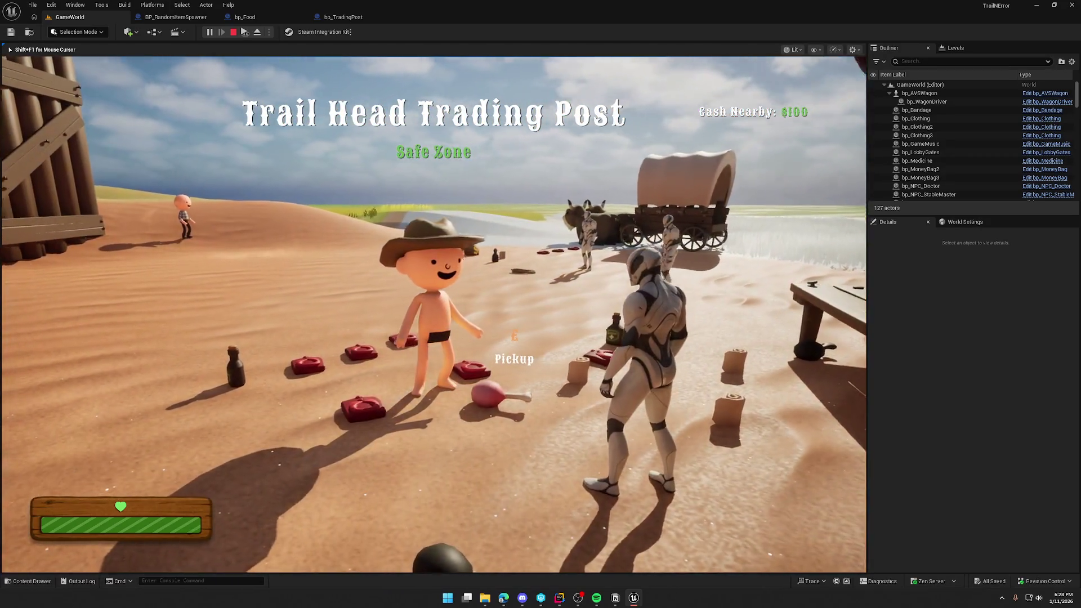
mouse_move(434, 315)
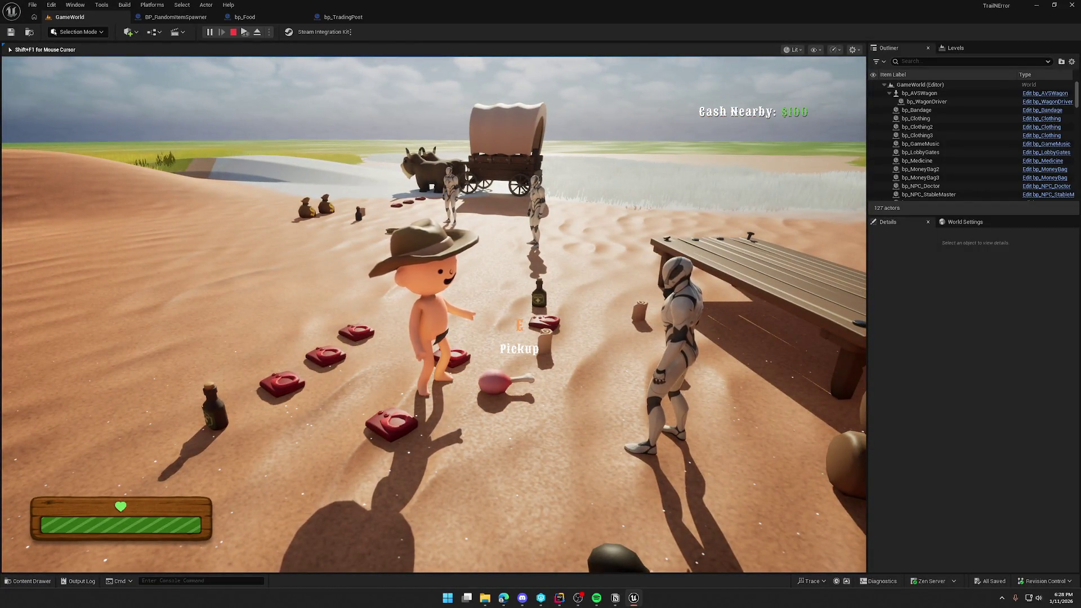
key("w")
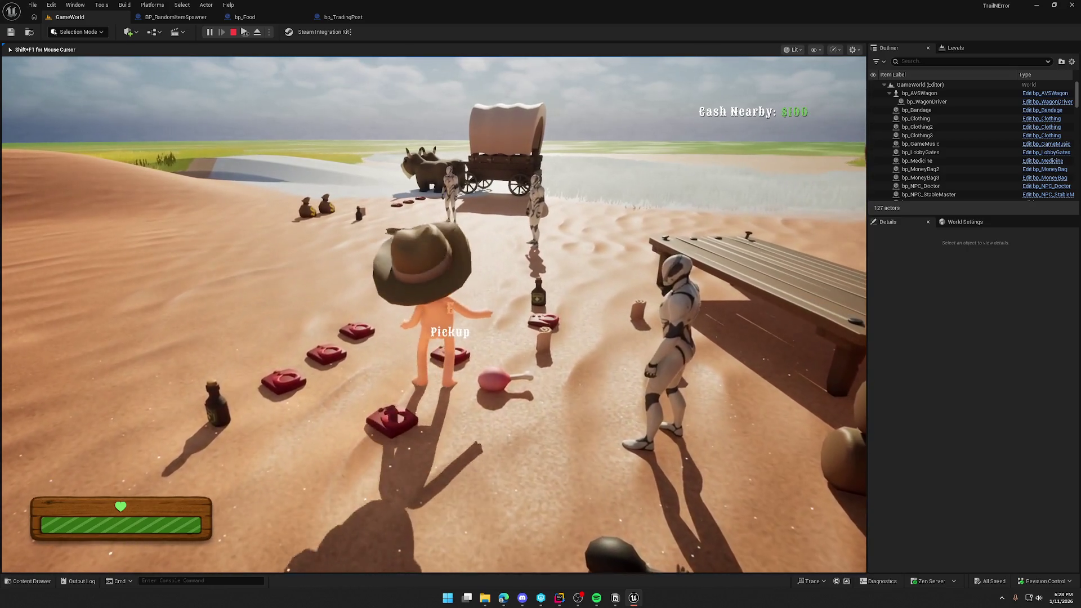
key("w")
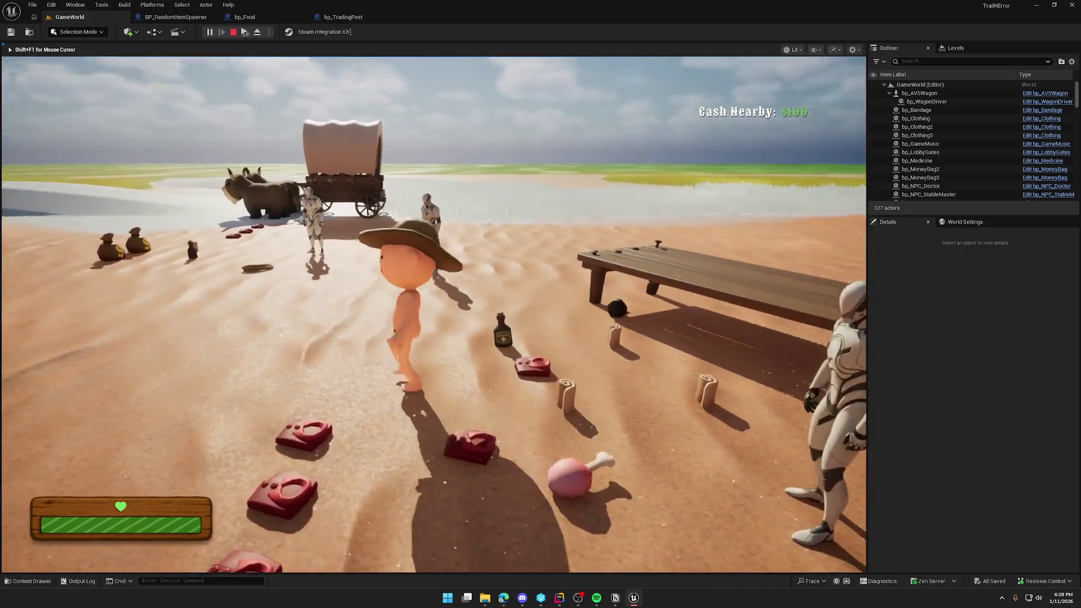
key("Escape")
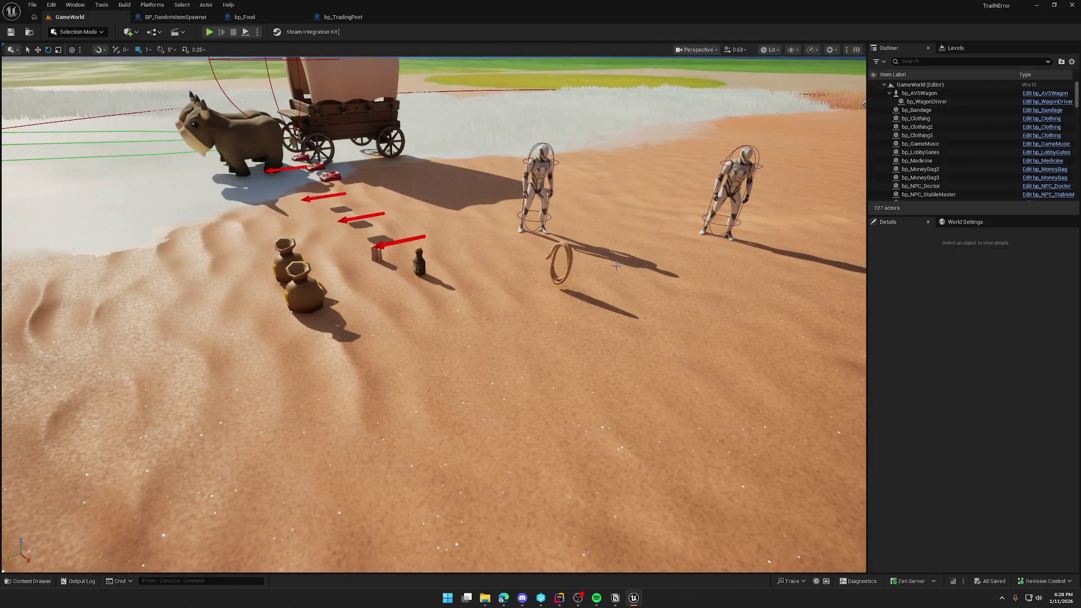
Open the rope actor's bp_Rope Blueprint and run a quick play test near the rope.
left_click(560, 260)
key("ctrl+b")
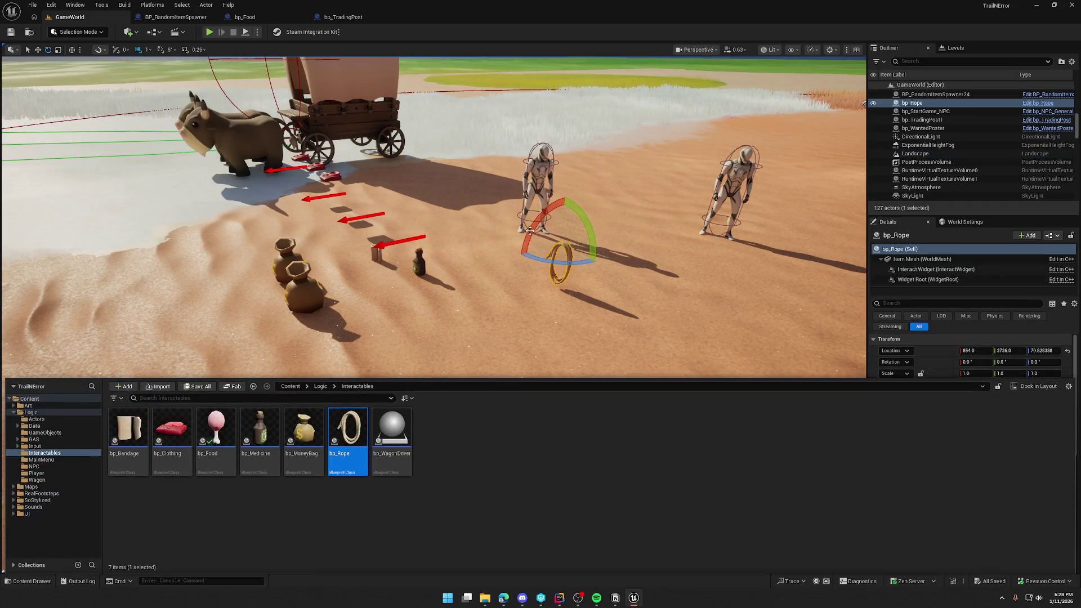
key("ctrl+e")
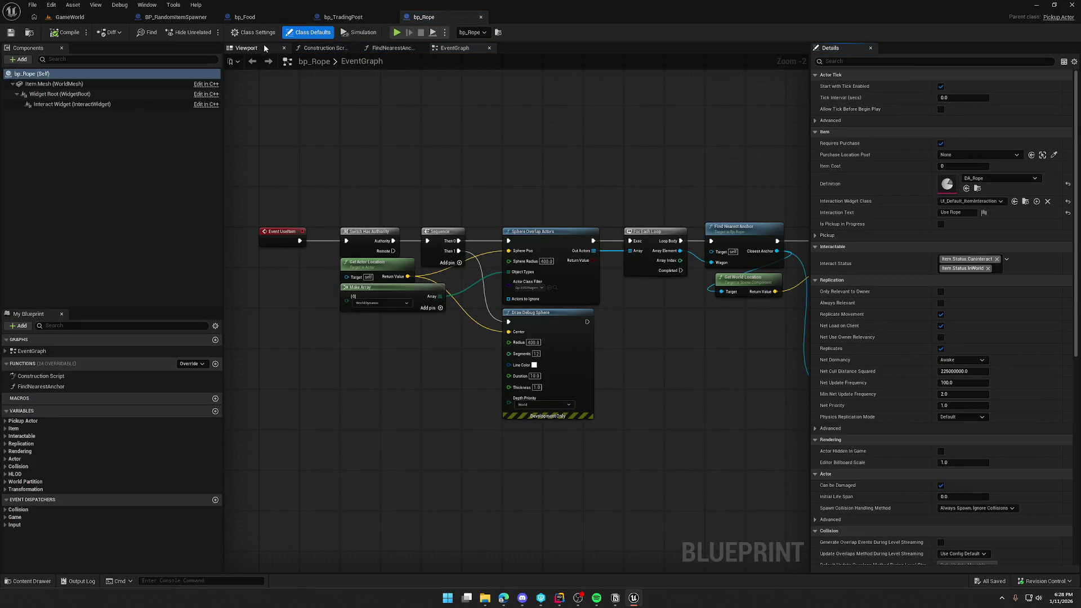
key("ctrl+tab")
left_click(209, 33)
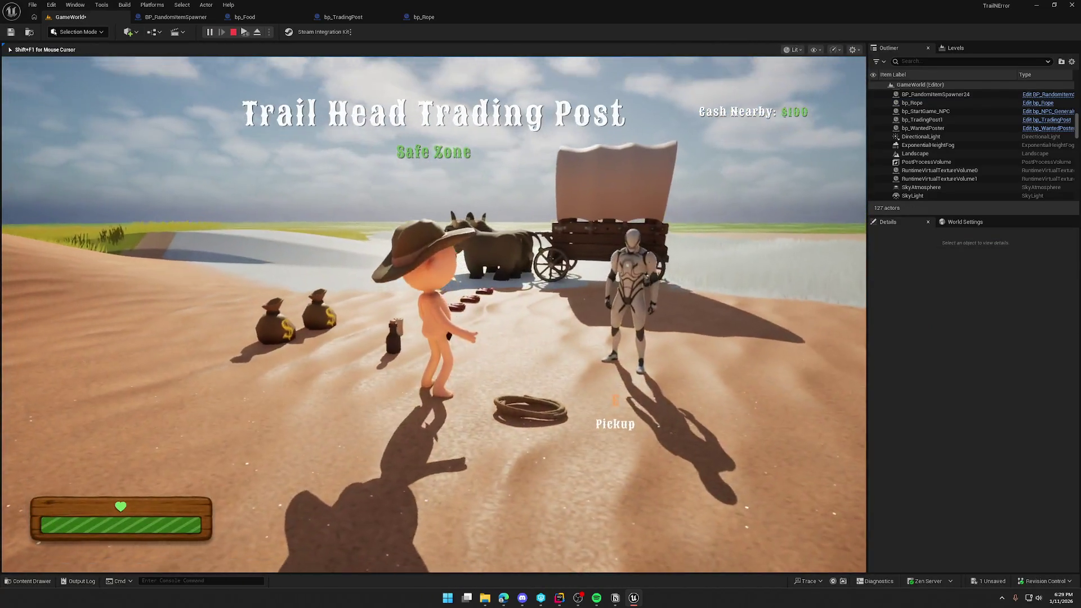
key("Escape")
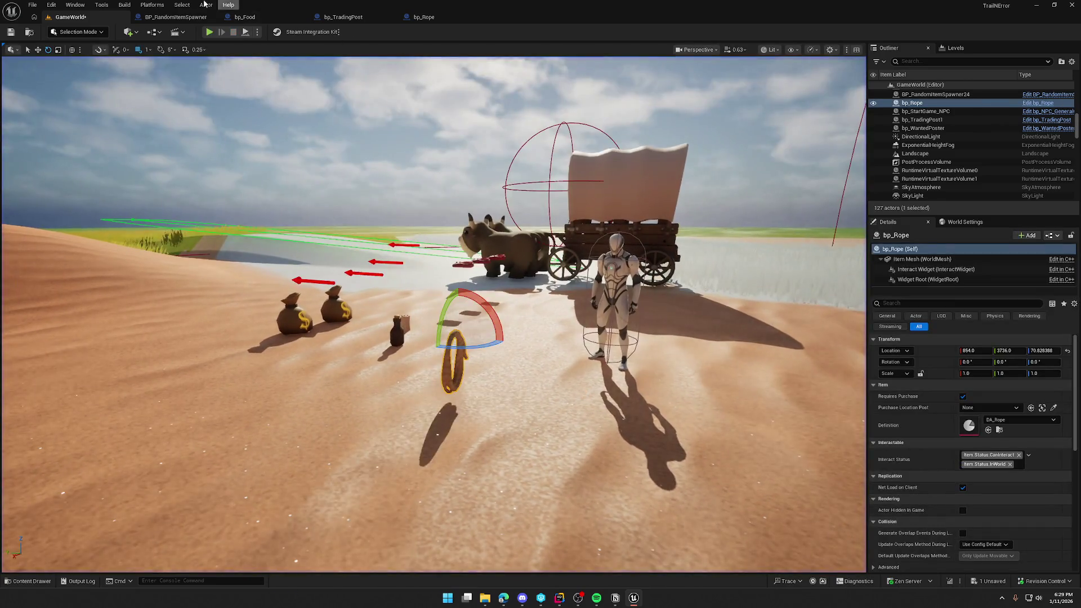
Show bp_Rope's 3D preview framed on its Interact Widget component.
left_click(251, 18)
left_click(421, 18)
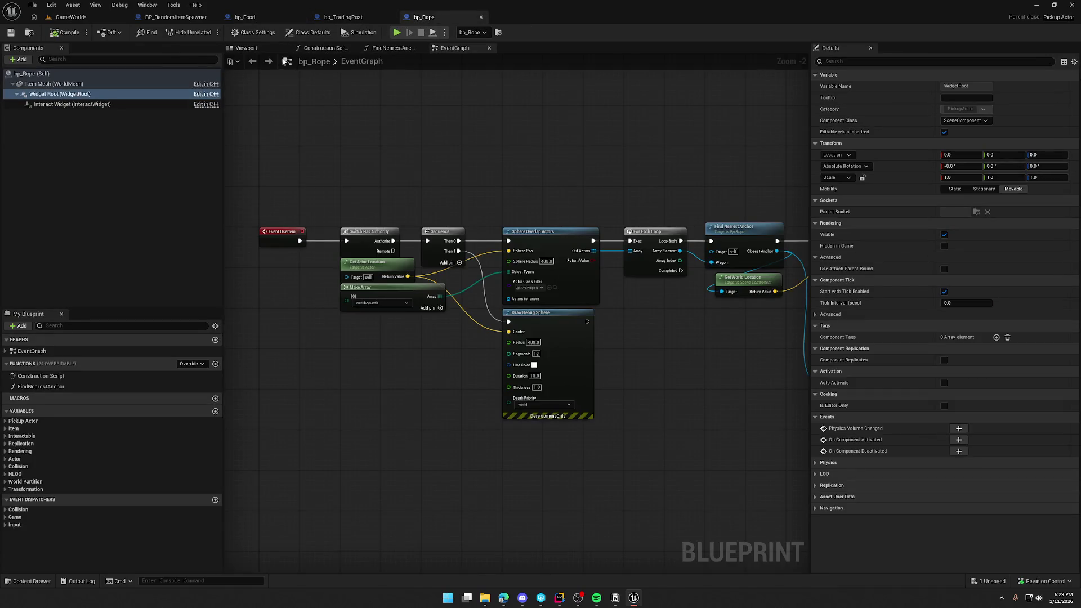
left_click(248, 49)
left_click(48, 104)
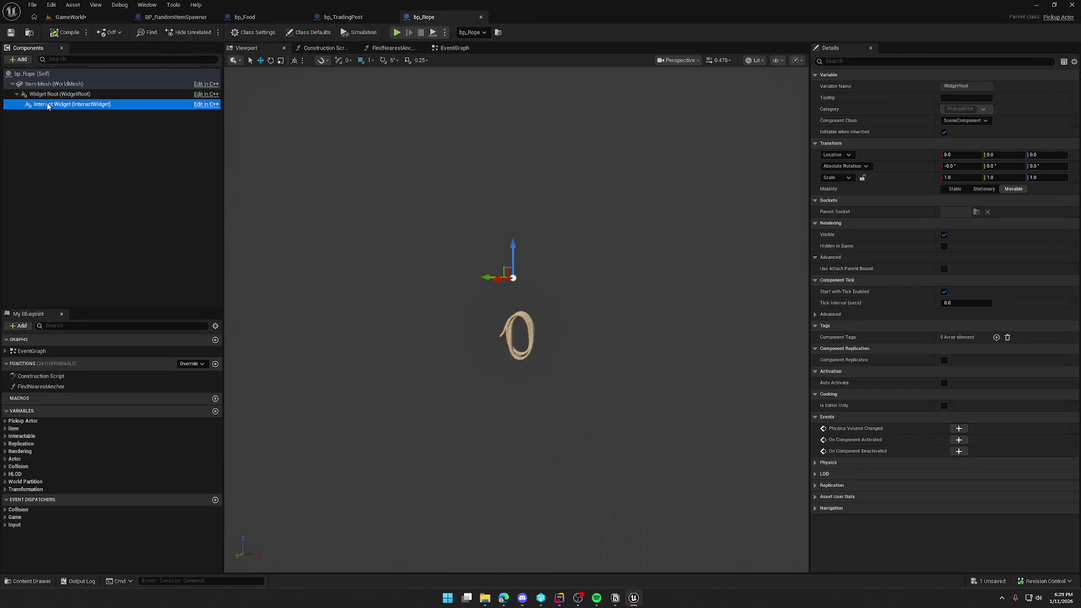
double_click(102, 106)
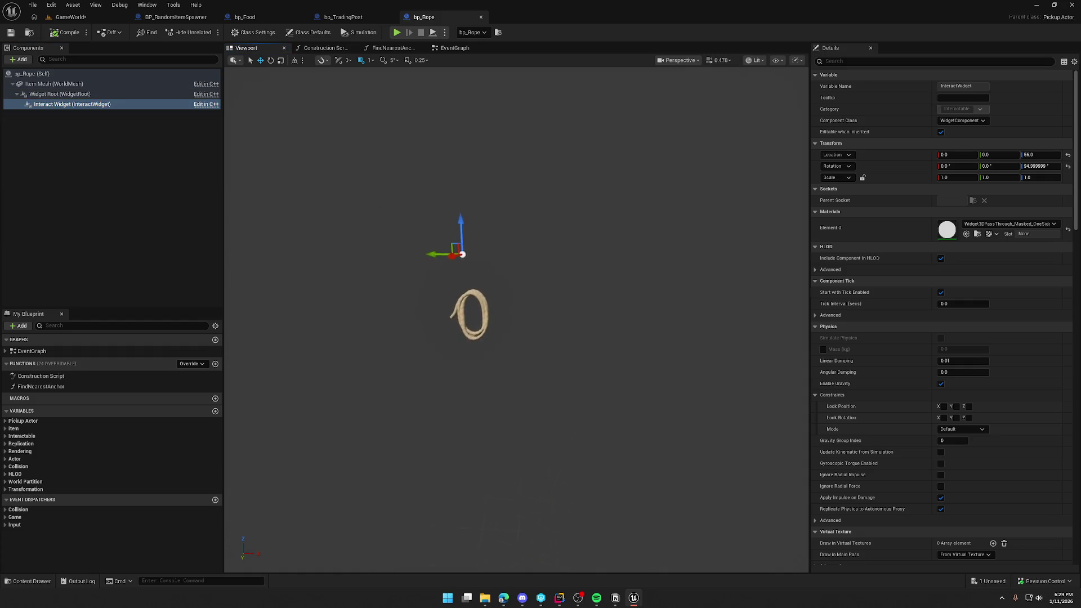
Compare Widget Root and Interact Widget rotations, reset Interact Widget rotation Z to 0, and compile.
left_click(83, 95)
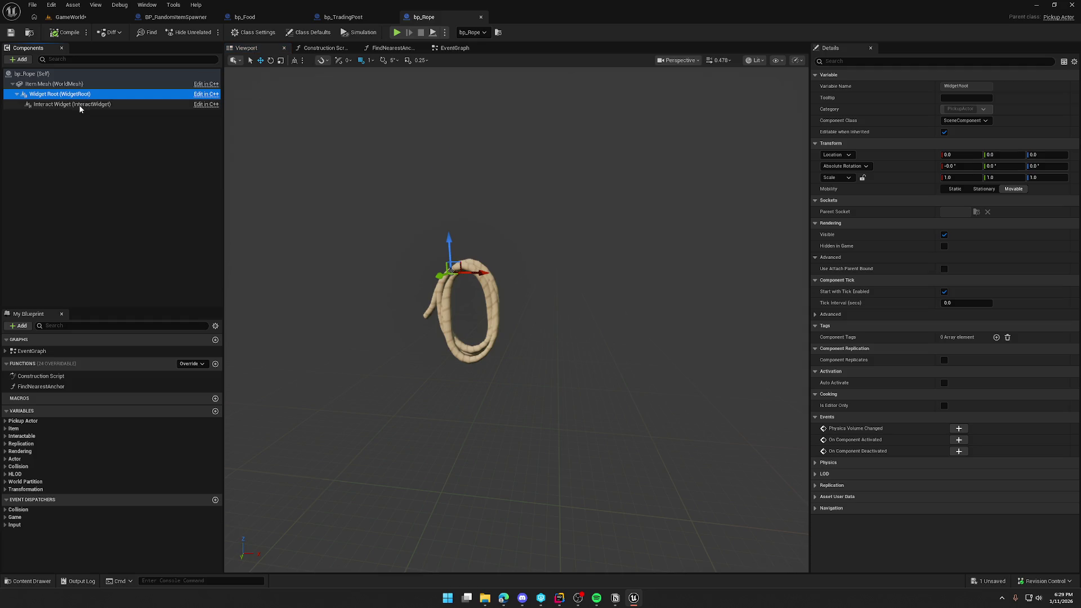
left_click(80, 106)
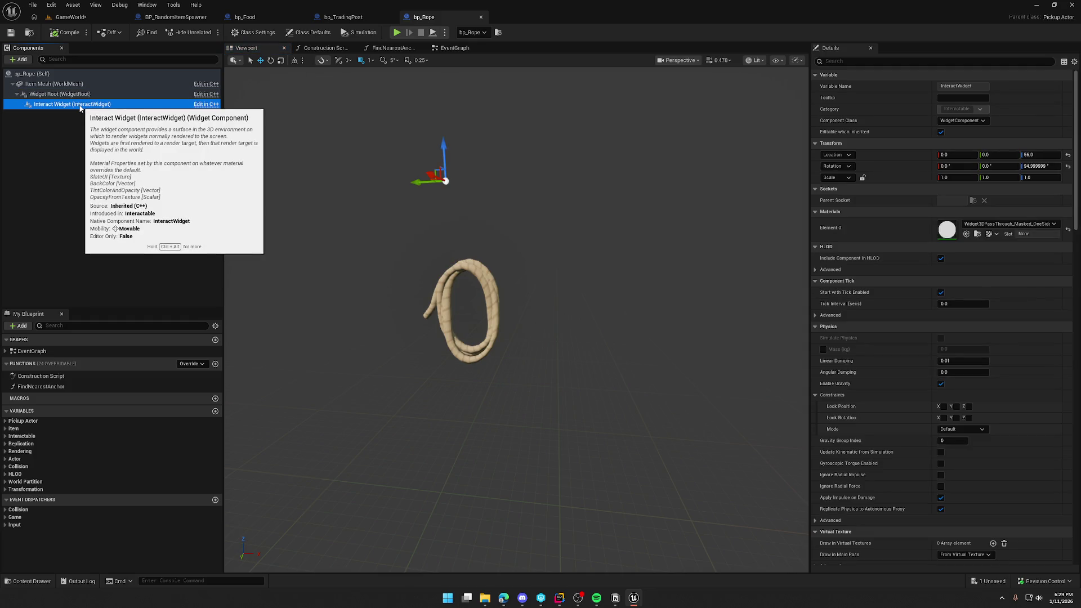
left_click(78, 95)
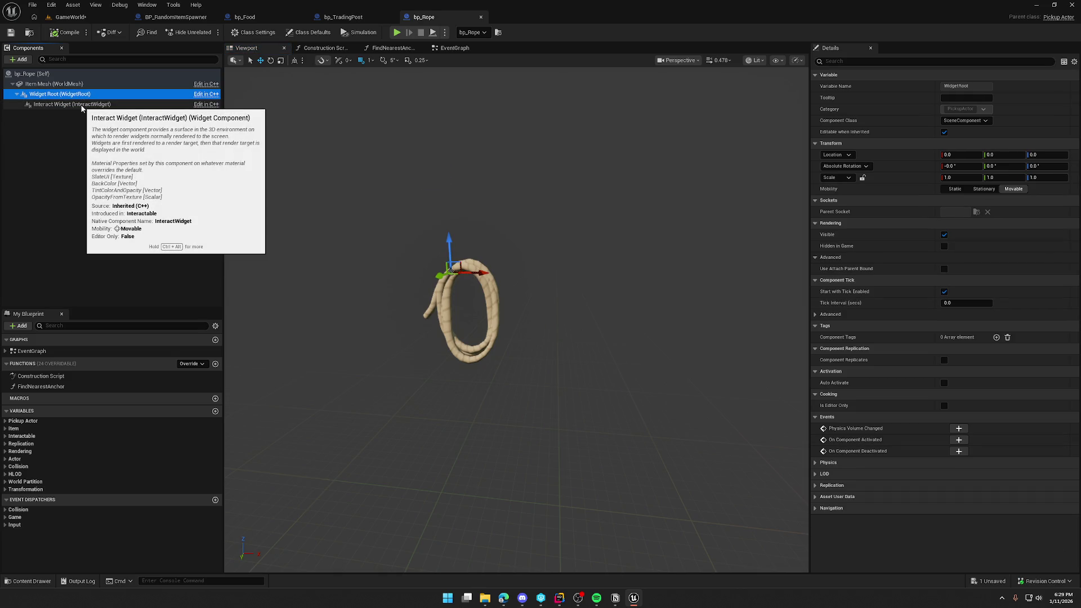
left_click(82, 106)
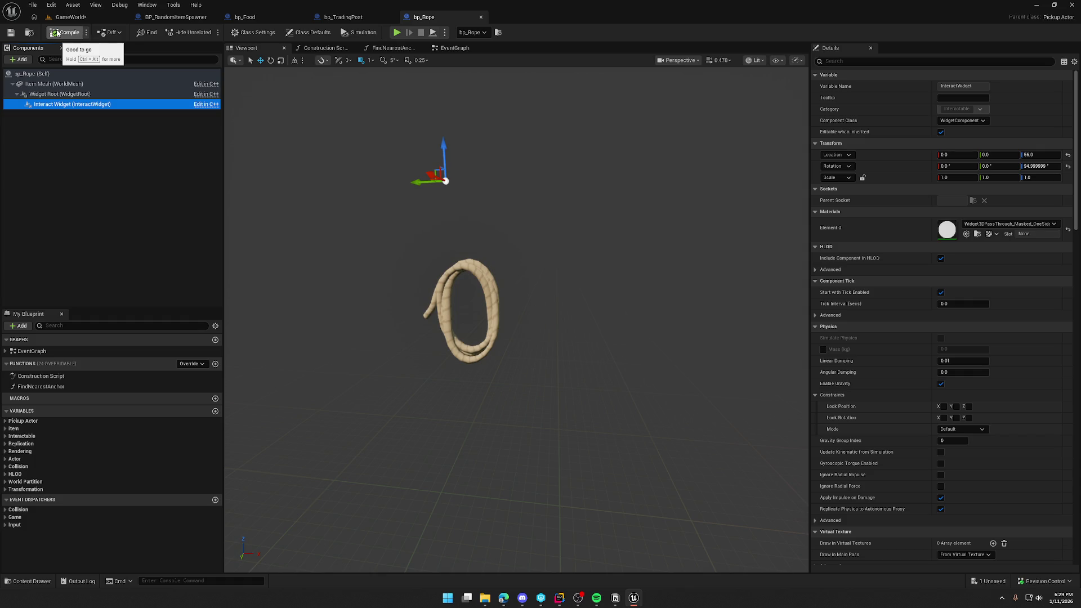
left_click(1068, 168)
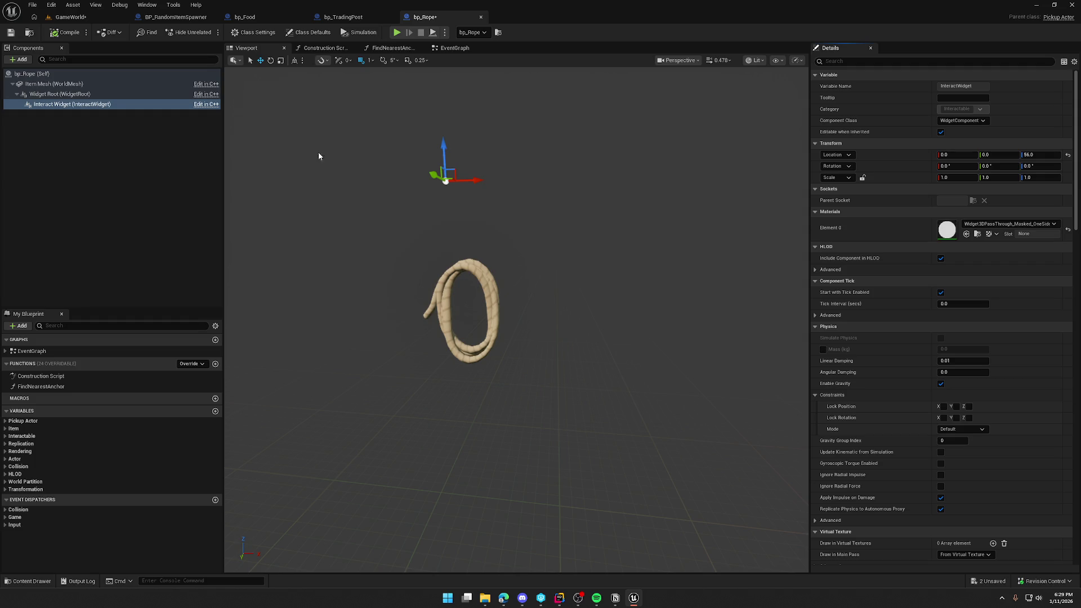
left_click(62, 32)
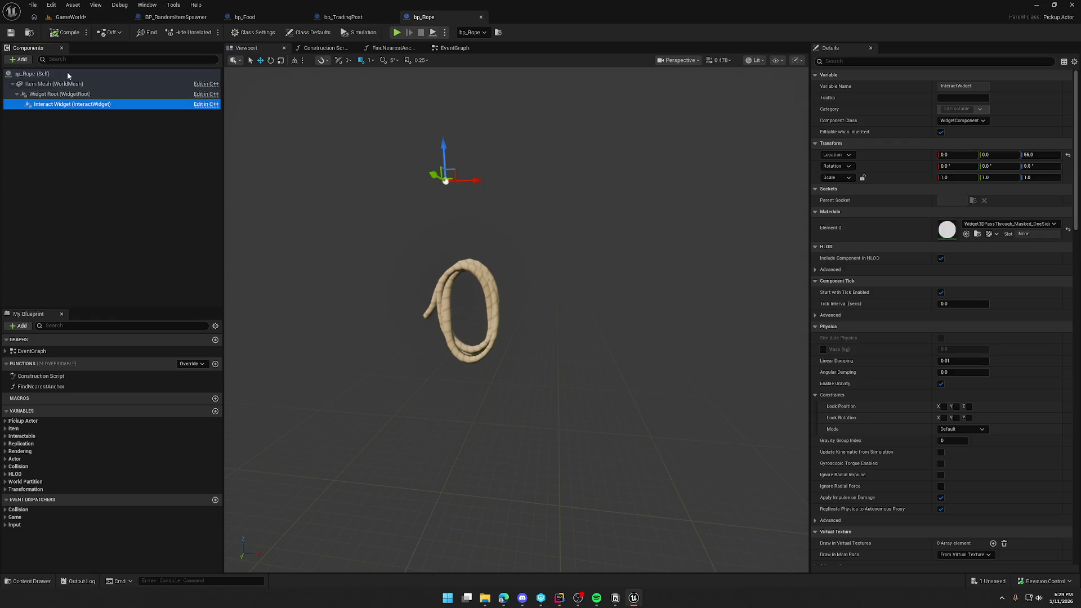
left_click(67, 94)
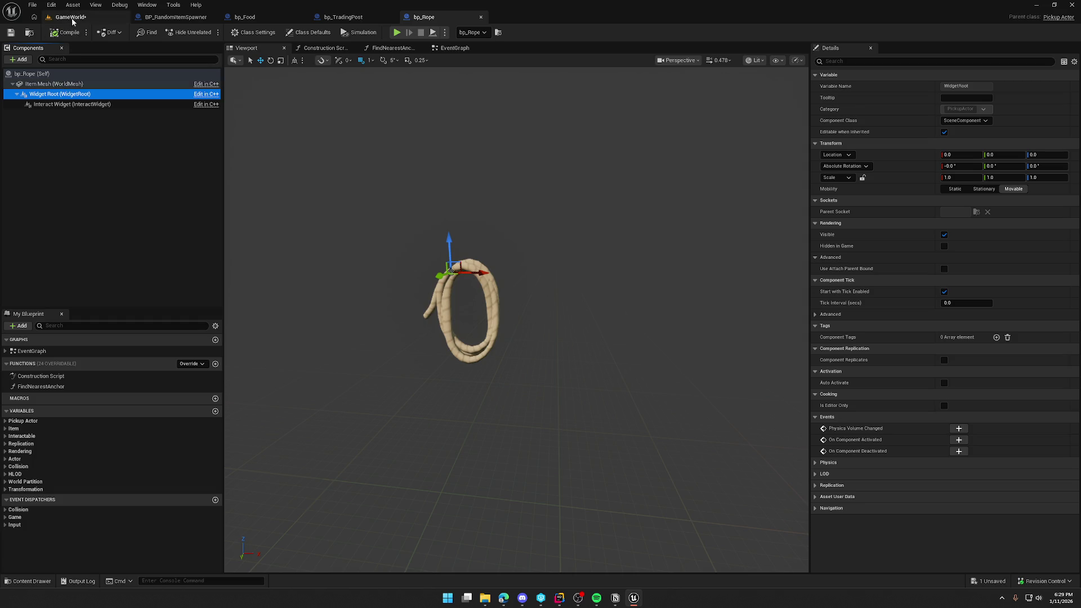
left_click(71, 17)
left_click(208, 32)
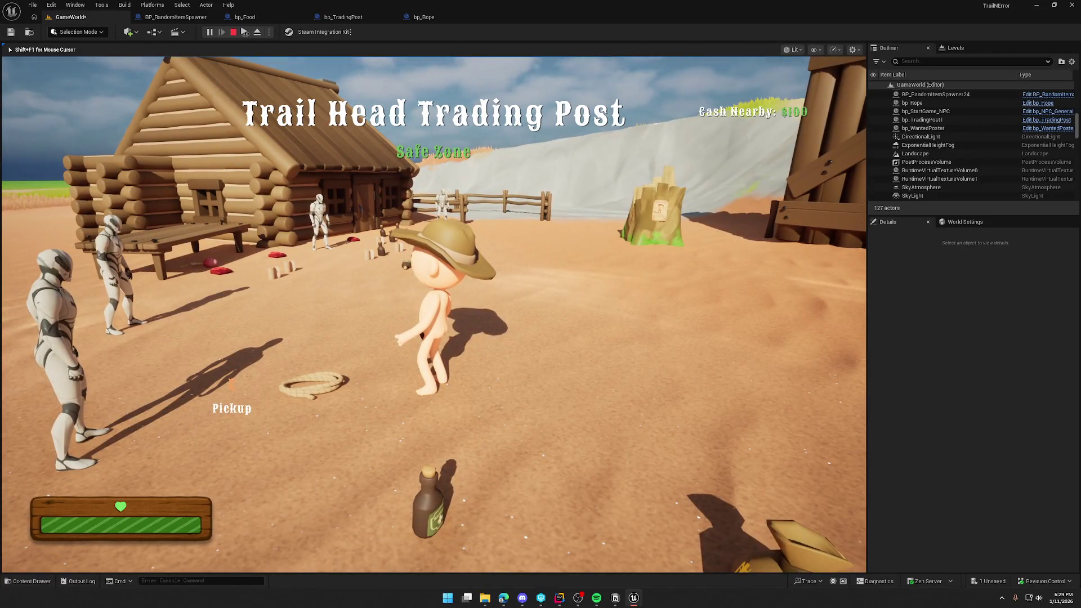
key("e")
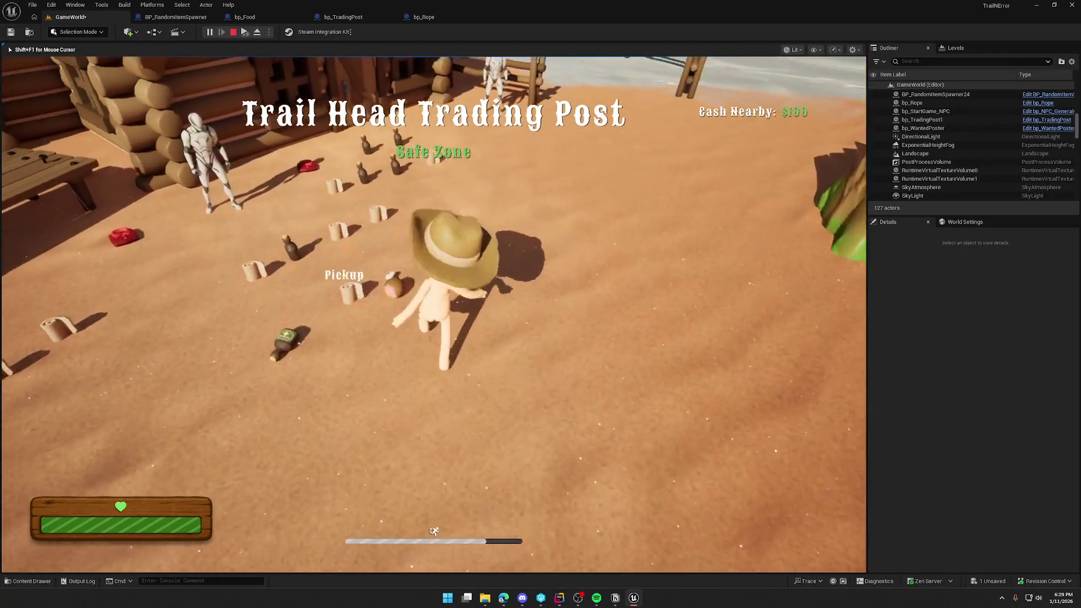
key("w")
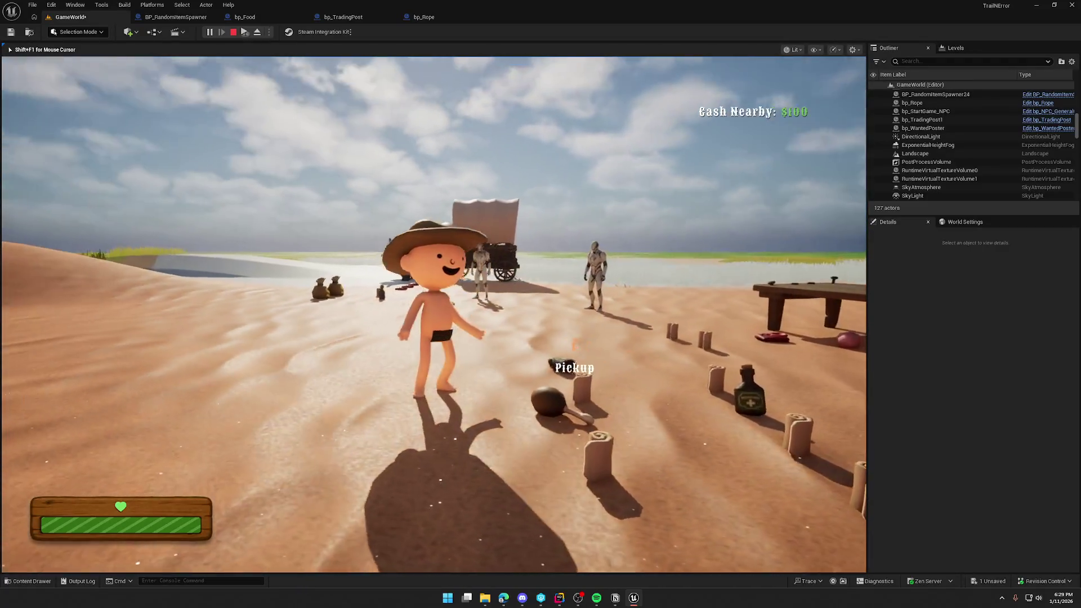
key("w")
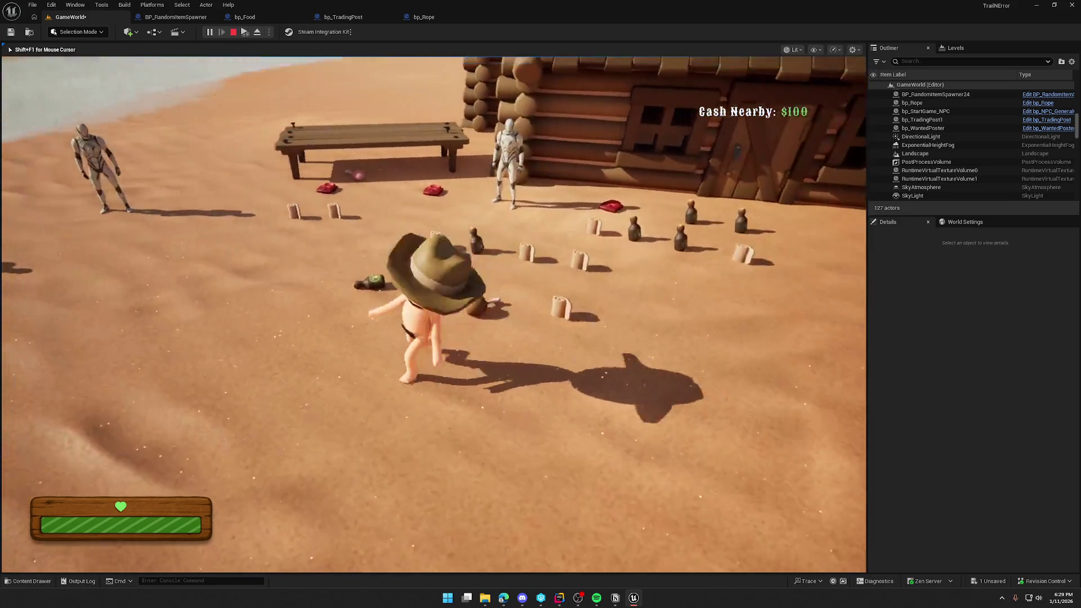
key("Escape")
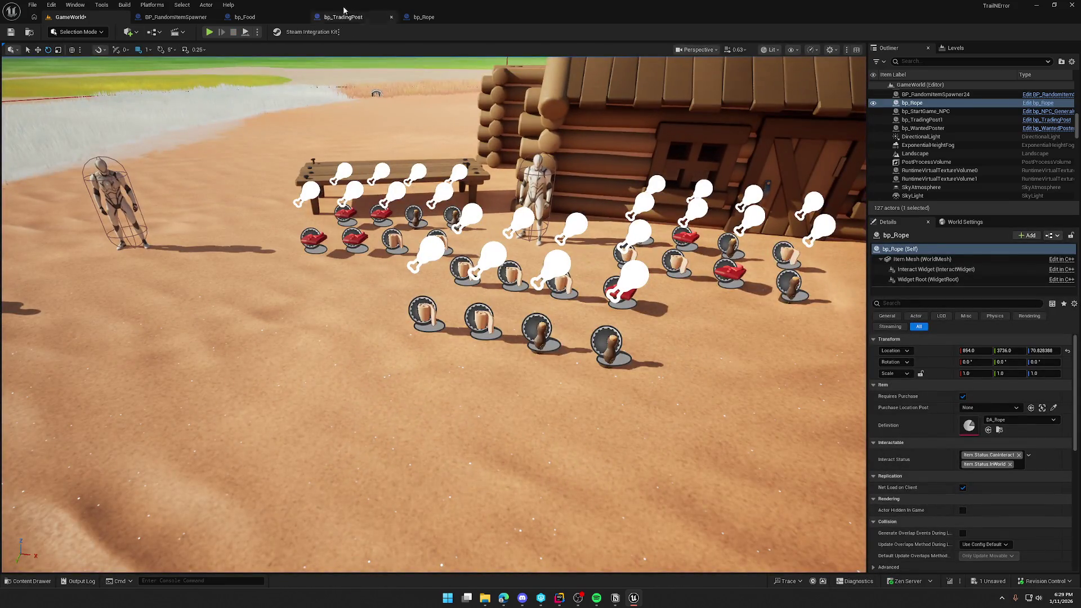
Open bp_Medicine and set its Widget Root rotation to absolute.
key("ctrl+space")
double_click(259, 431)
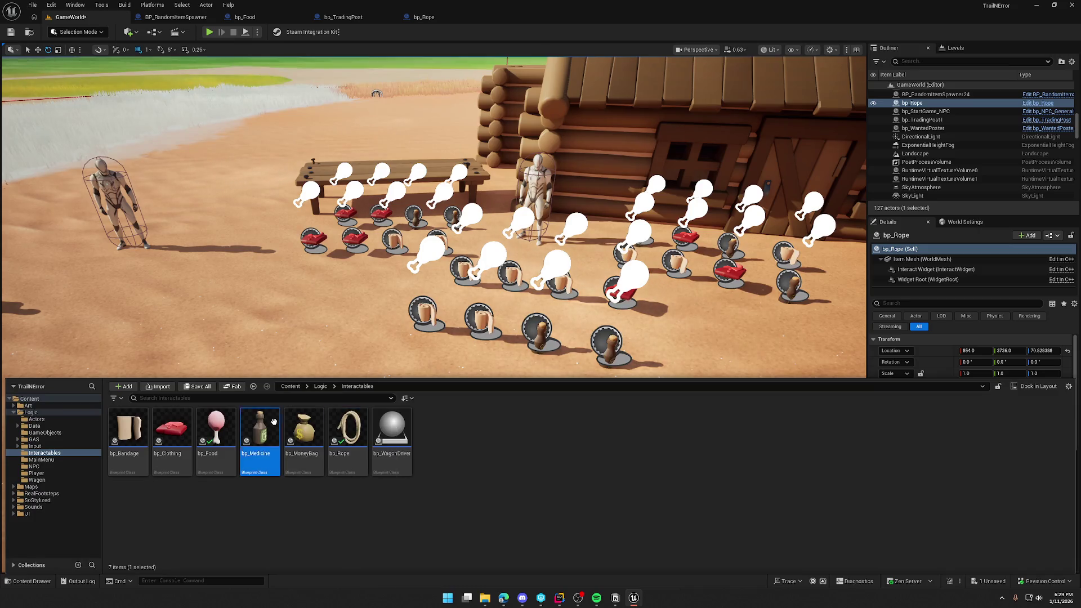
left_click(60, 94)
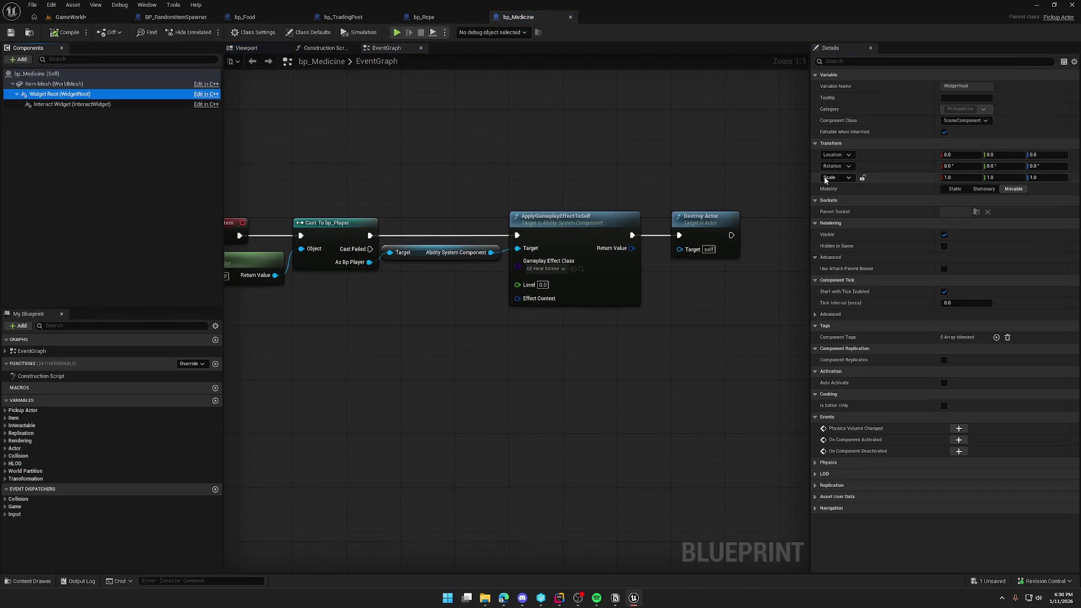
left_click(849, 166)
left_click(849, 199)
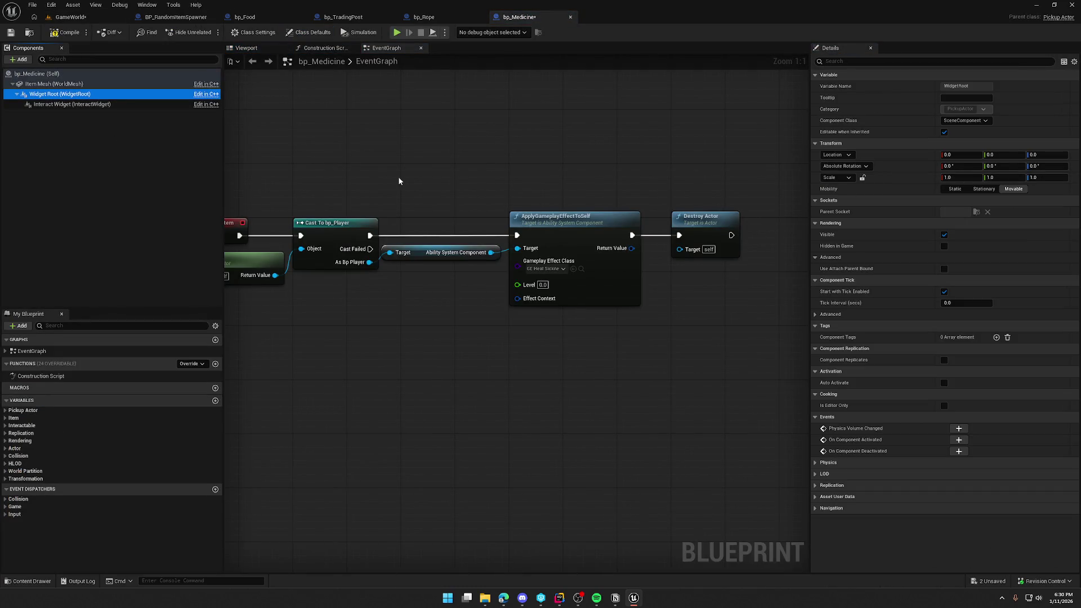
Reset bp_Medicine's Interact Widget rotation Z to 0, then compile and check out the asset.
left_click(49, 105)
left_click(1068, 167)
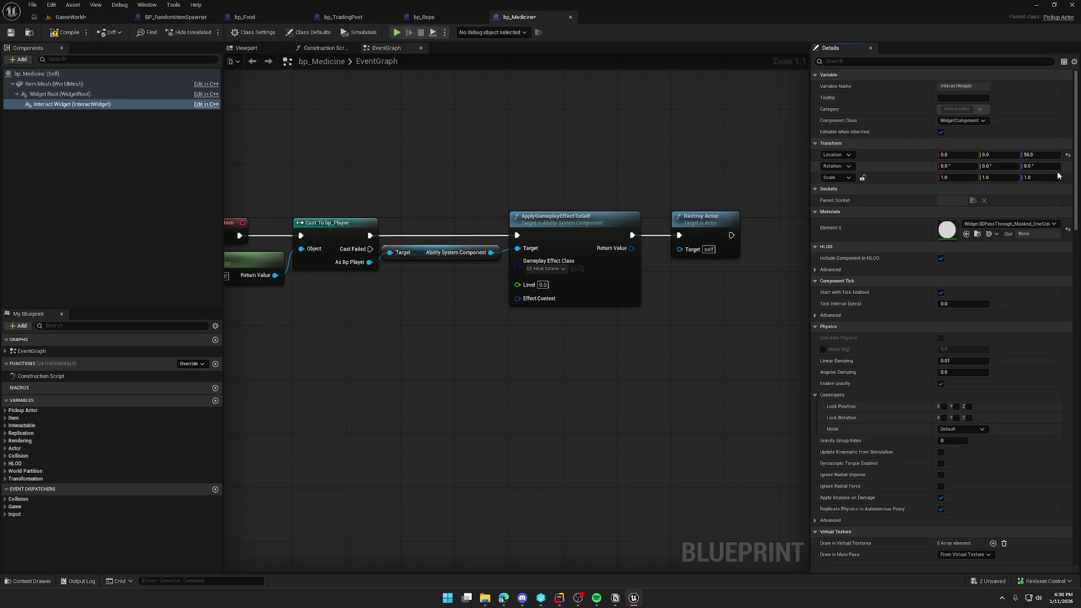
left_click(56, 34)
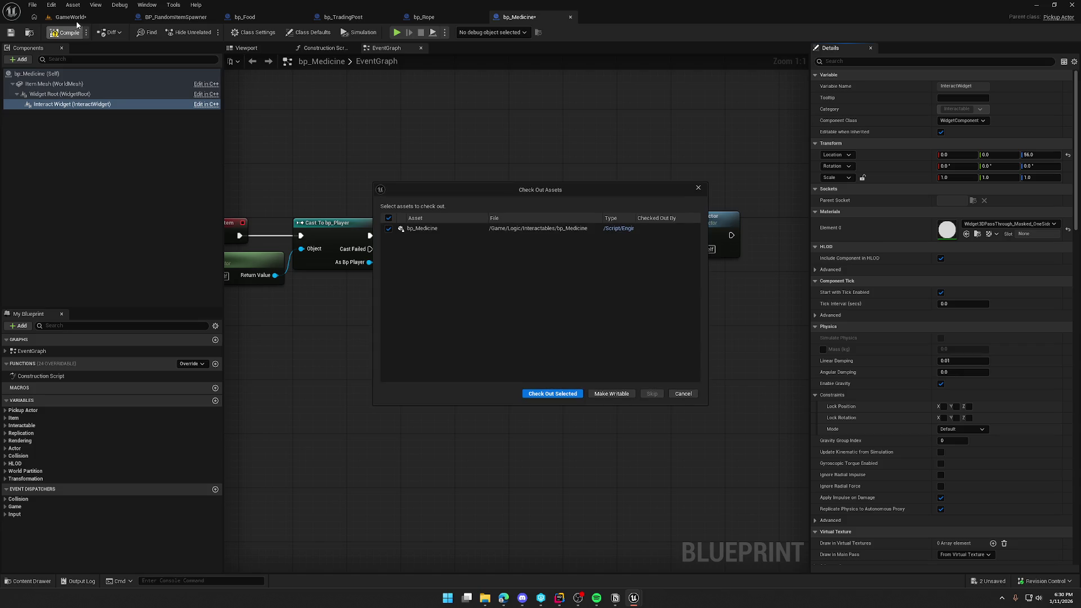
left_click(555, 394)
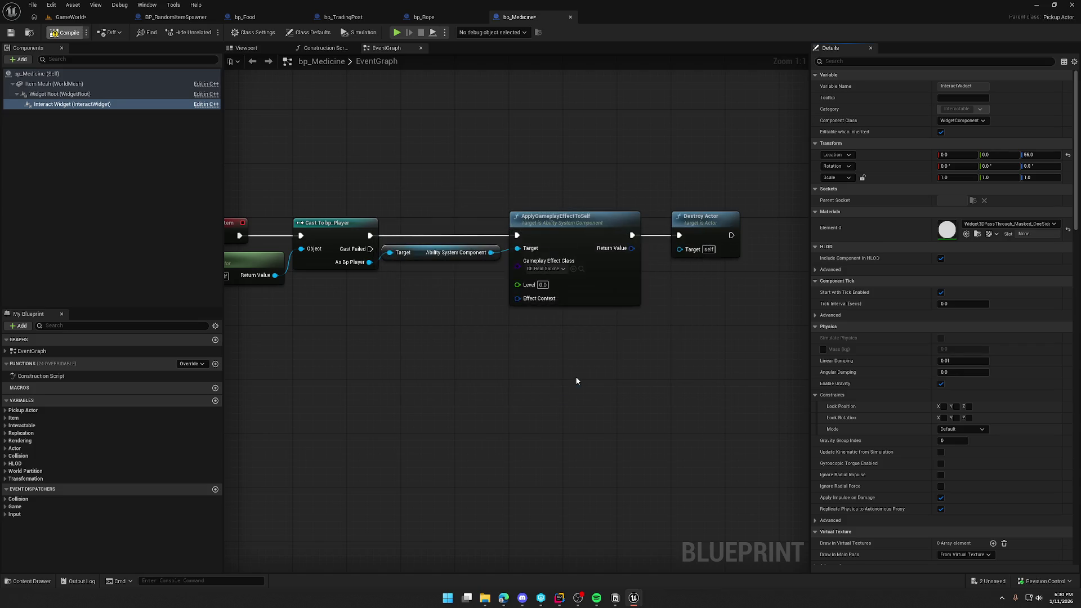
left_click(84, 20)
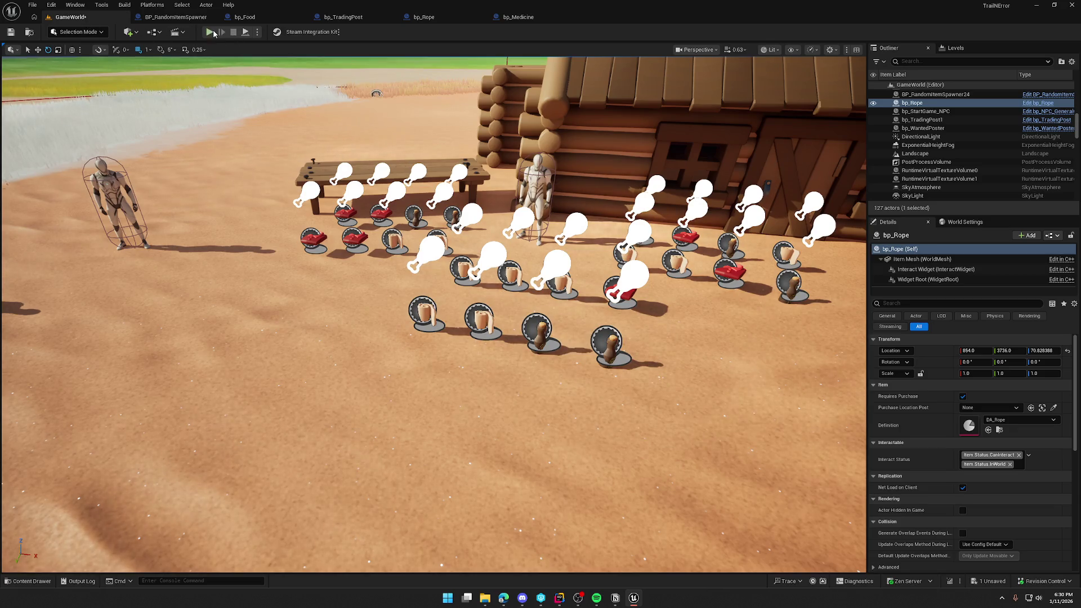
left_click(210, 32)
left_click(259, 133)
key("w")
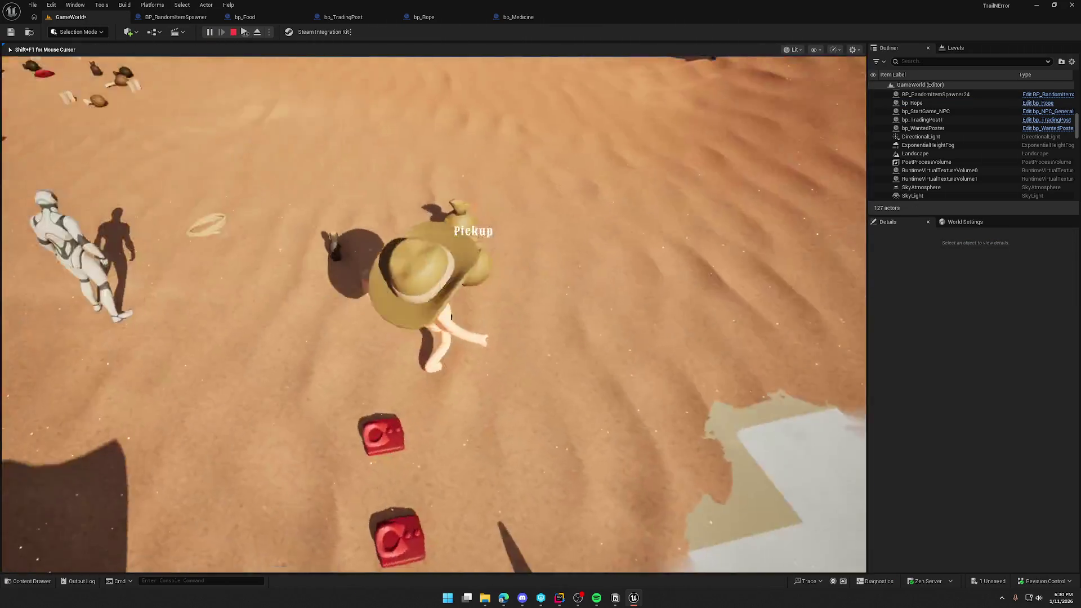
key("w")
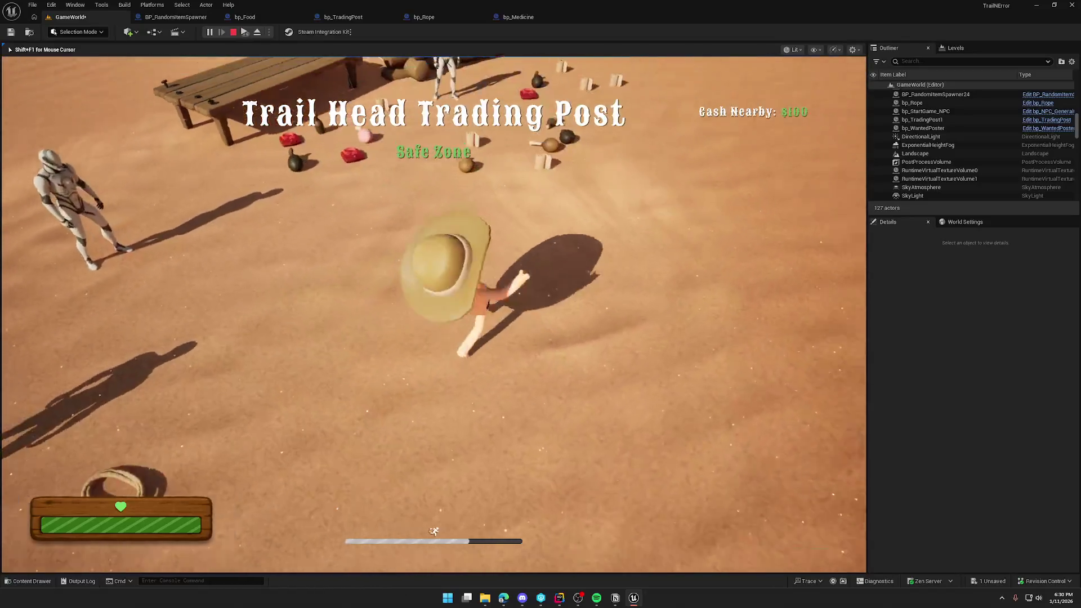
key("w")
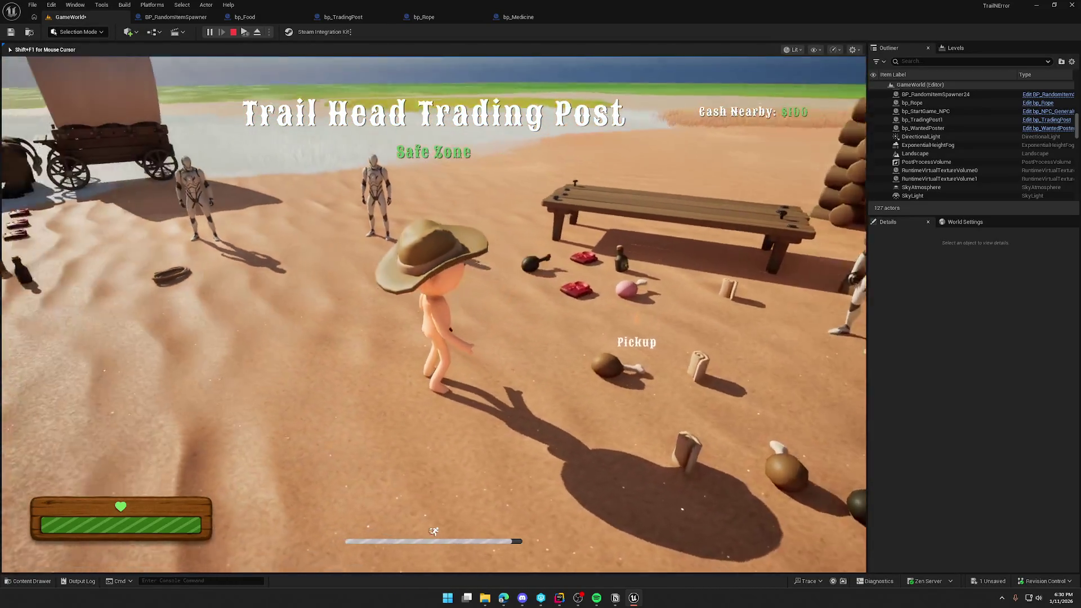
key("w")
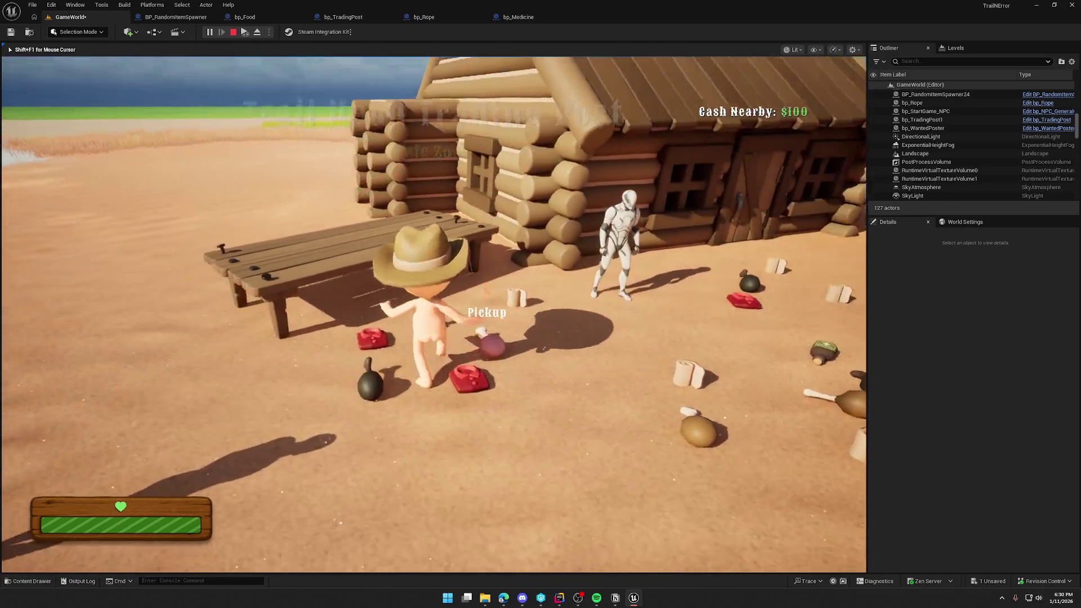
key("w")
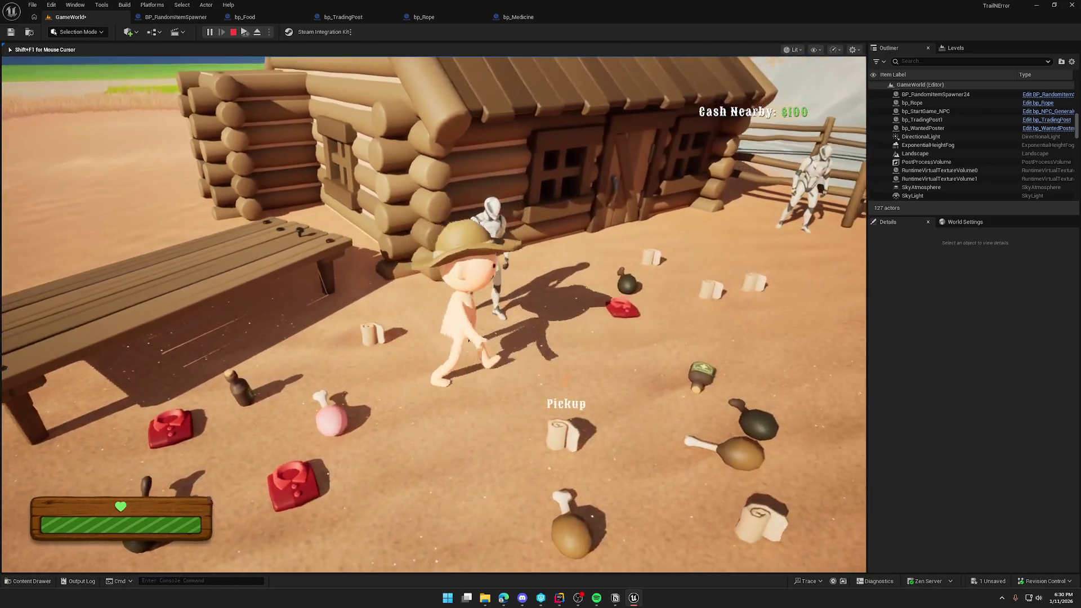
key("w")
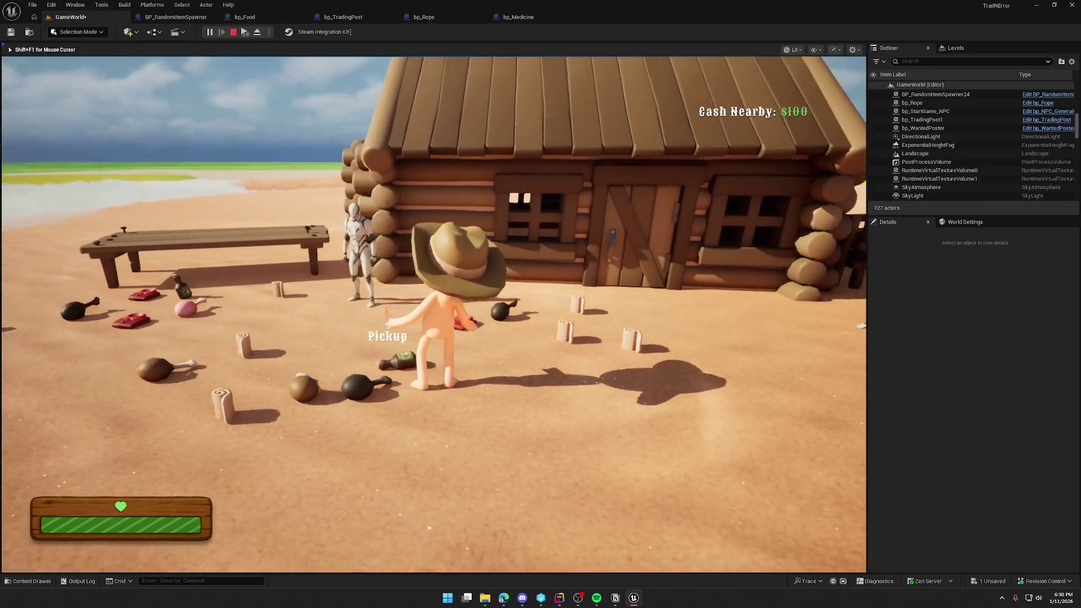
key("s")
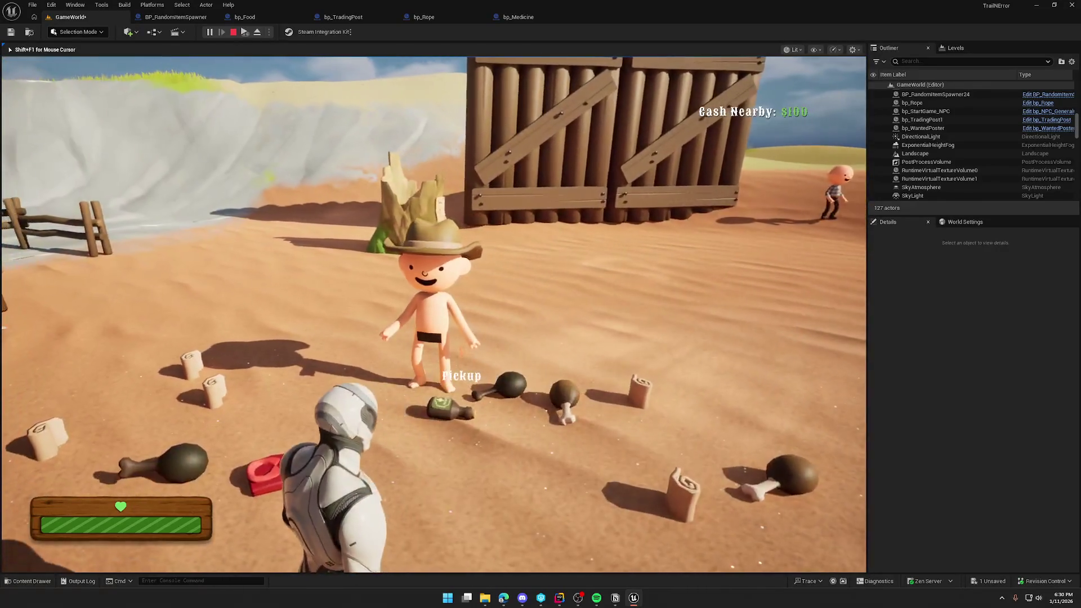
key("w")
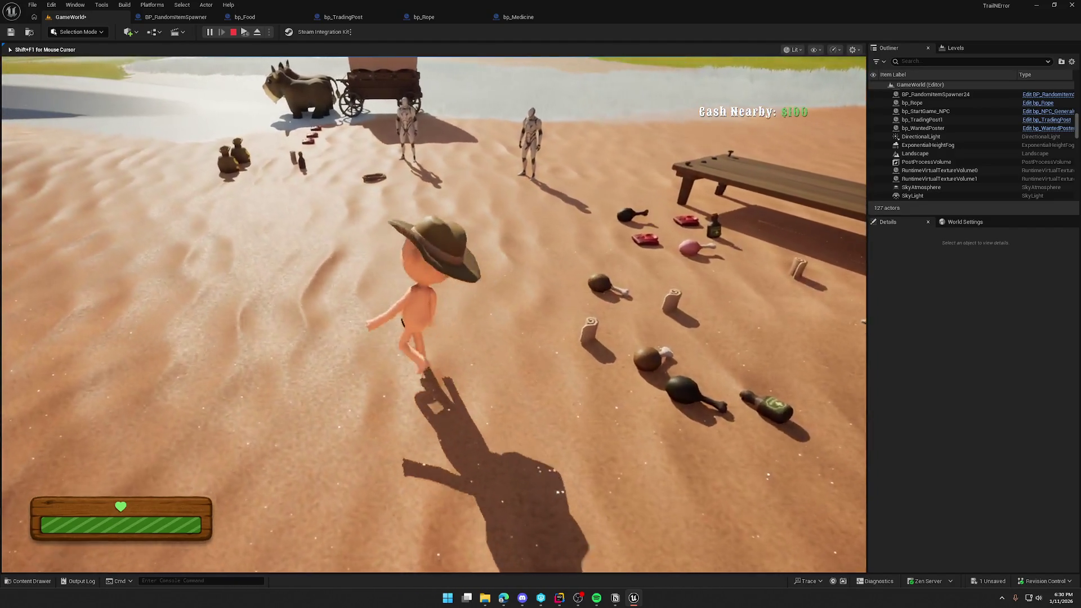
key("Escape")
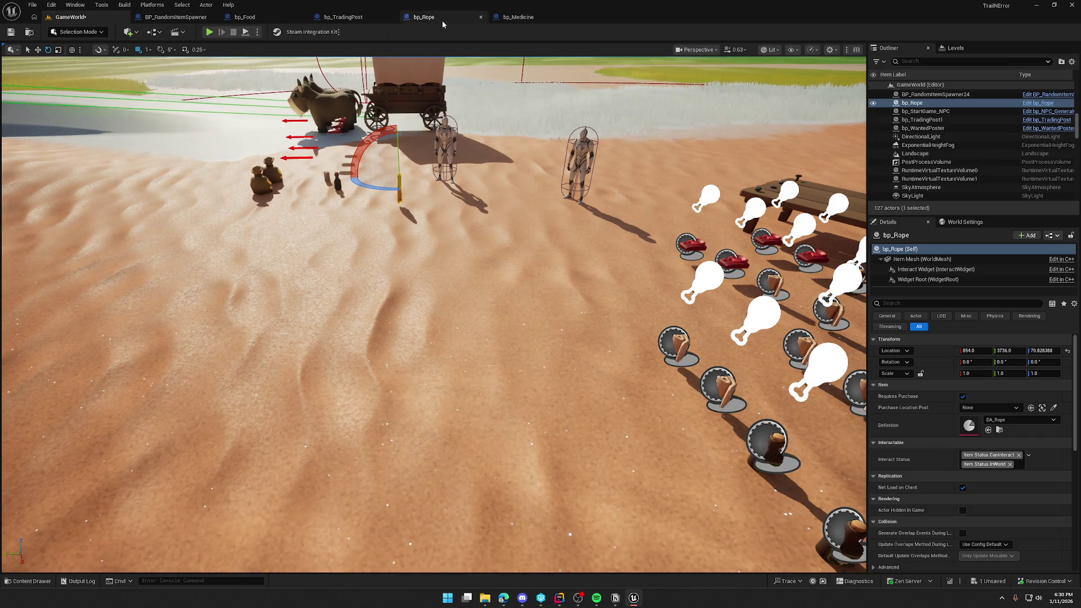
Set bp_Rope's Item Mesh static mesh to SM_Rope and compile.
left_click(424, 17)
left_click(54, 83)
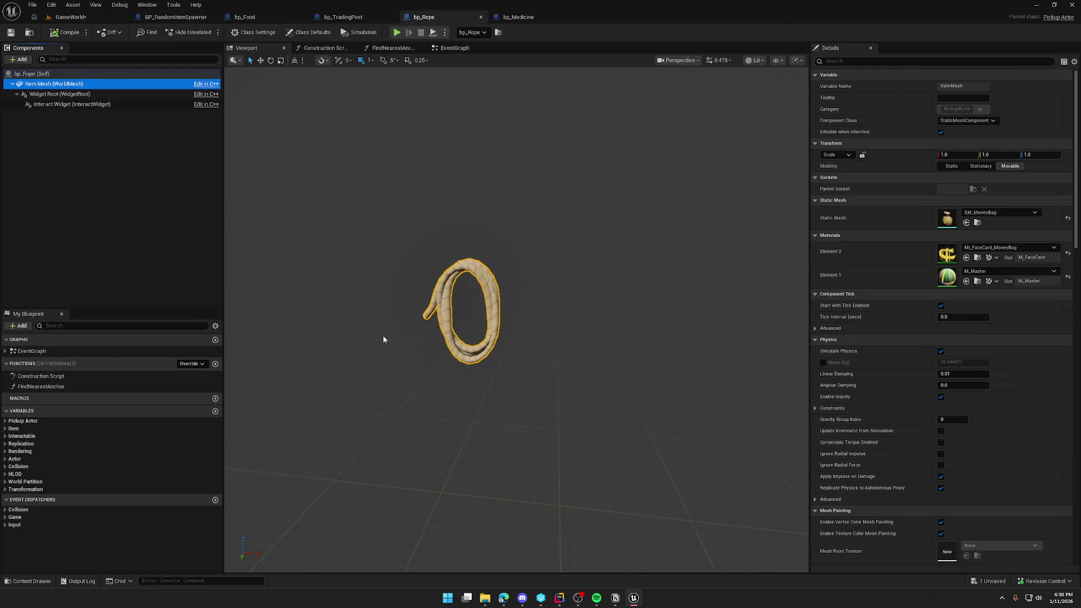
left_click(994, 214)
type("rope")
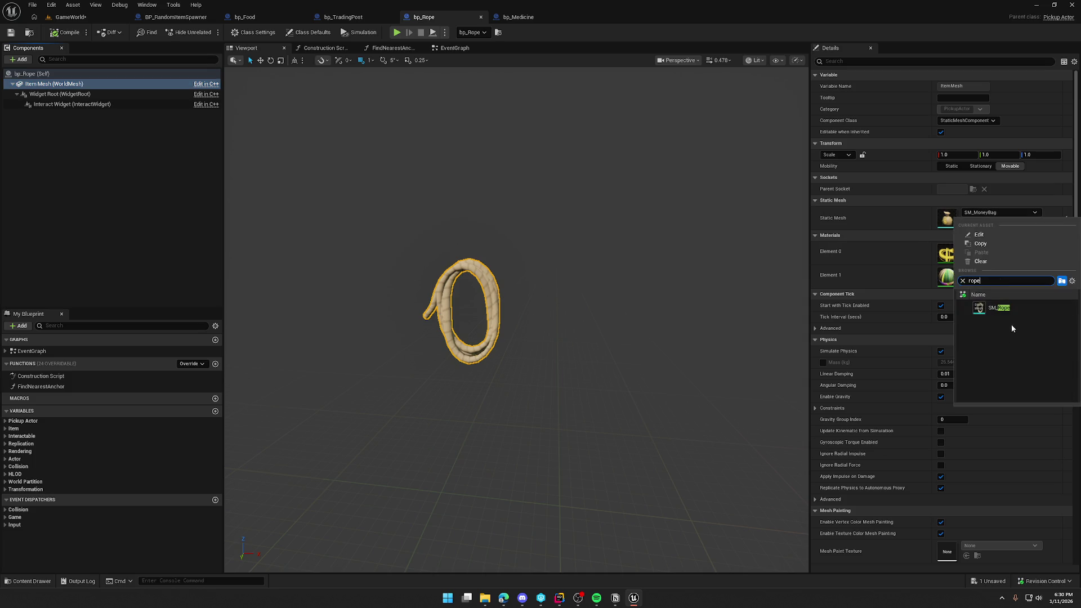
left_click(1006, 308)
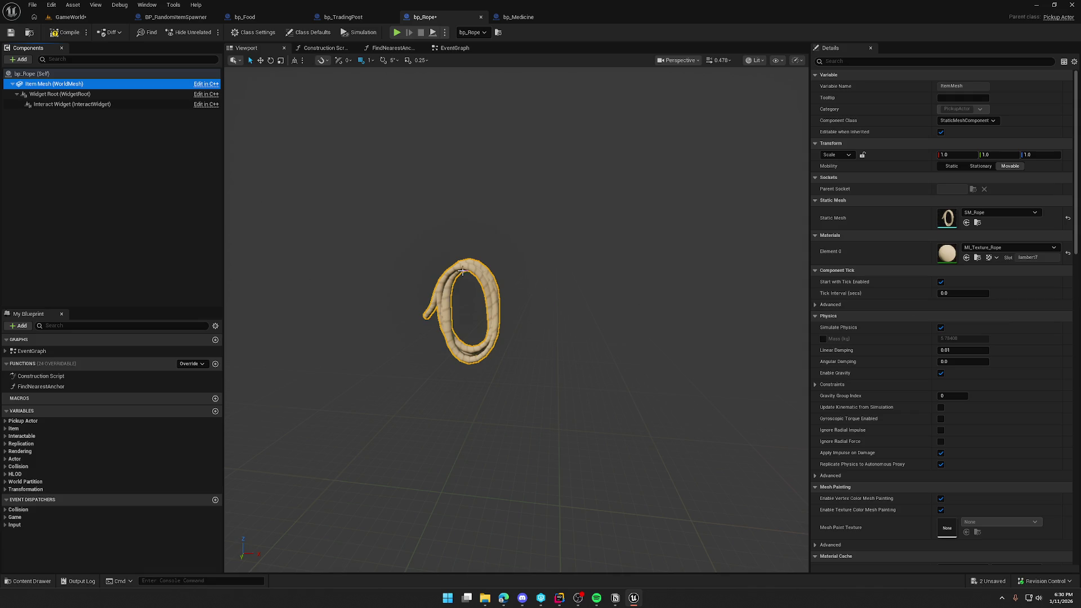
left_click(66, 32)
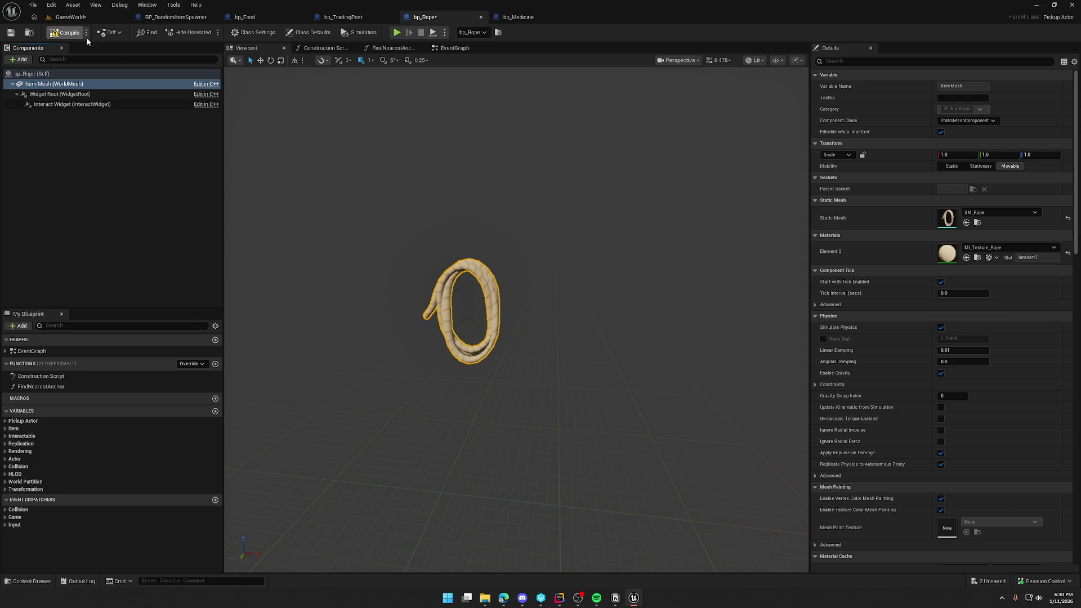
Move bp_Rope's Widget Root with the gizmo to location 12, 0, -20.
left_click(56, 96)
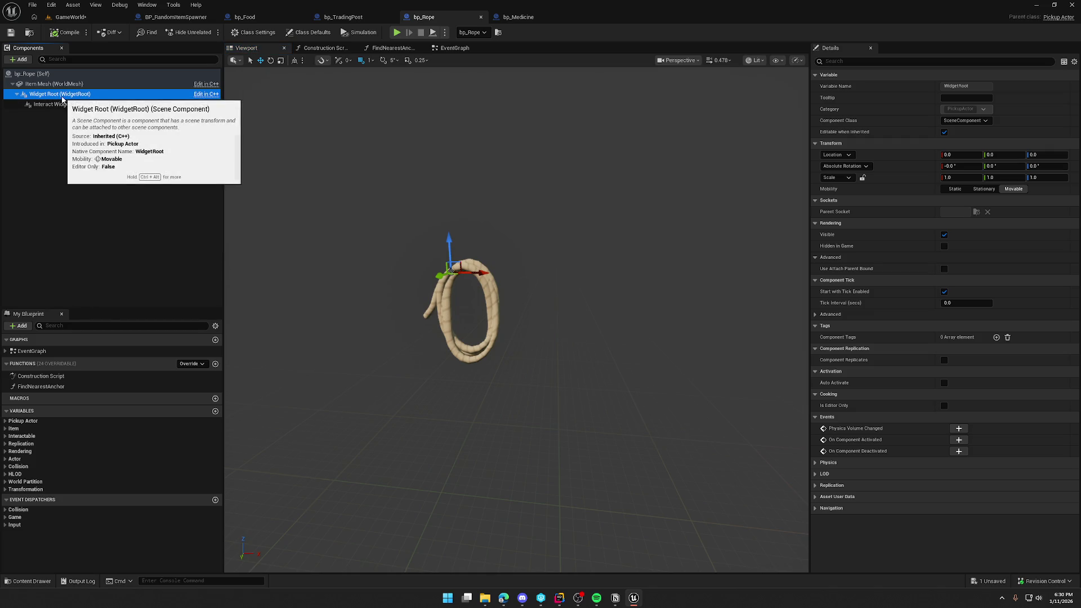
left_click_drag(485, 276, 488, 274)
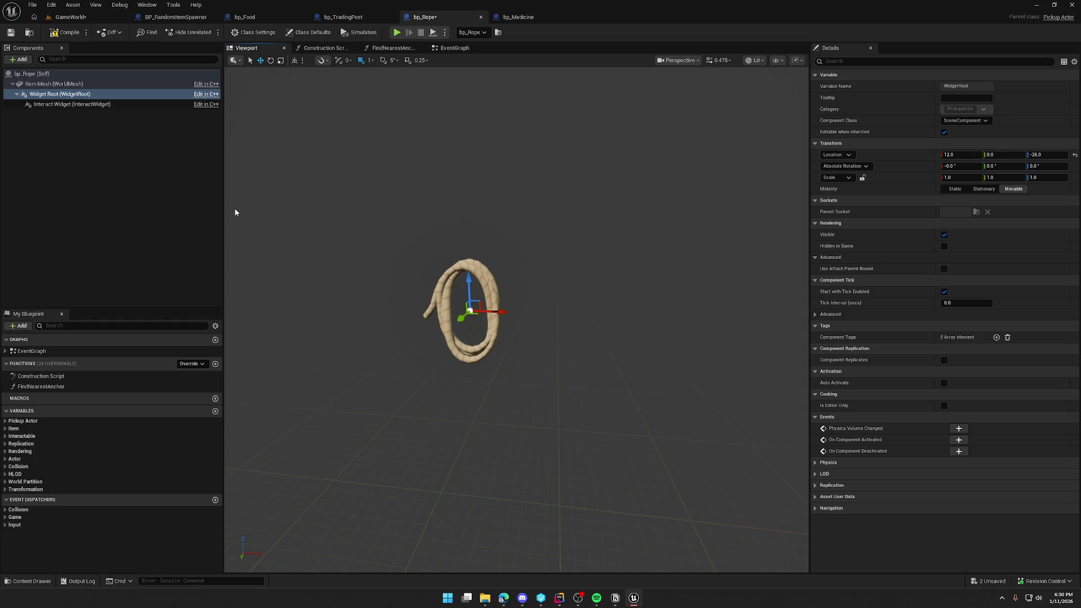
left_click(68, 106)
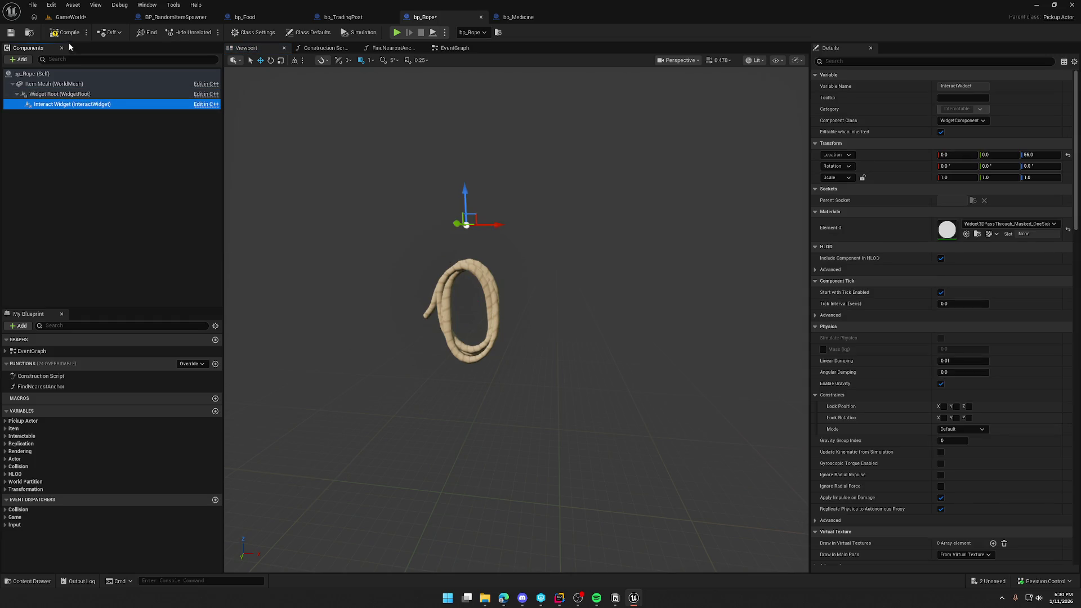
left_click(71, 17)
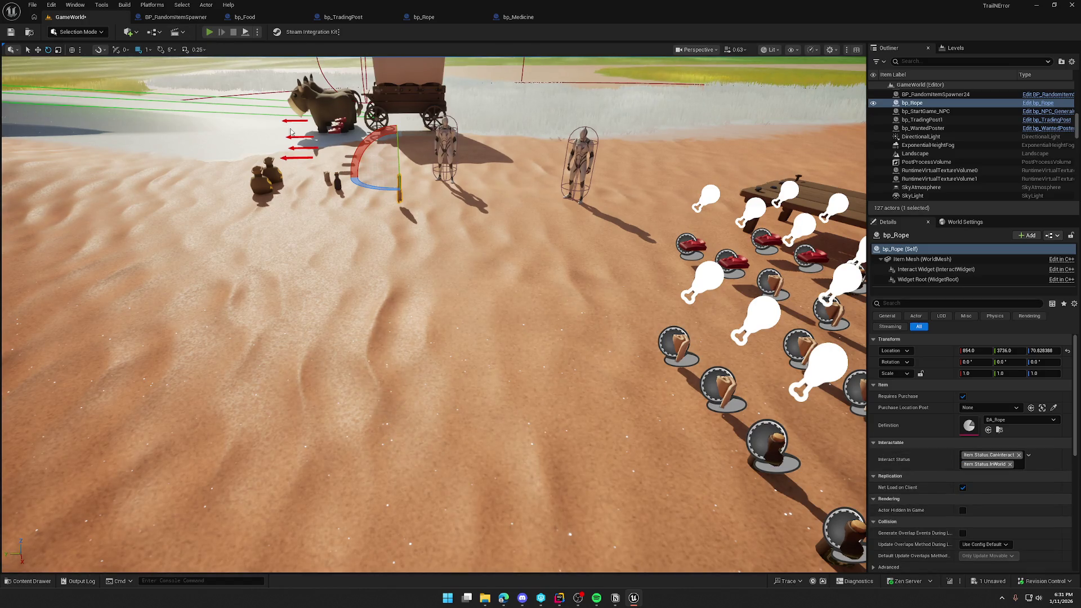
Play-test walking toward the Trail Head Trading Post items, stop, and open the content drawer.
key("alt+p")
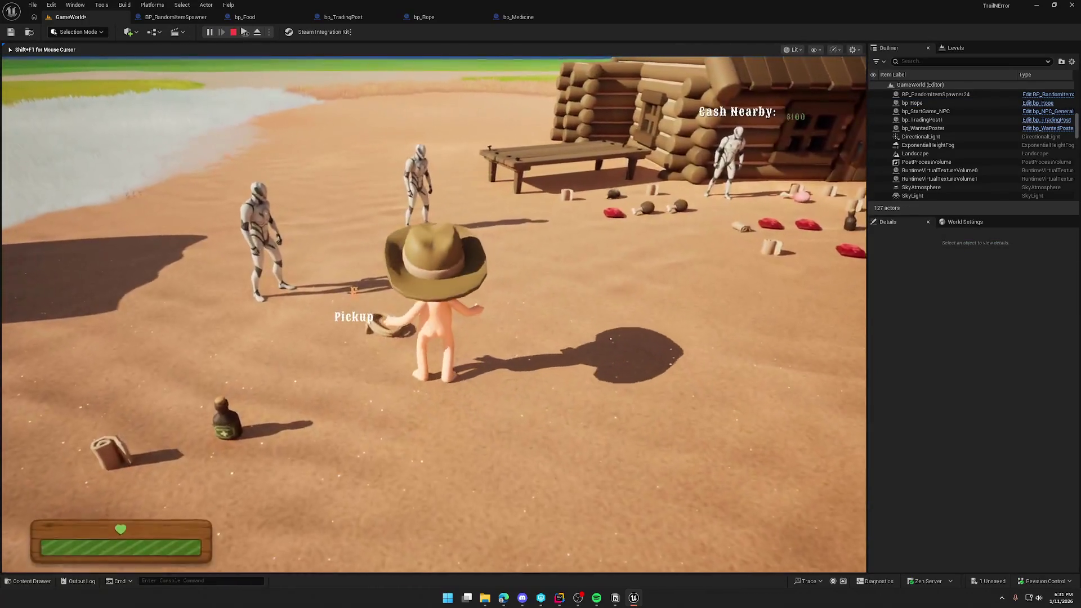
key("w")
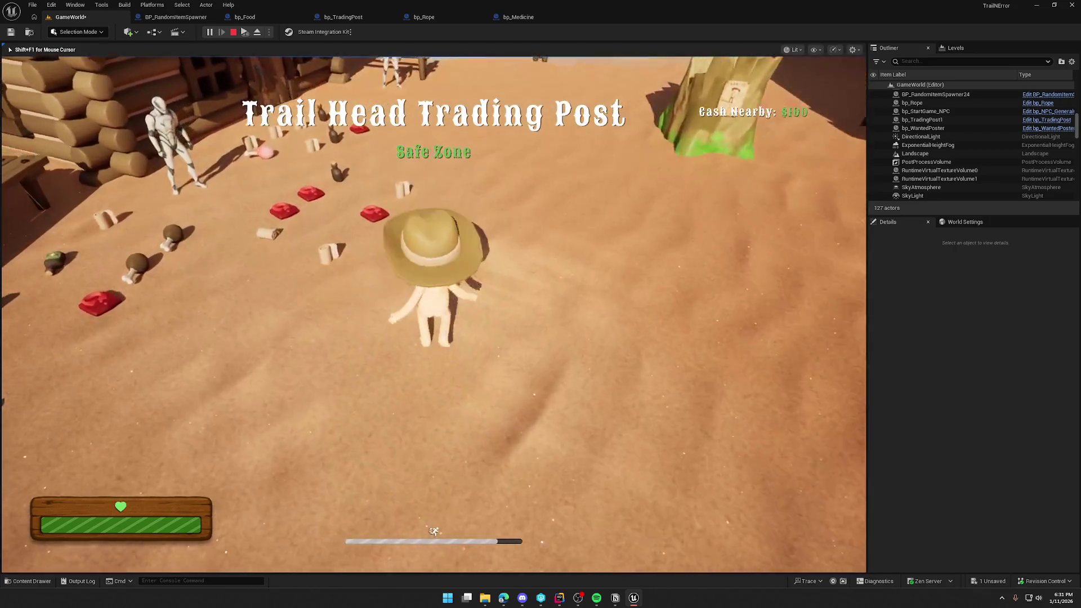
key("w")
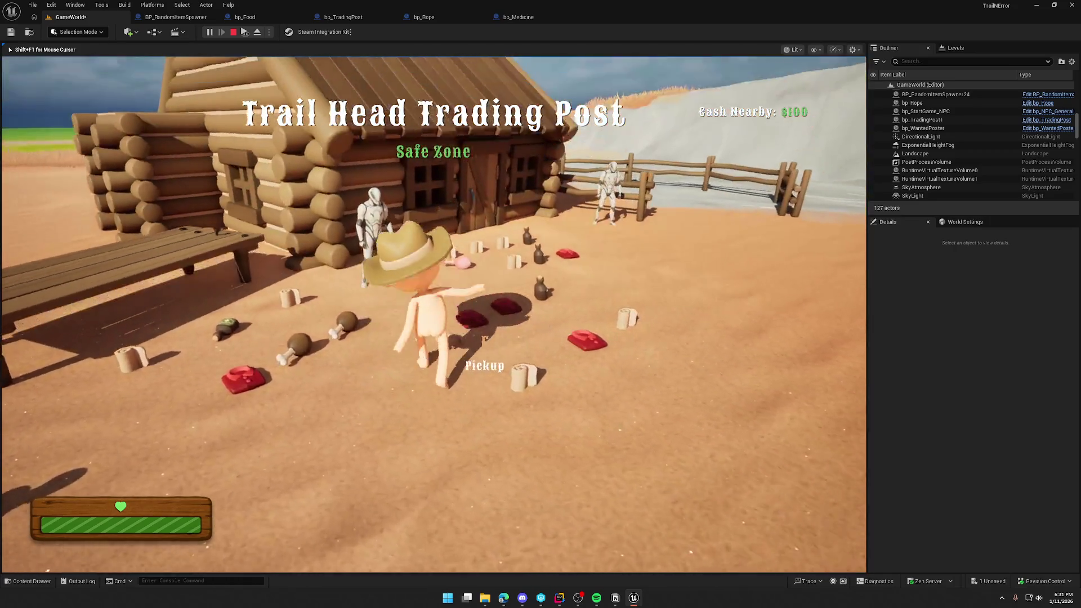
key("Escape")
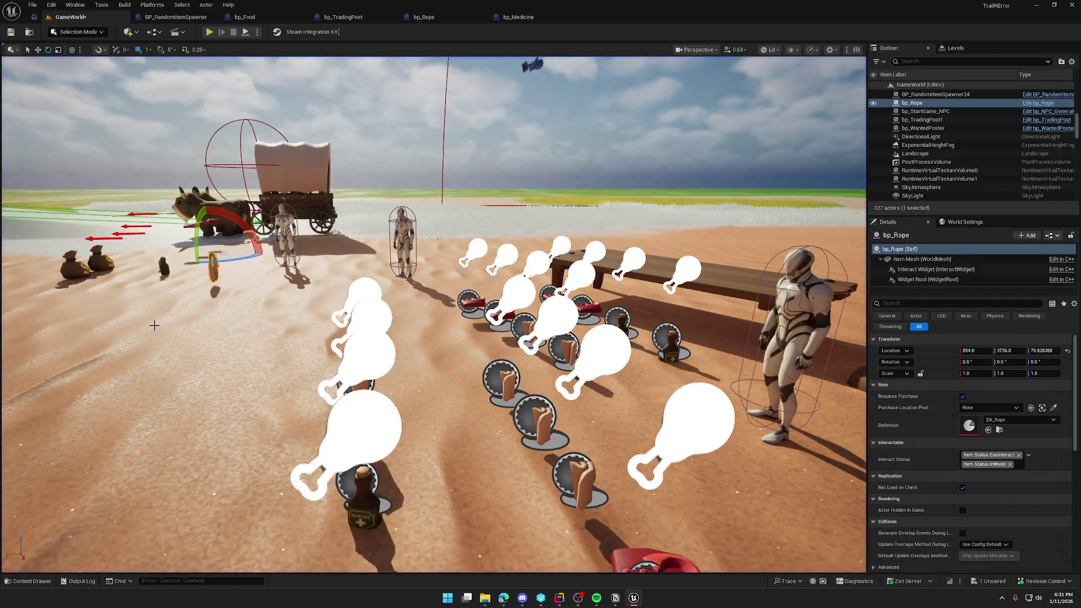
key("ctrl+space")
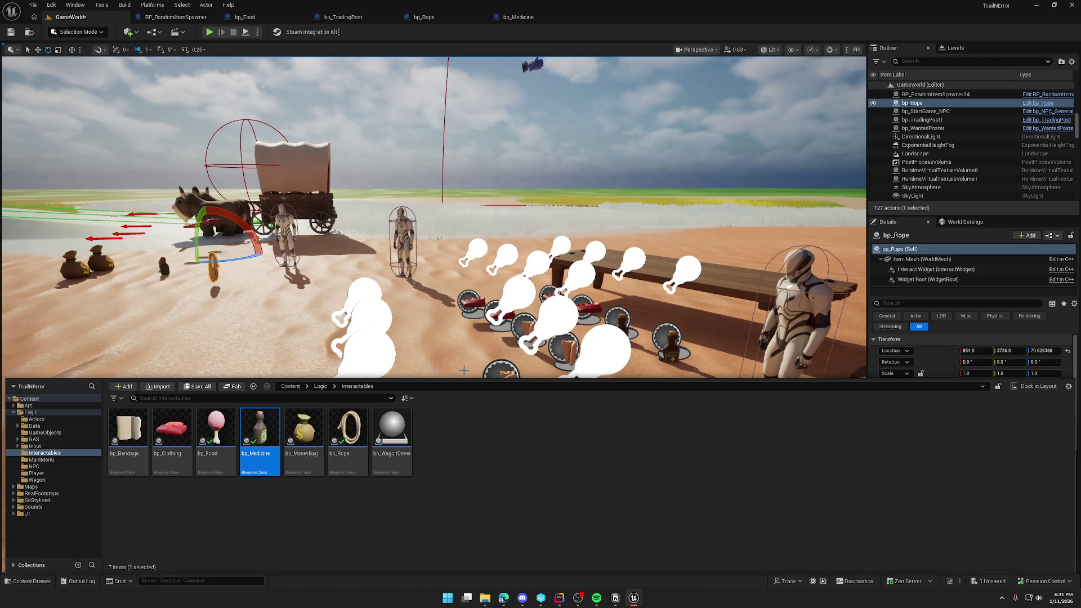
Set bp_Bandage's Widget Root to absolute rotation, then compile and check out the blueprint.
left_click(125, 428)
double_click(125, 428)
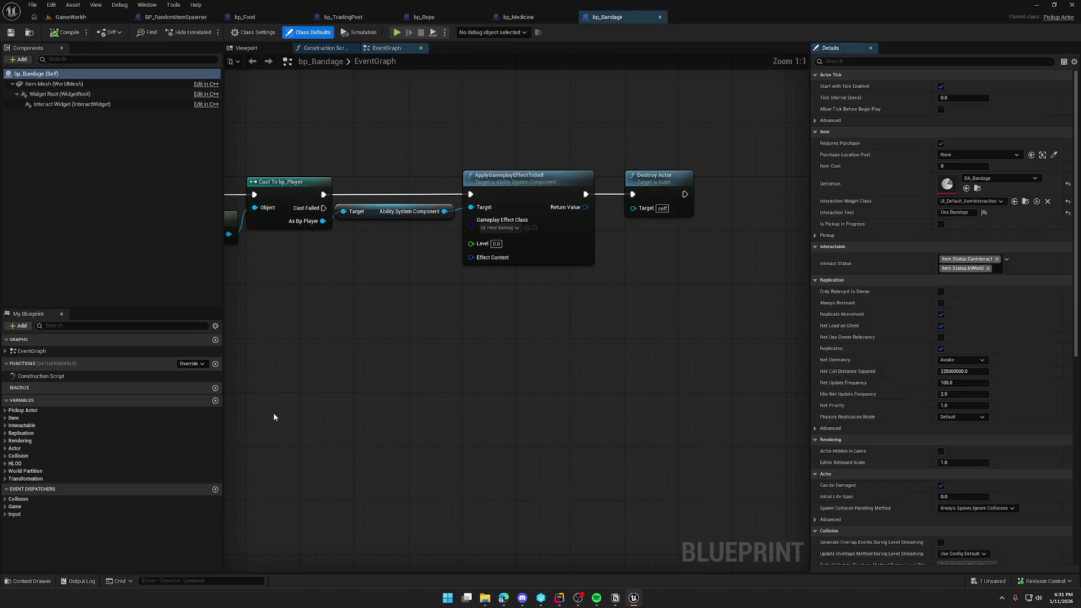
left_click(837, 166)
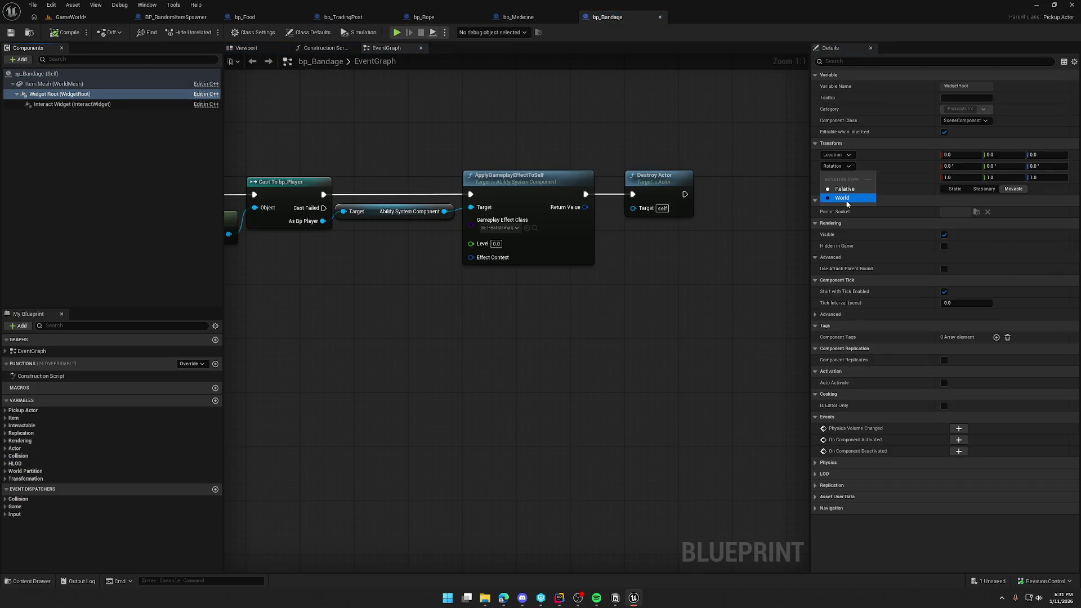
left_click(839, 214)
left_click(111, 105)
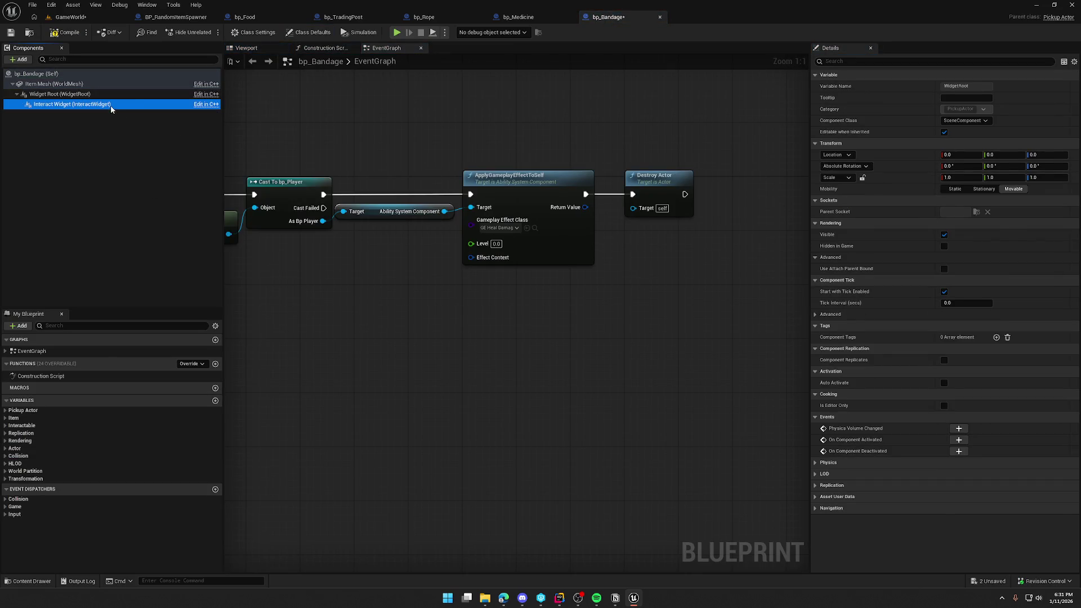
left_click(1067, 173)
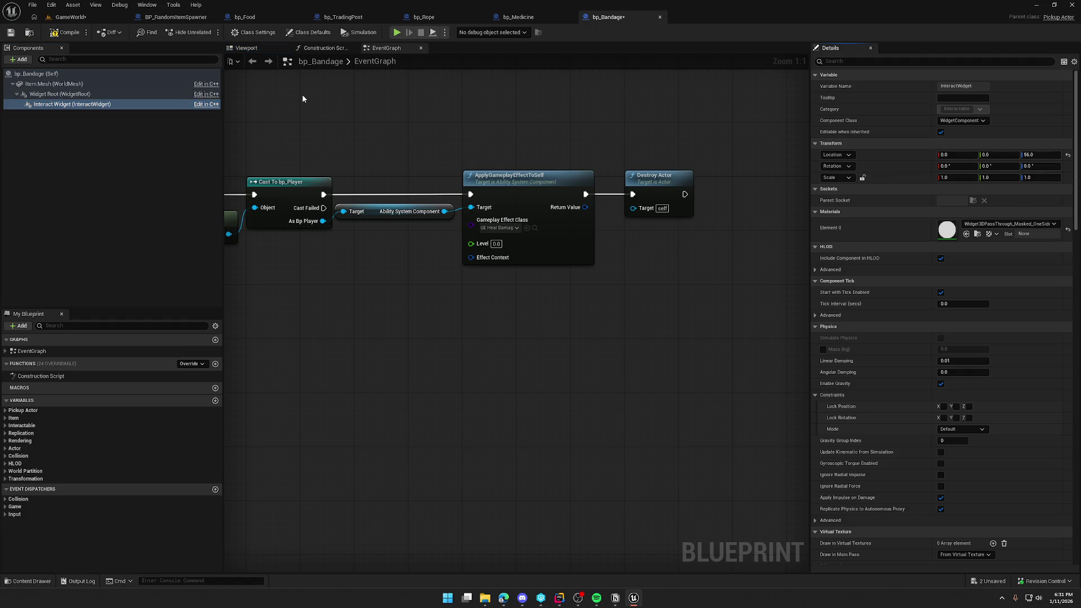
key("ctrl+s")
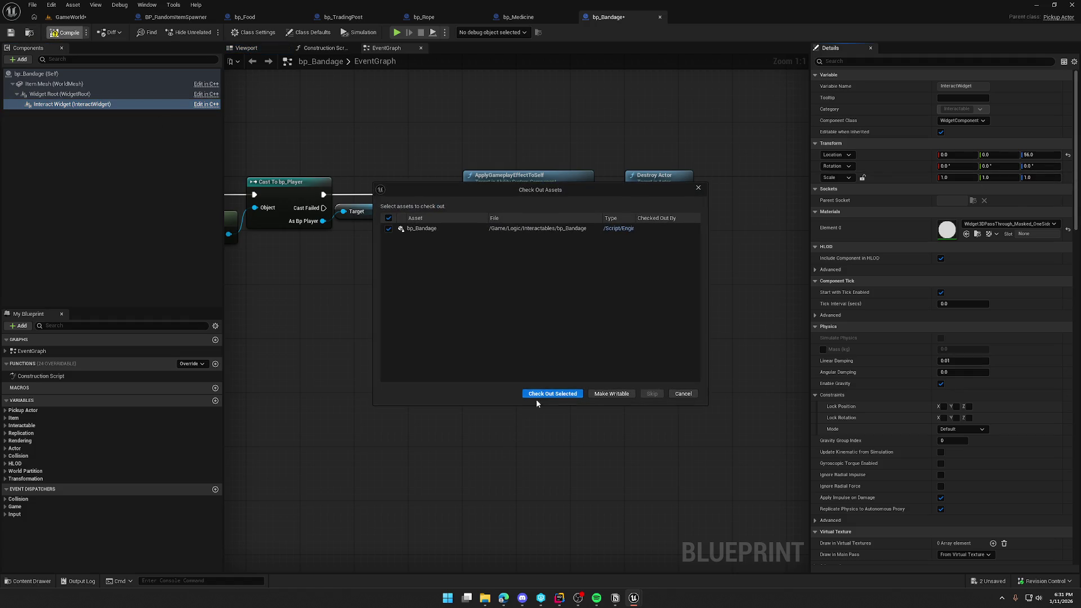
left_click(538, 394)
Save bp_Bandage, then compile and check out bp_Clothing from the content drawer.
key("ctrl+space")
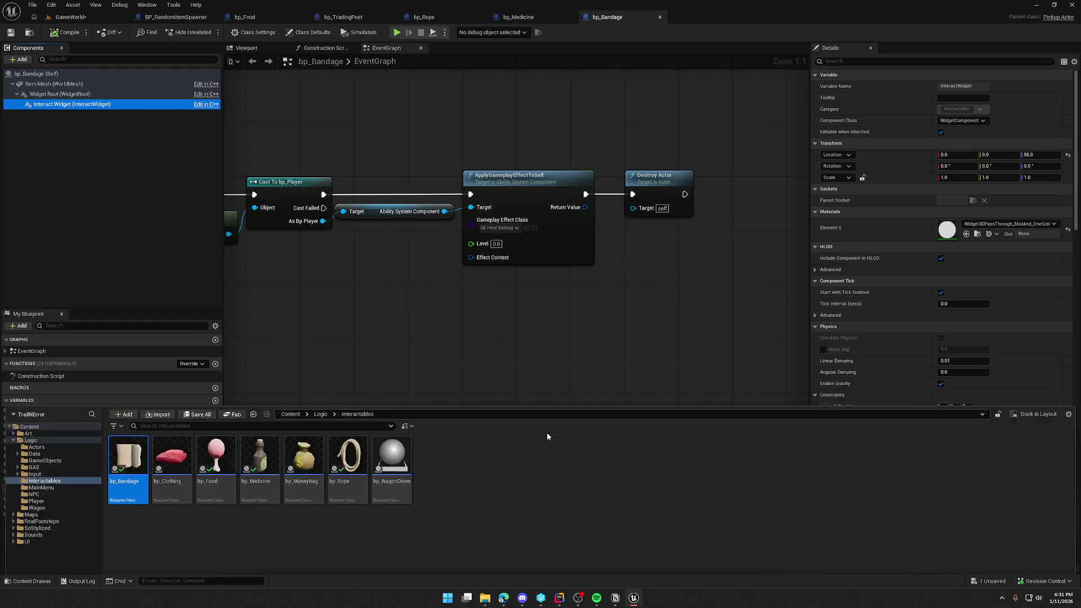
double_click(171, 441)
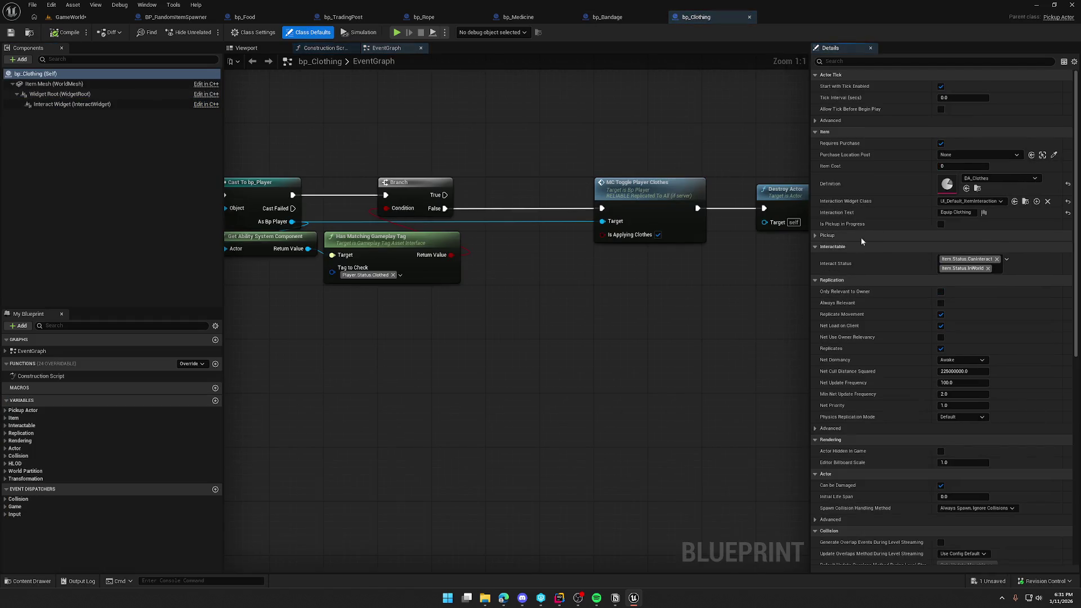
left_click(88, 96)
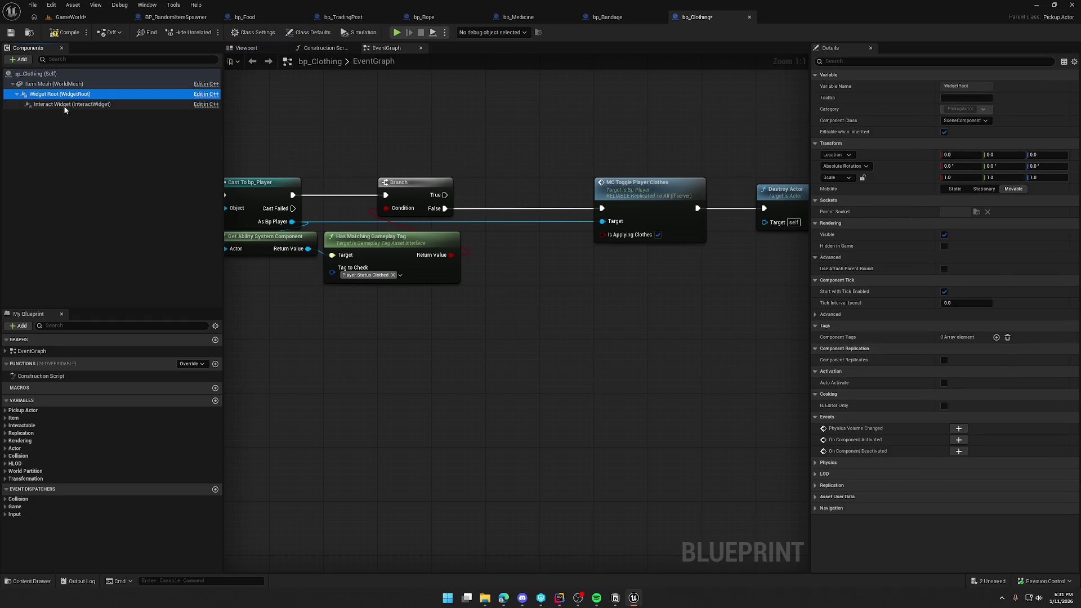
left_click(85, 104)
key("ctrl+s")
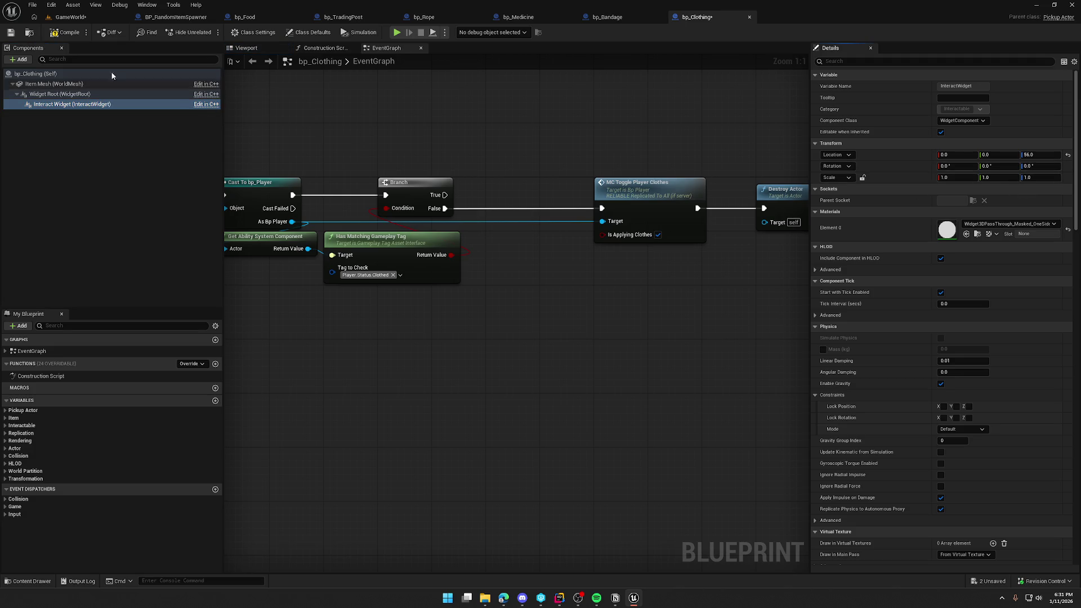
left_click(540, 393)
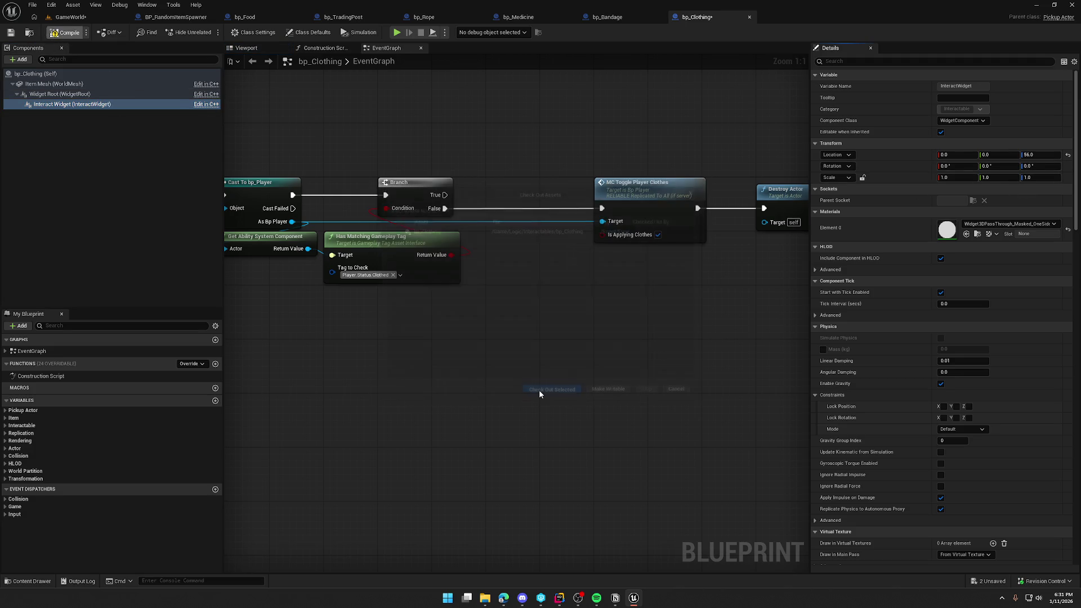
key("ctrl+space")
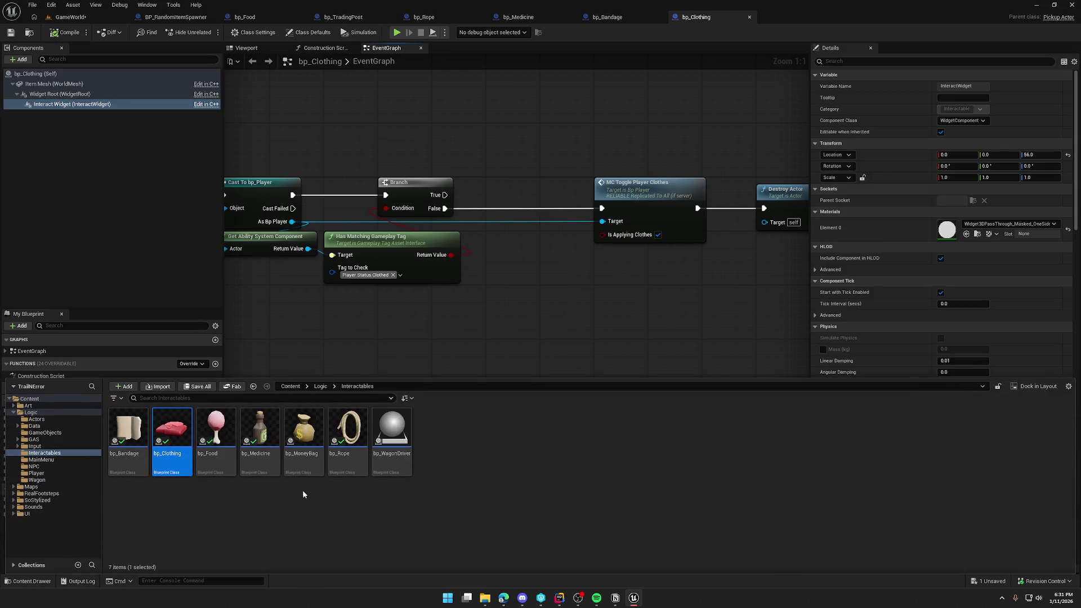
Set bp_MoneyBag's Widget Root to World rotation, attach DisplayMoney beneath it, compile and check out.
double_click(304, 434)
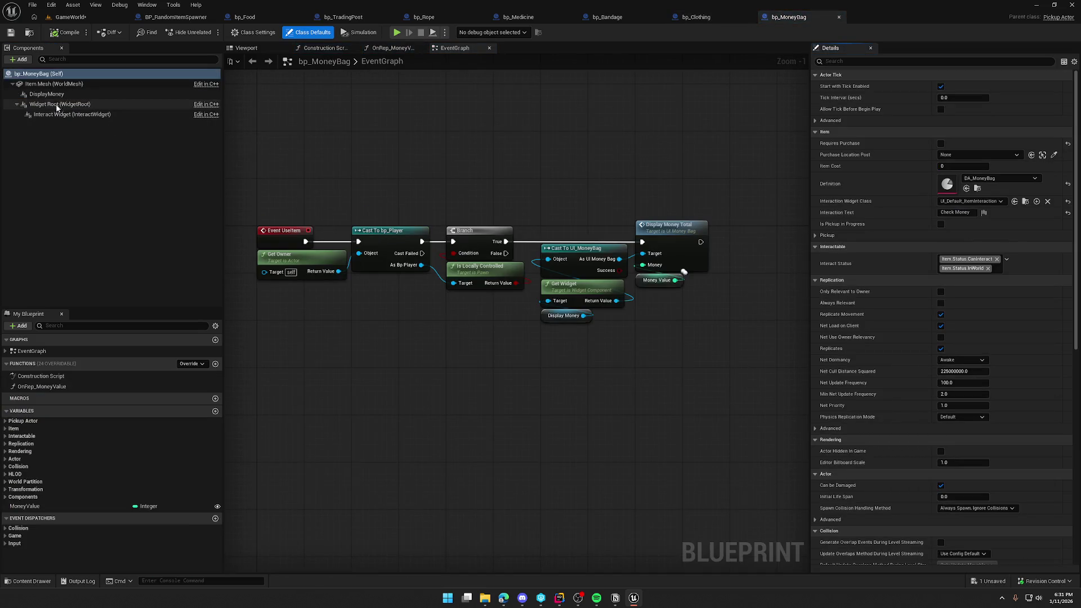
left_click(57, 106)
left_click(846, 167)
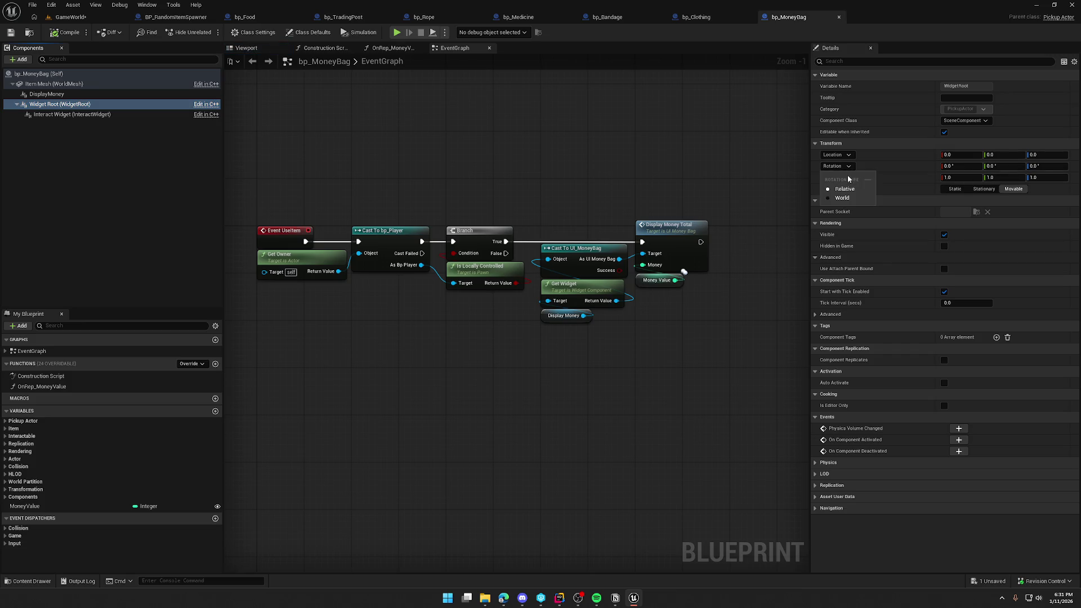
left_click(847, 198)
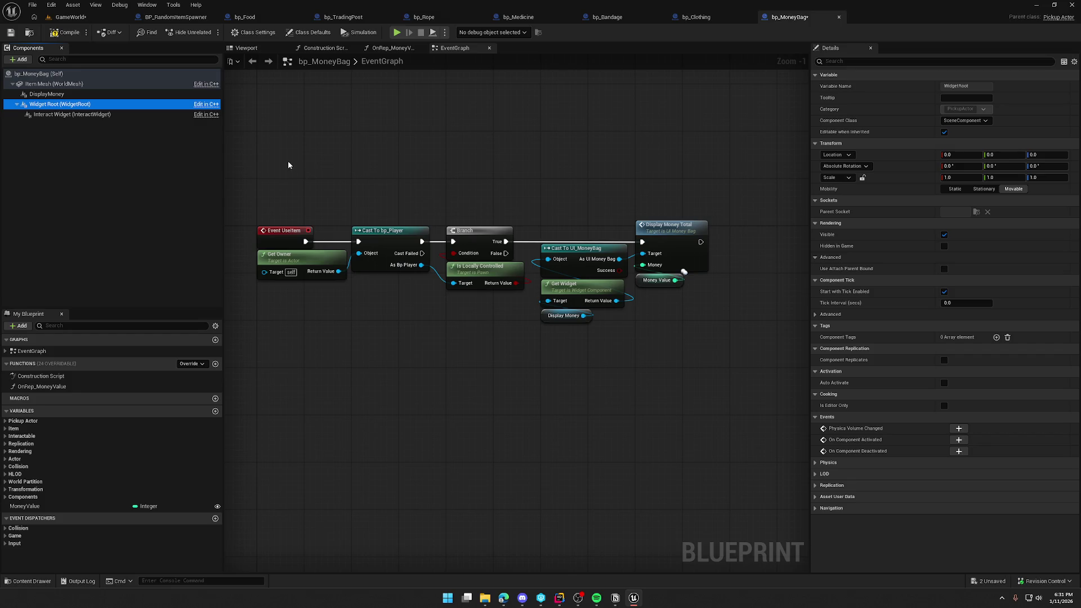
left_click_drag(45, 94, 49, 108)
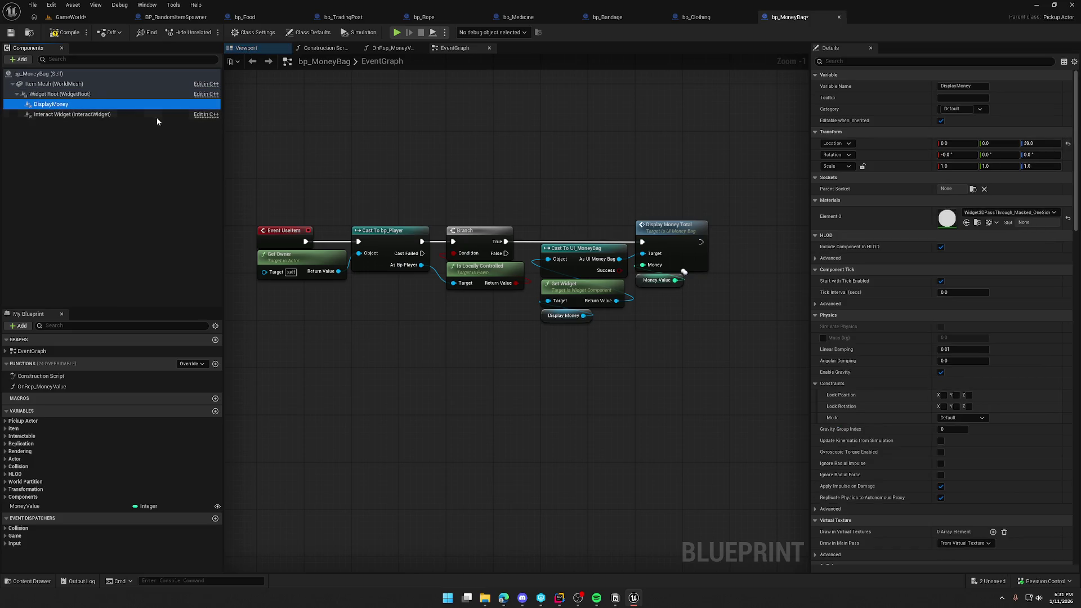
left_click(47, 114)
key("ctrl+s")
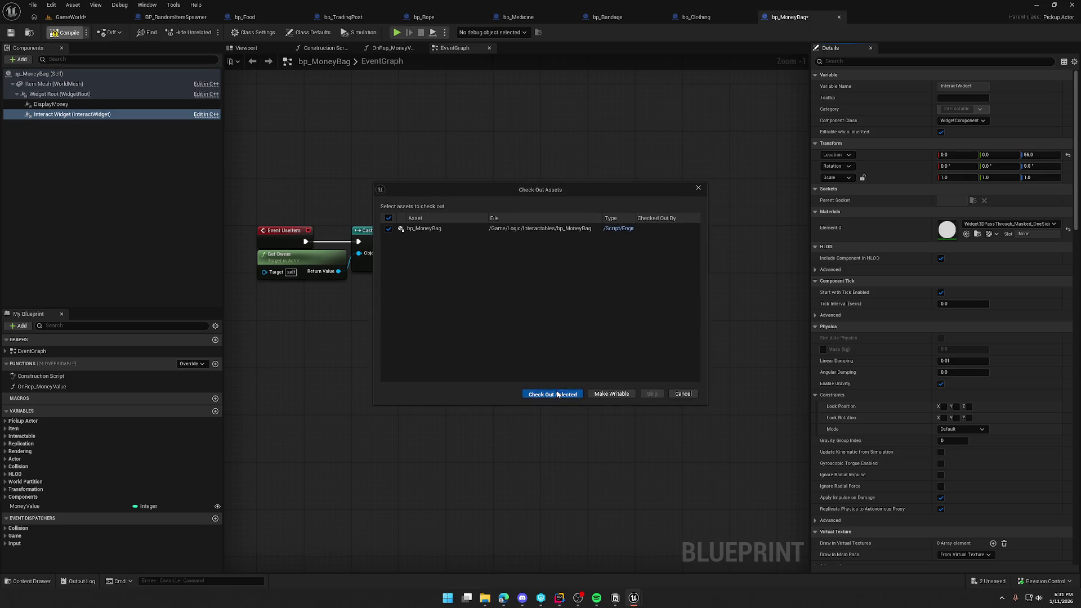
key("Return")
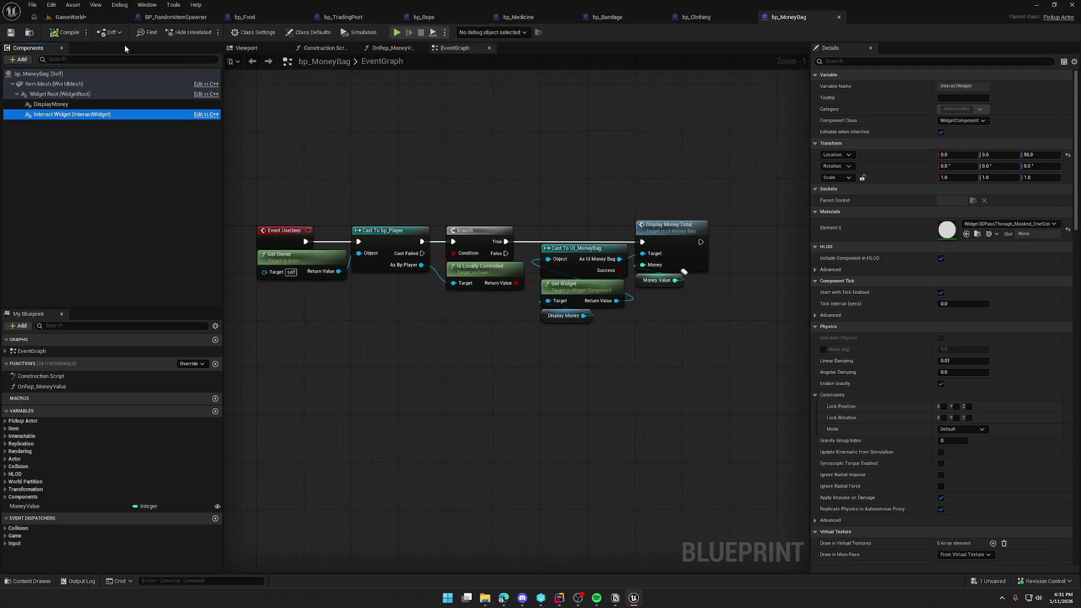
Look over bp_WagonDriver's interact widget, then return to the GameWorld level.
key("ctrl+space")
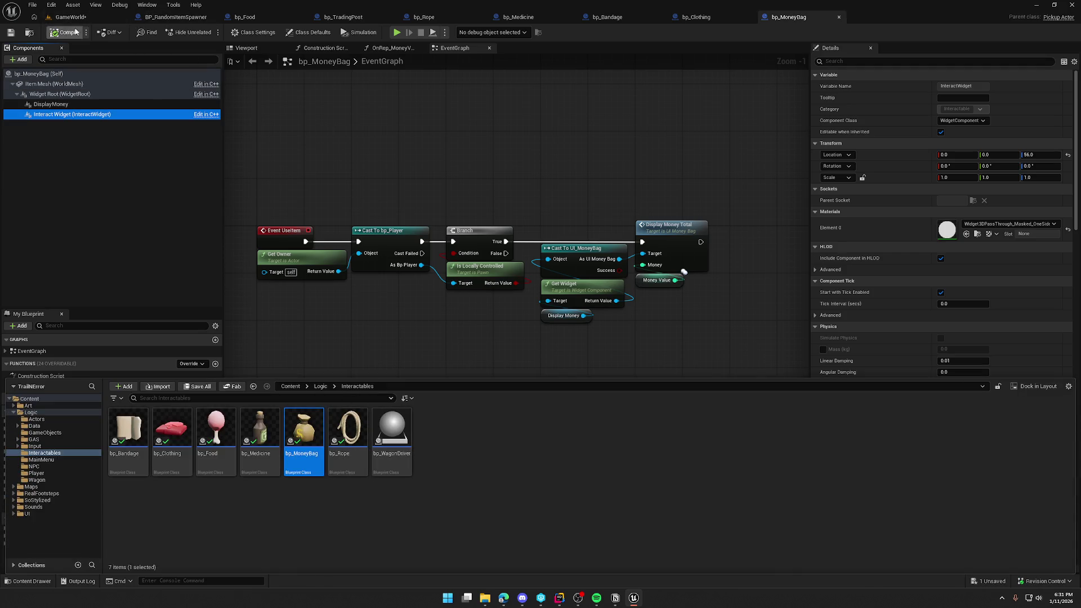
double_click(403, 426)
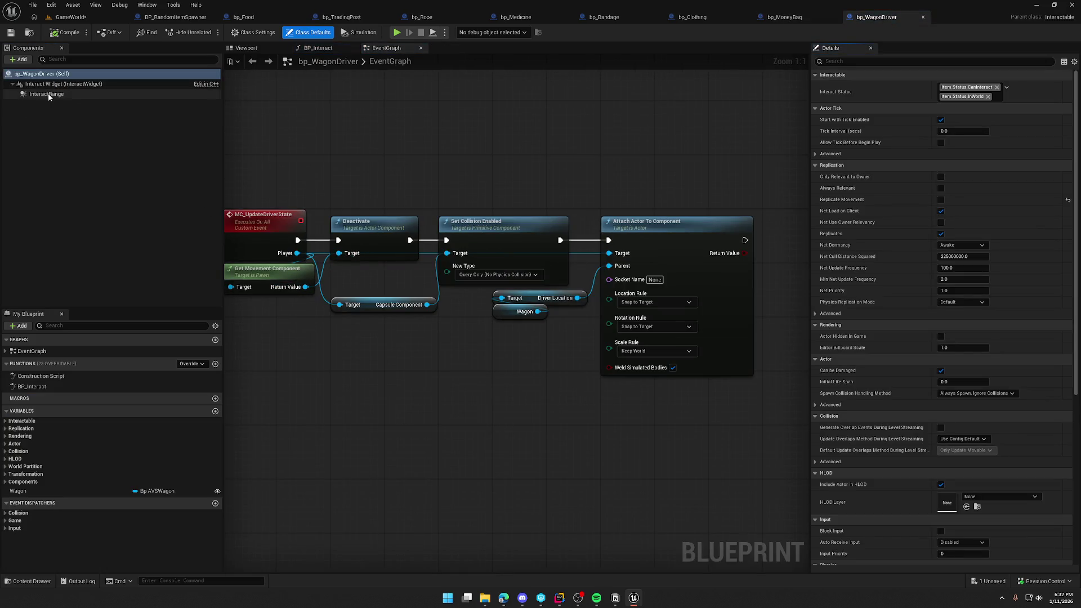
left_click(51, 85)
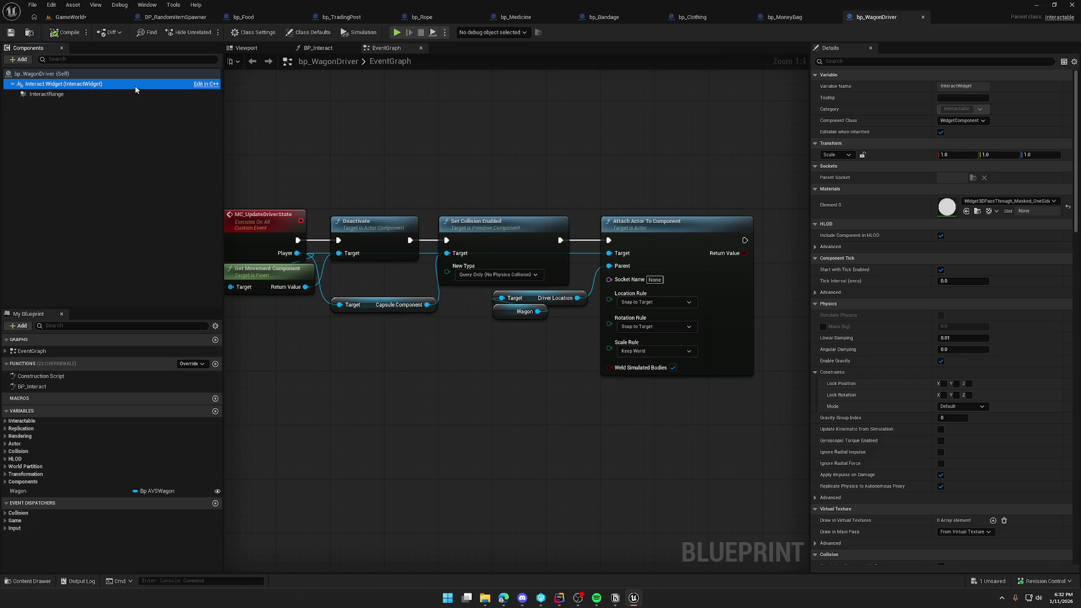
left_click(62, 32)
left_click(67, 17)
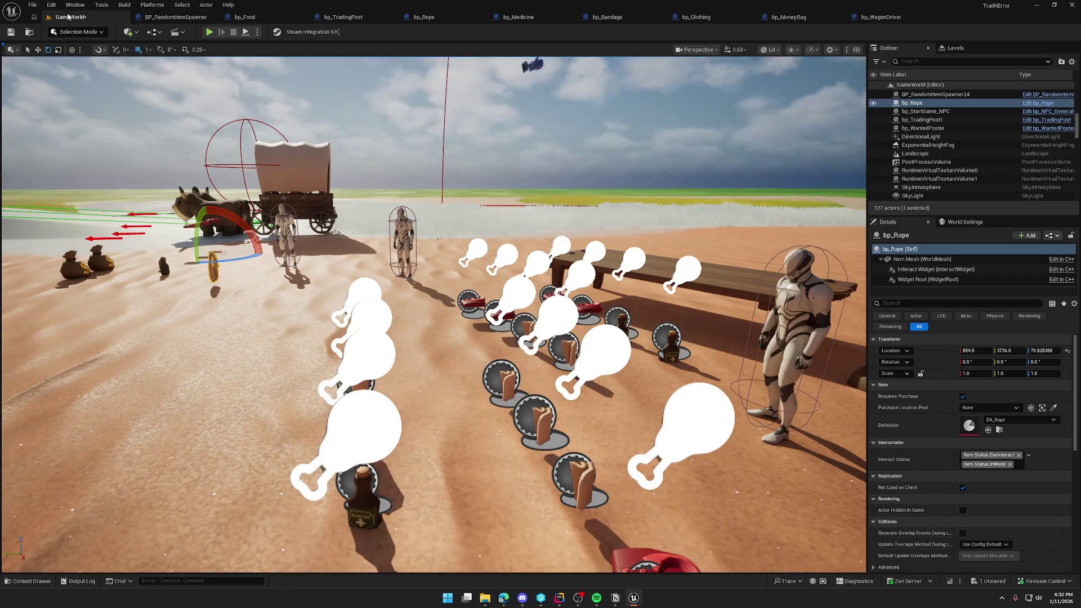
key("ctrl+s")
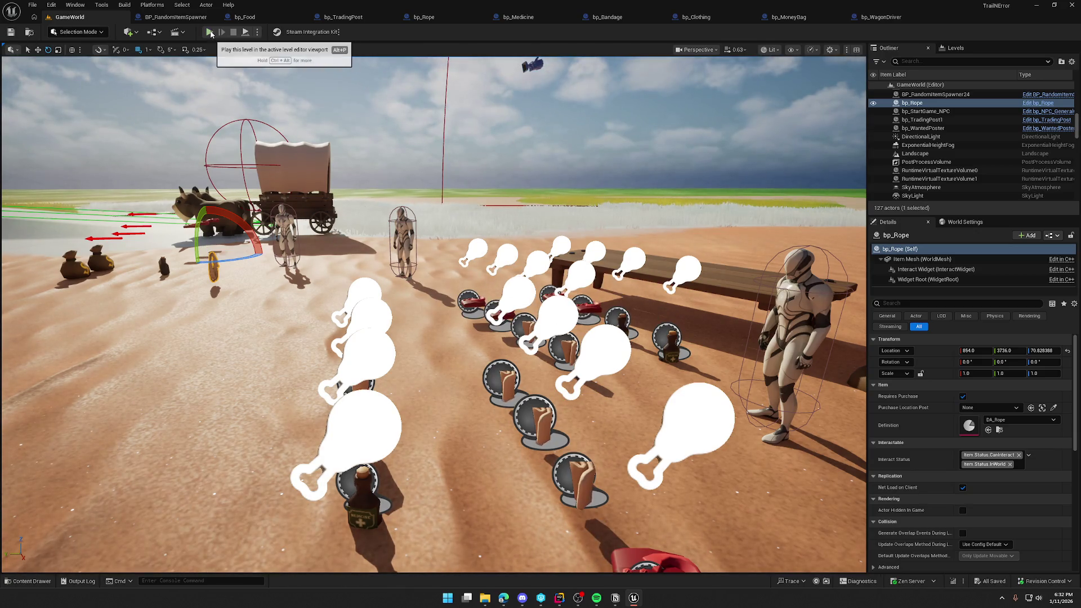
left_click(208, 33)
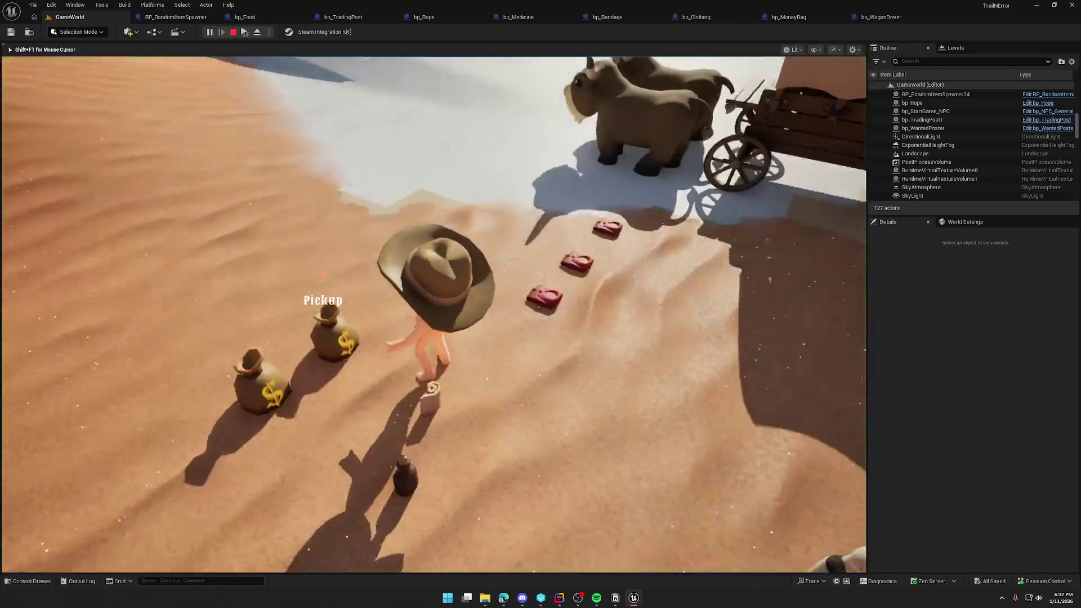
key("e")
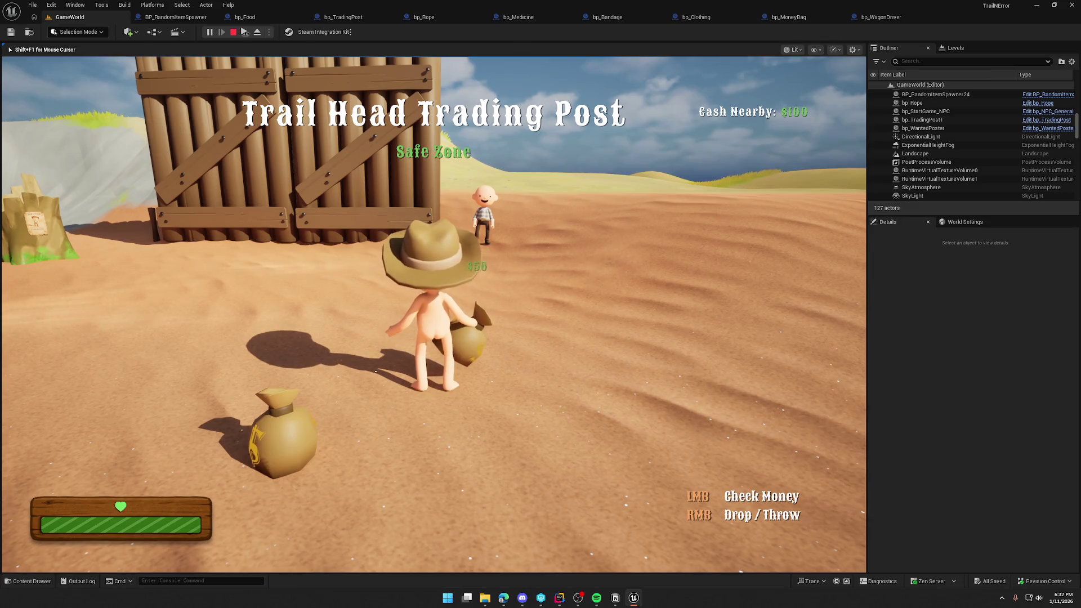
key("w")
left_click(434, 314)
key("w")
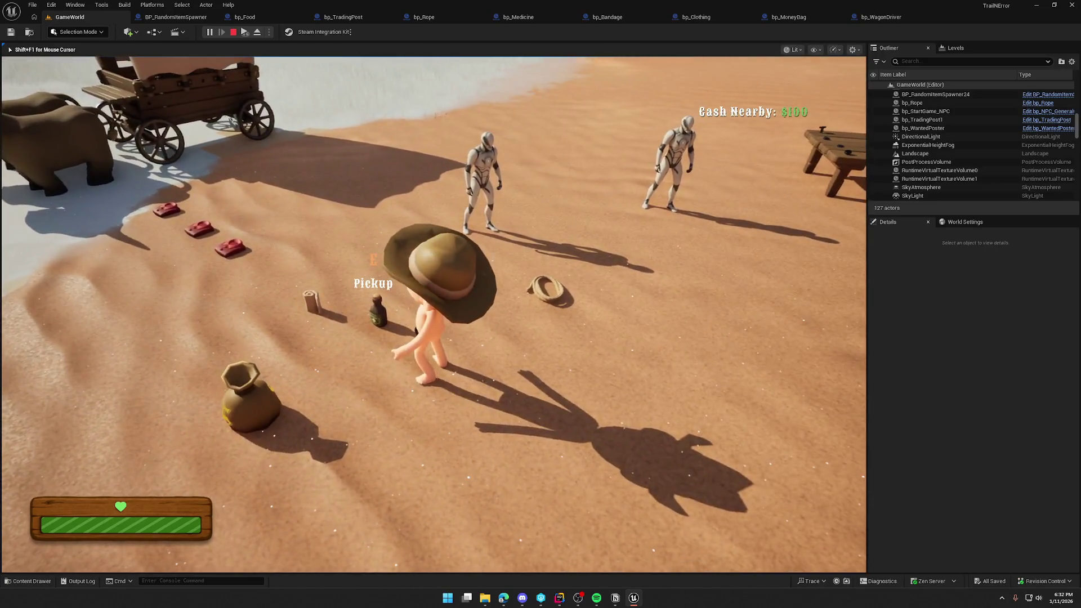
key("Escape")
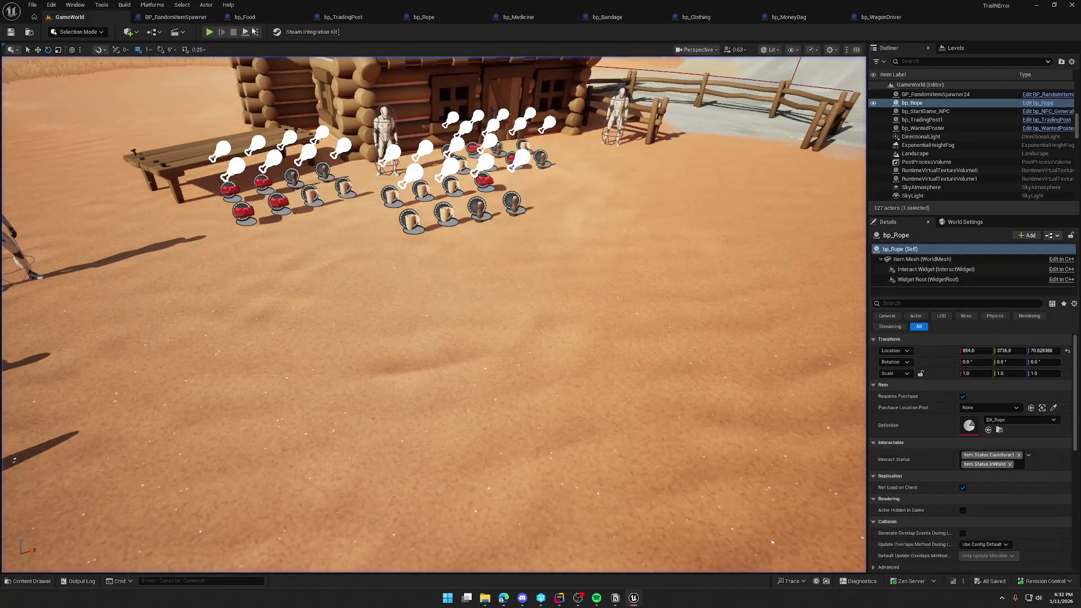
Start a new play session and run the character around the wagon and cabin.
left_click(209, 32)
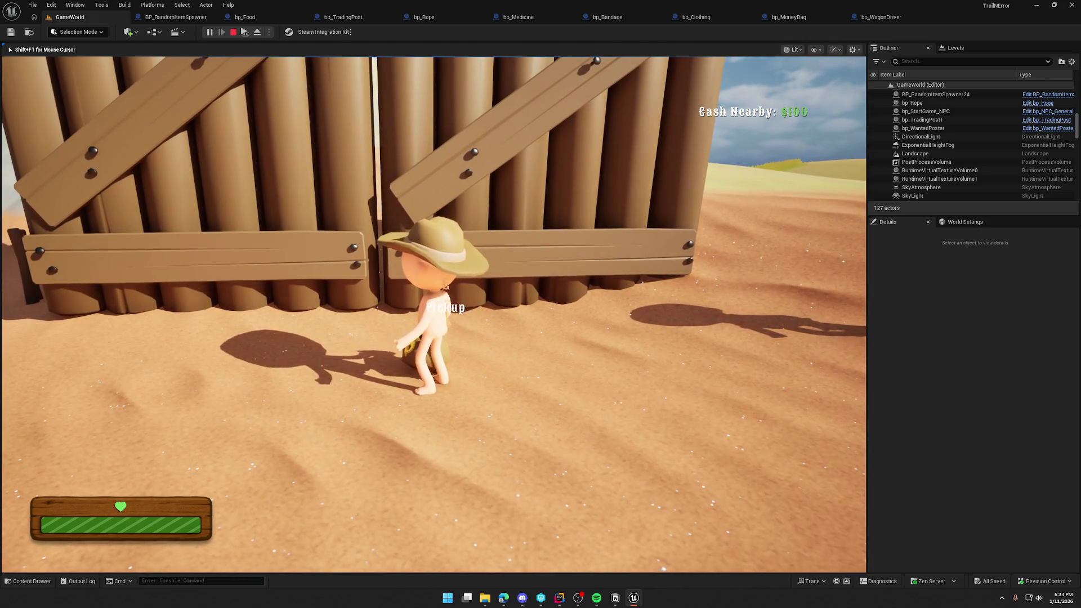
key("w")
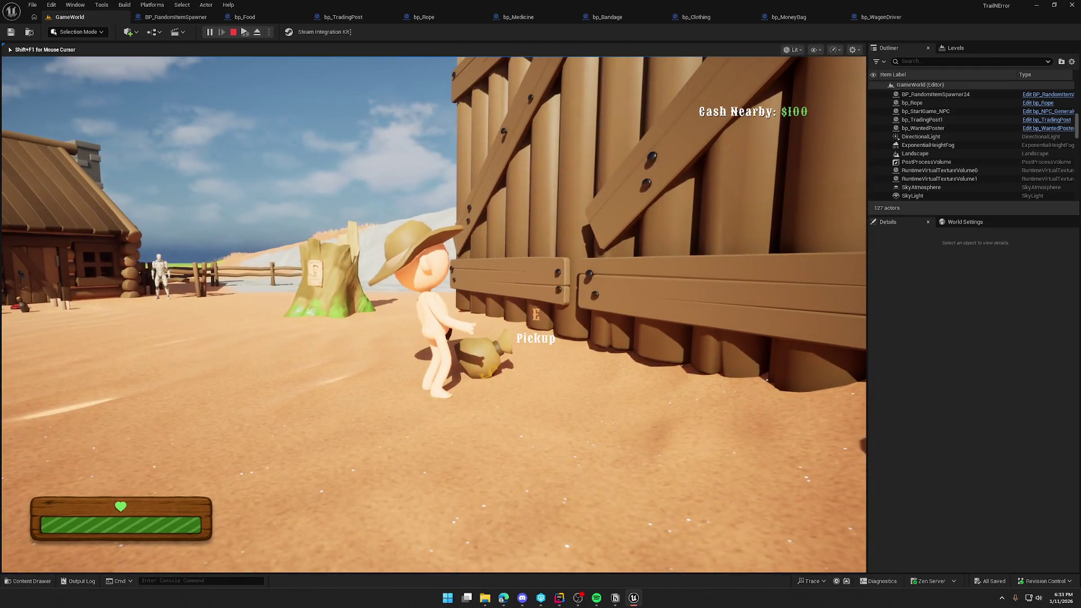
key("s")
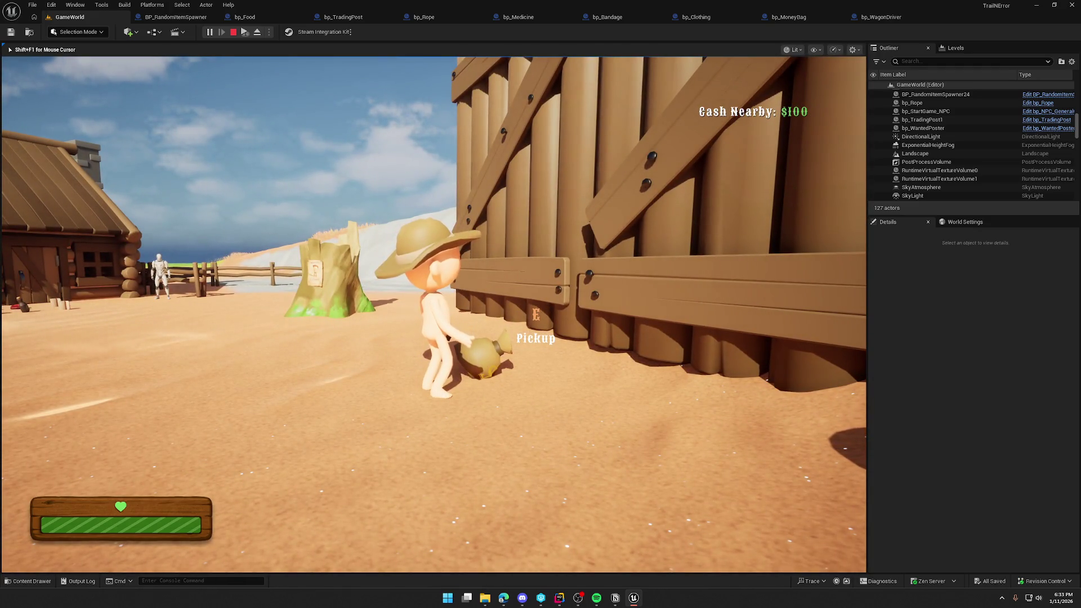
key("shift+w")
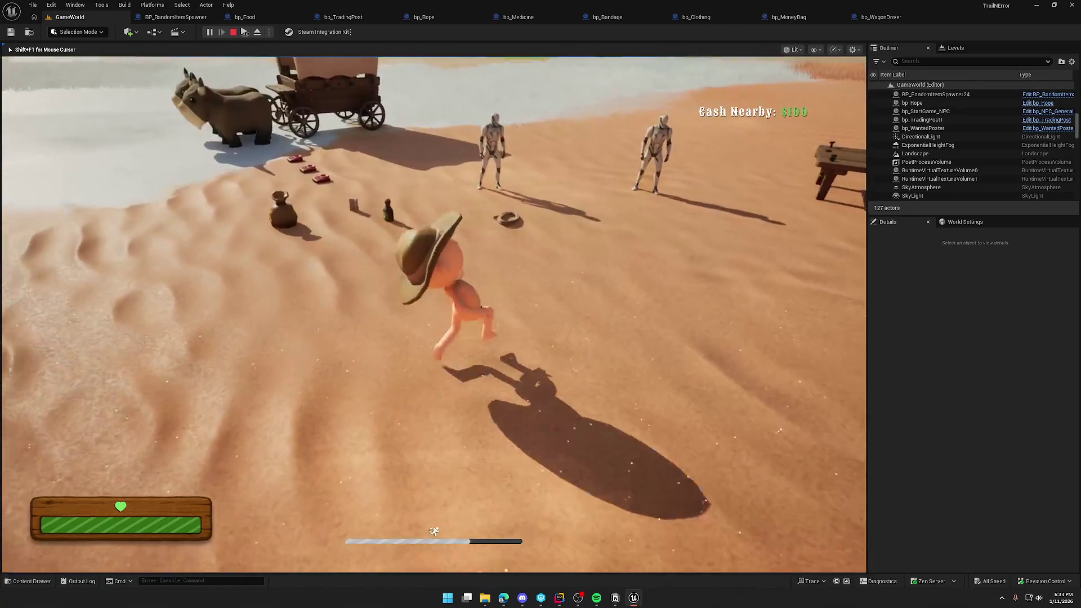
key("a")
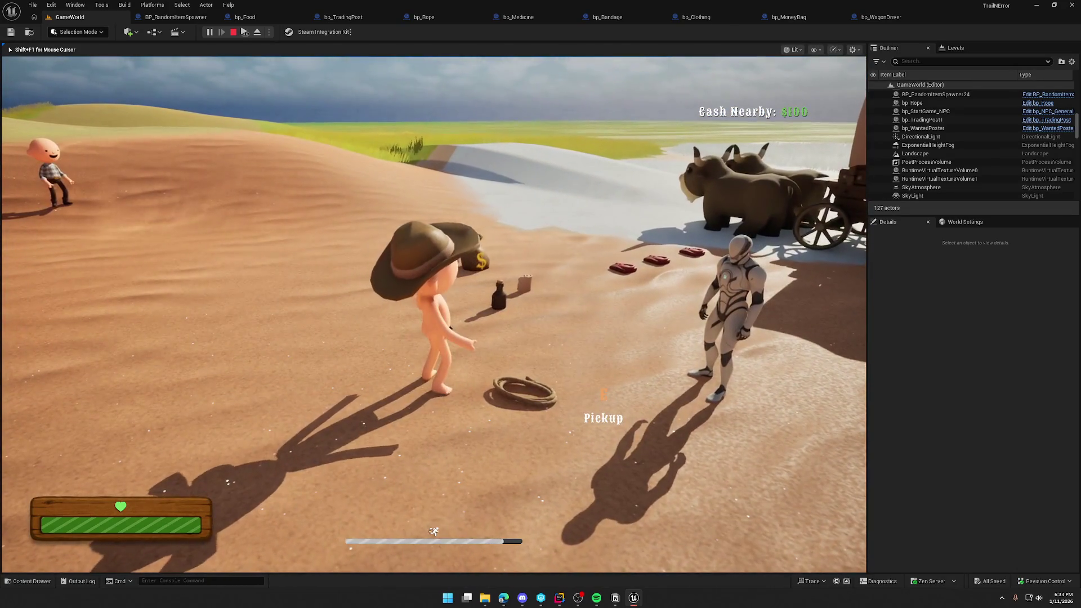
key("shift+w")
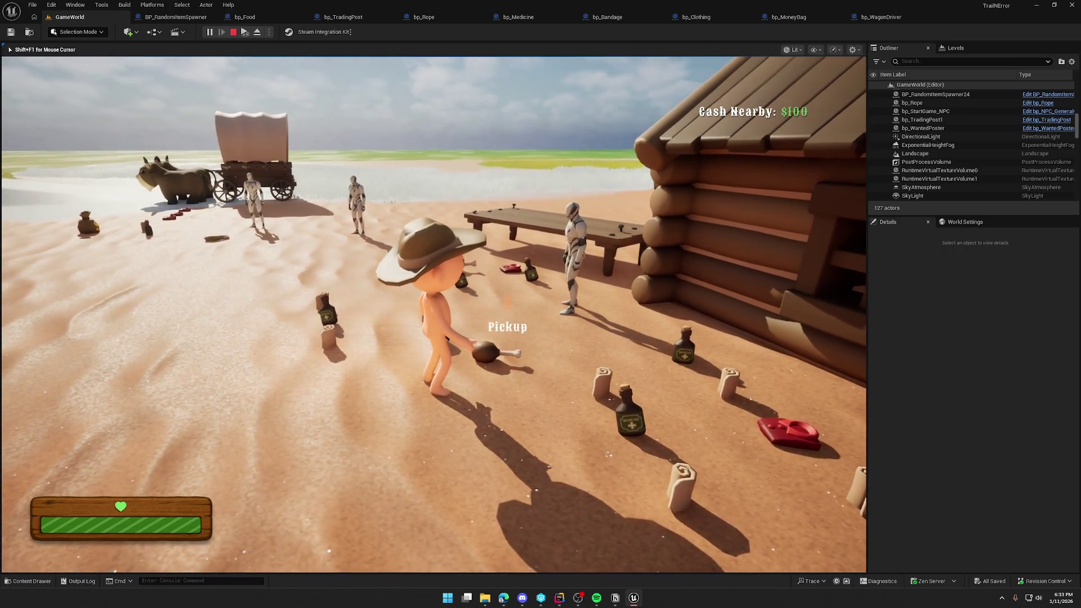
key("shift+w")
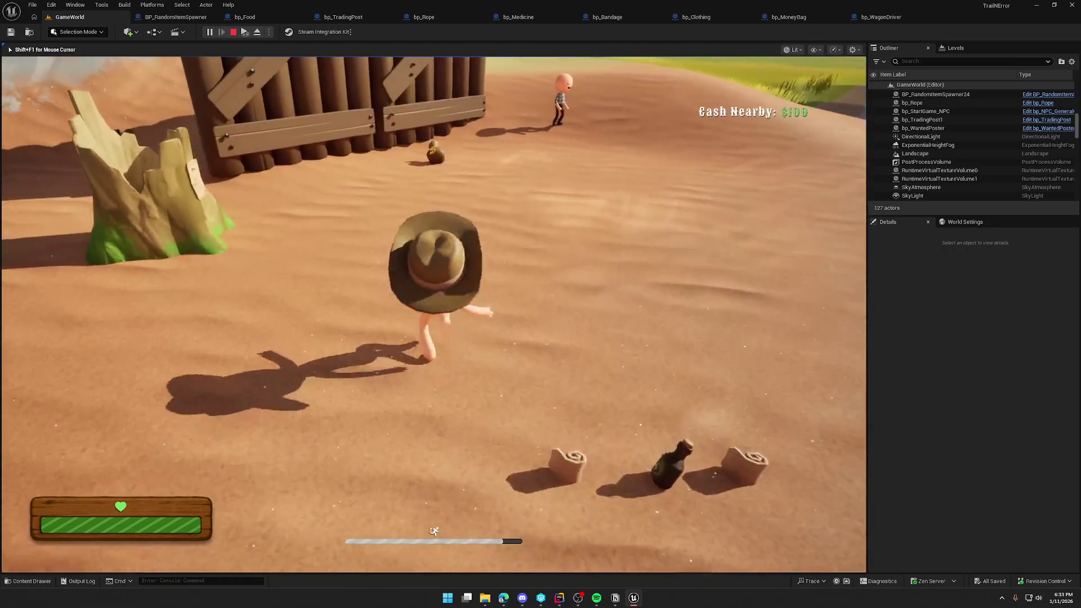
Walk up to the money bag, pick it up with E and drop it with G.
key("w")
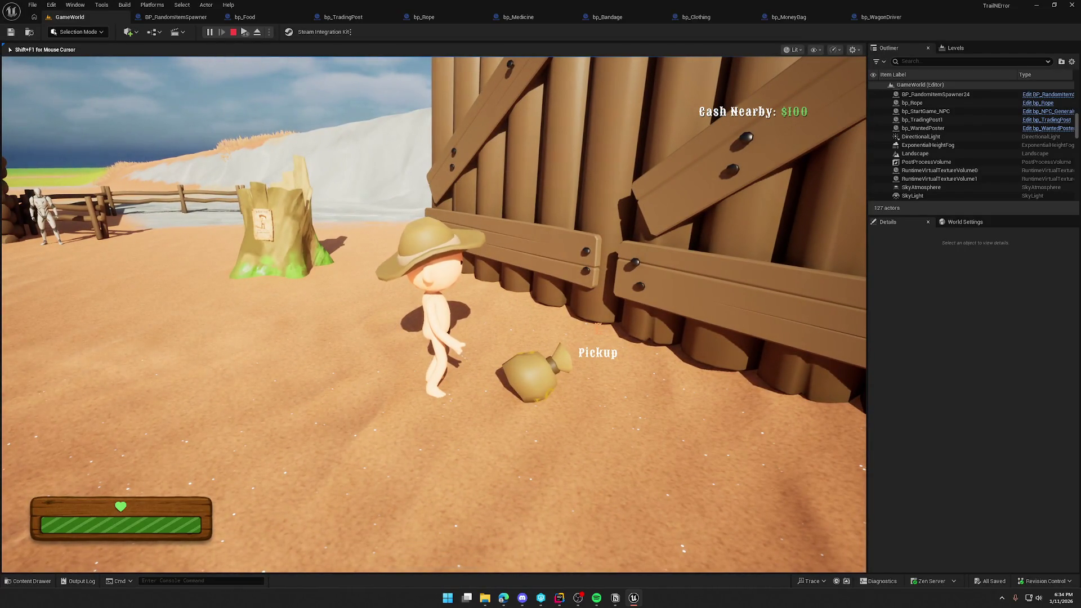
mouse_move(434, 314)
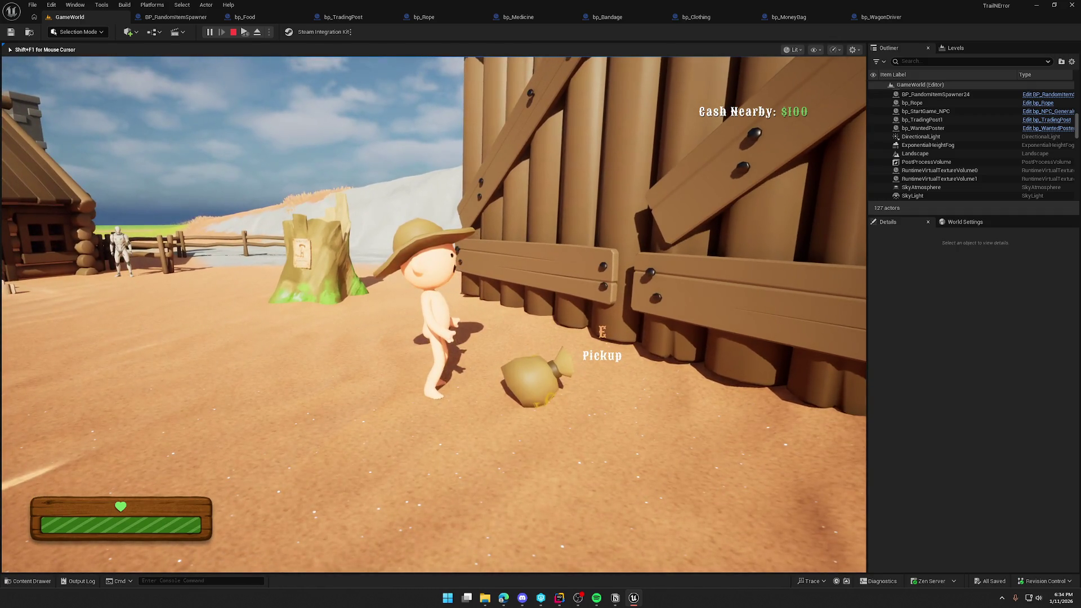
key("e")
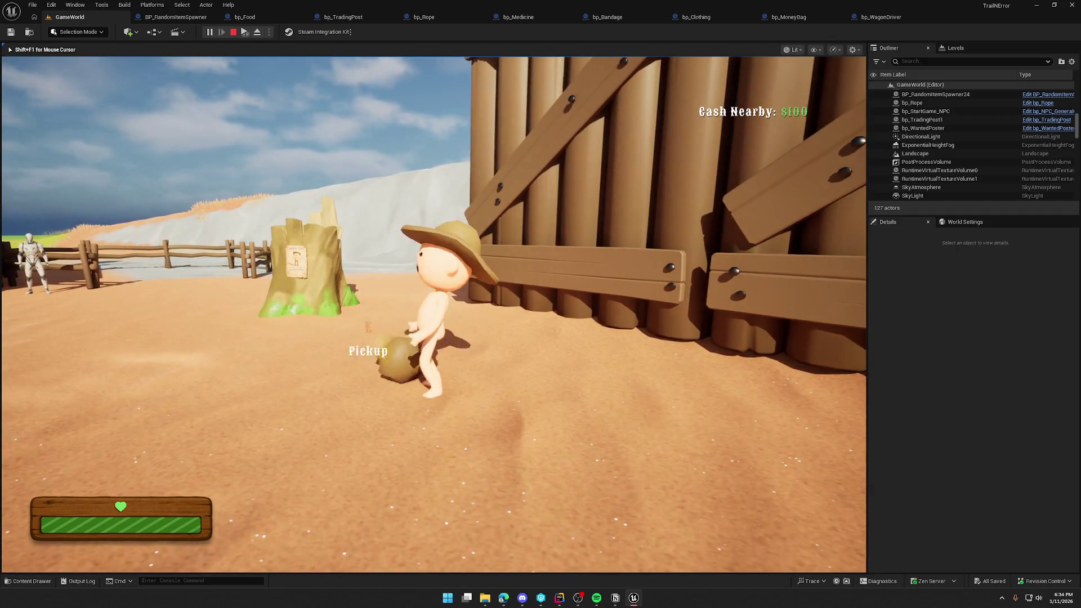
key("g")
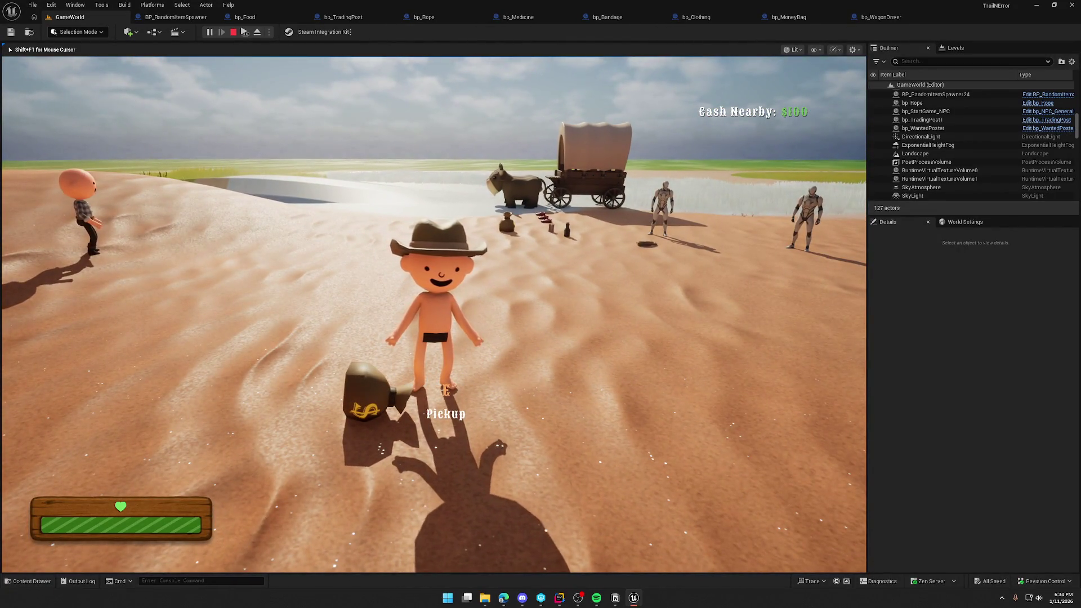
Pick up the money bag, check its money with left-click, and drop it with right-click.
key("e")
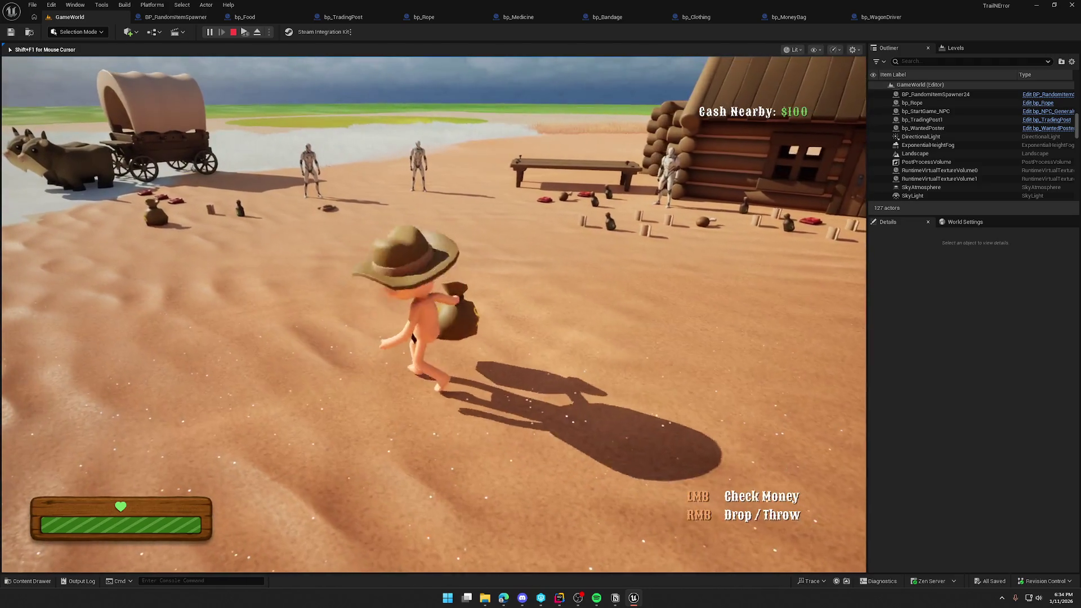
left_click(434, 314)
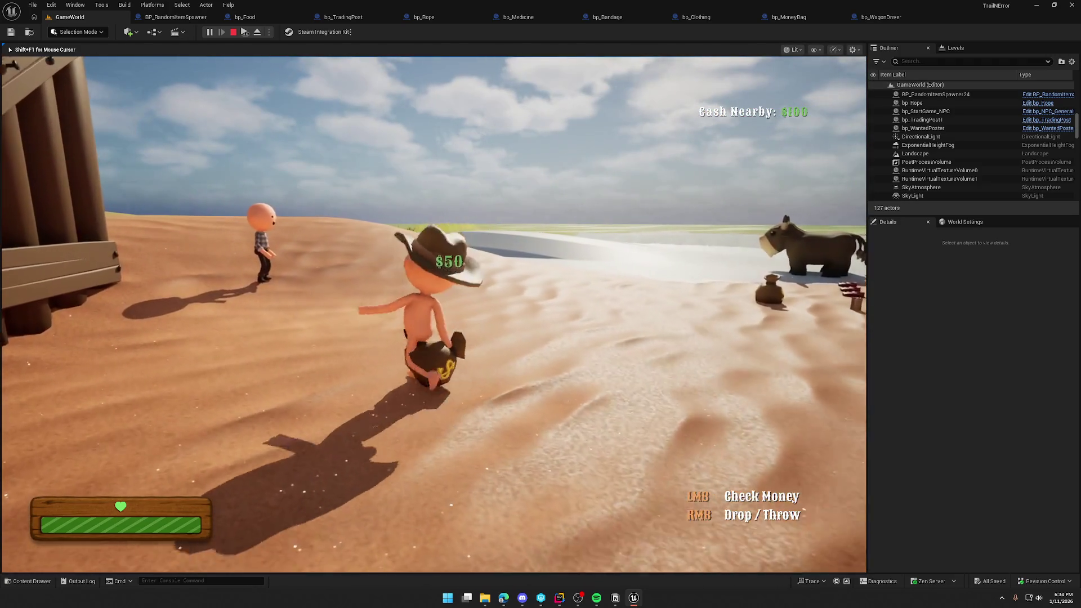
key("w")
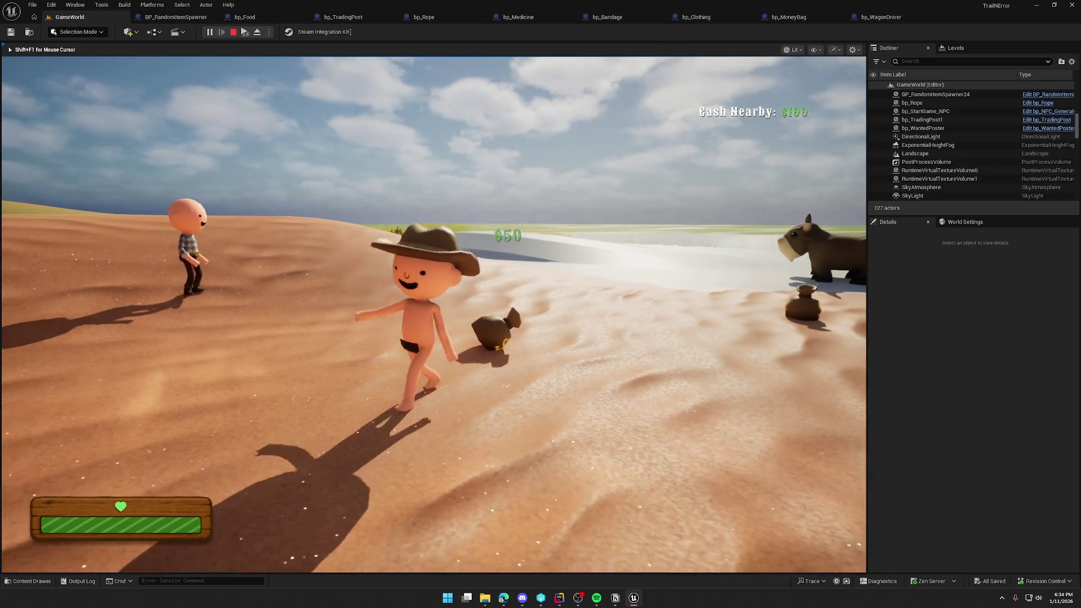
key("w")
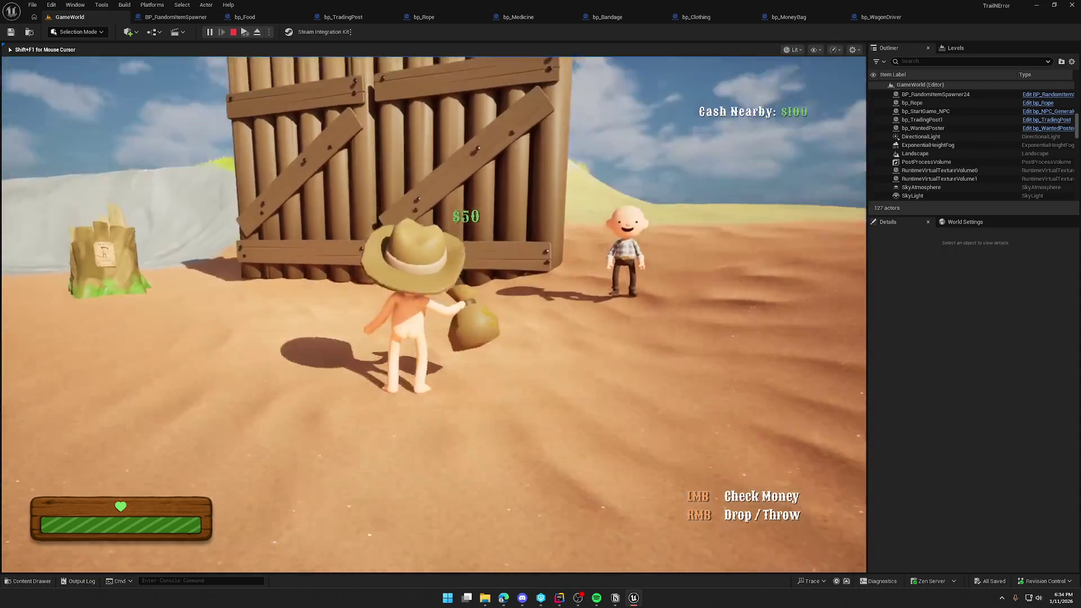
right_click(434, 314)
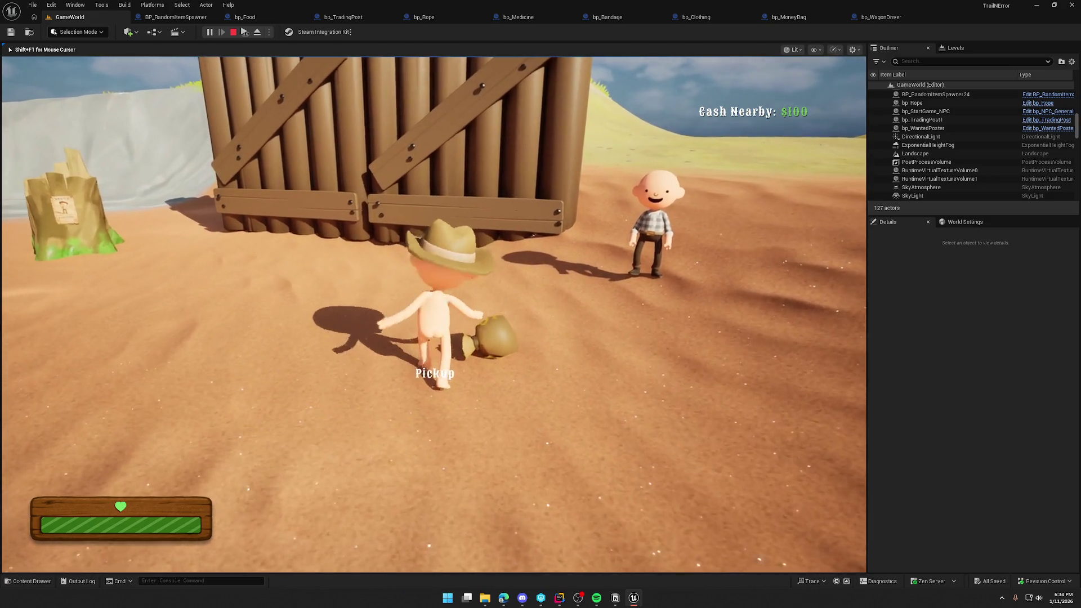
Pick the bag up and drop it again, sprint to the cabin, grab it, then stop playing.
key("w")
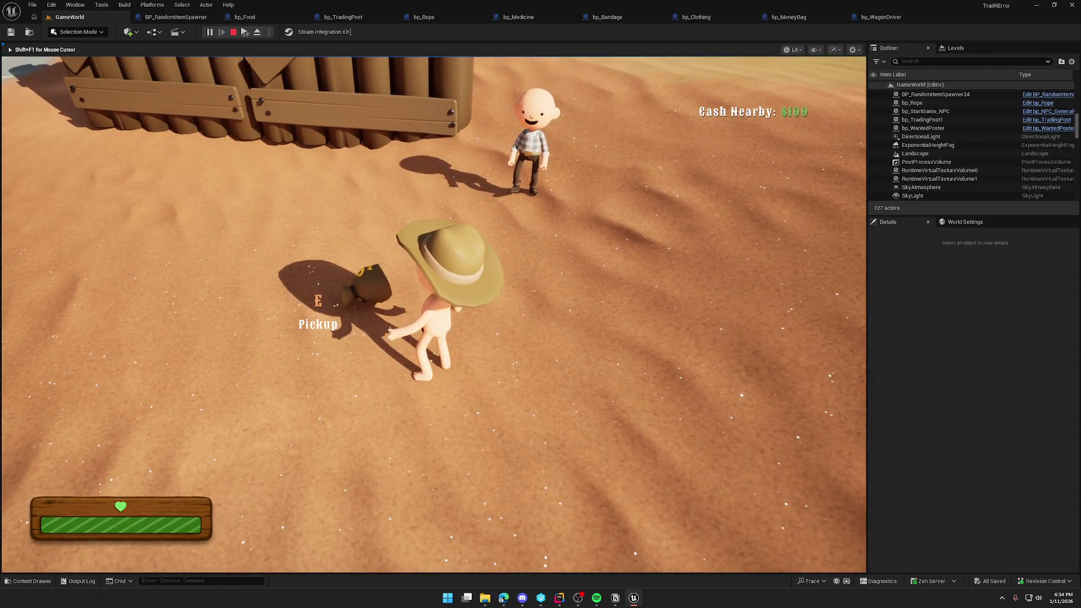
key("e")
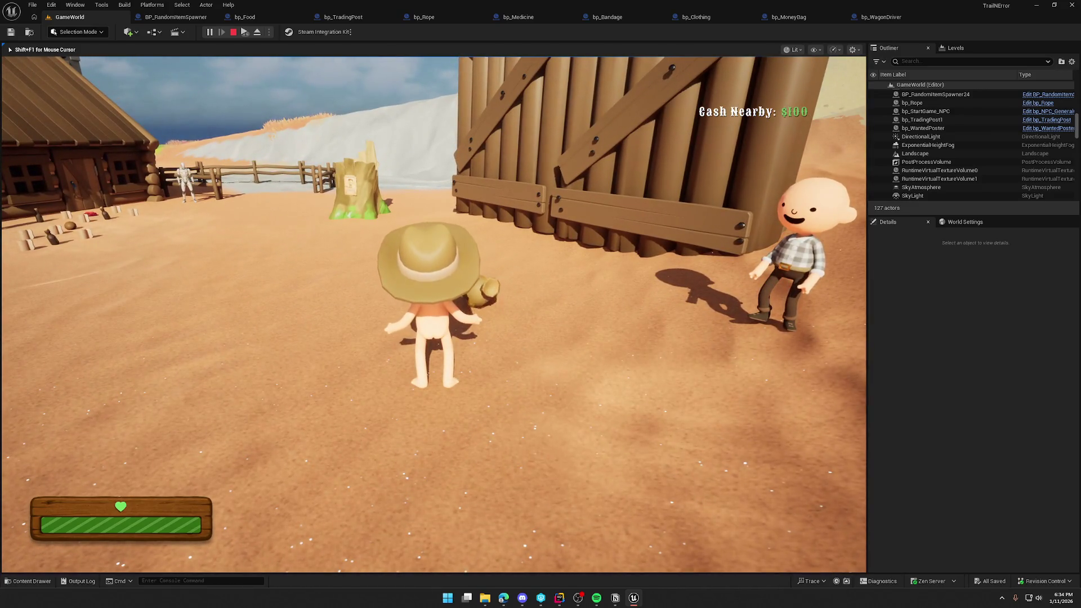
right_click(433, 314)
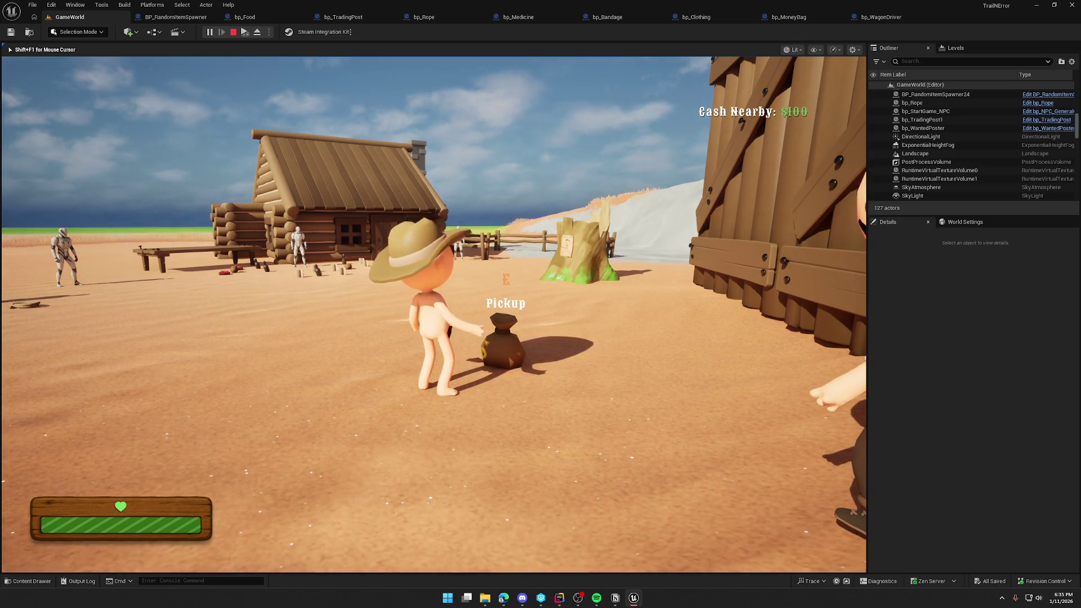
key("shift+w")
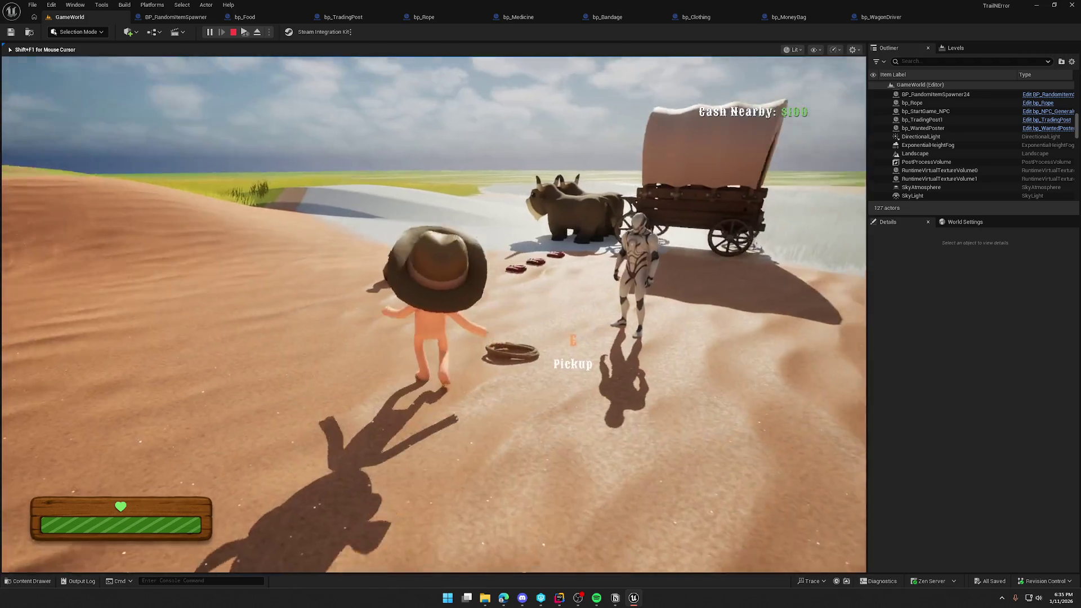
key("e")
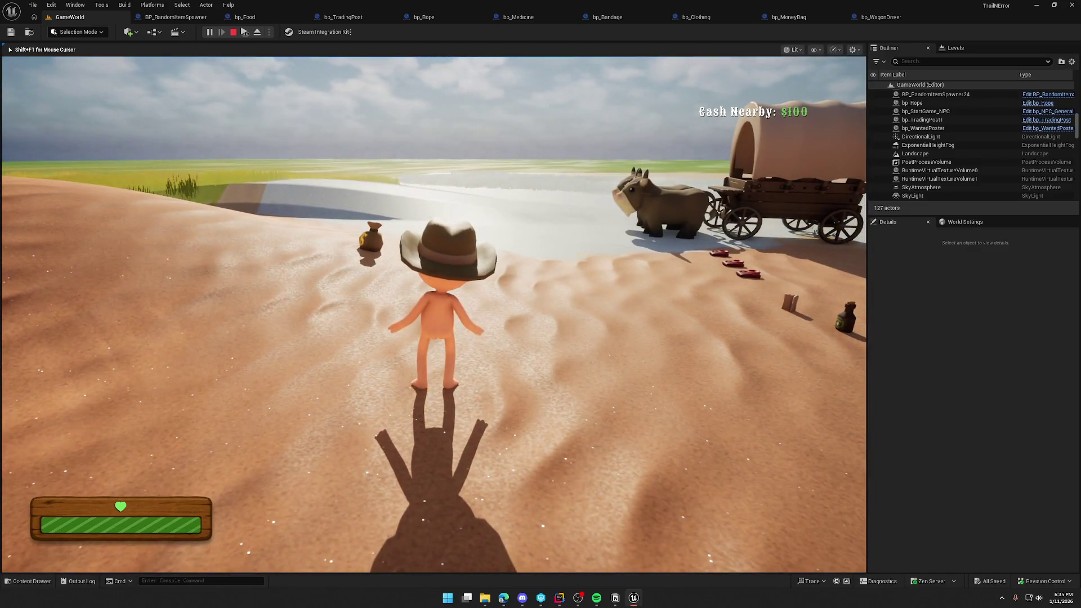
key("Escape")
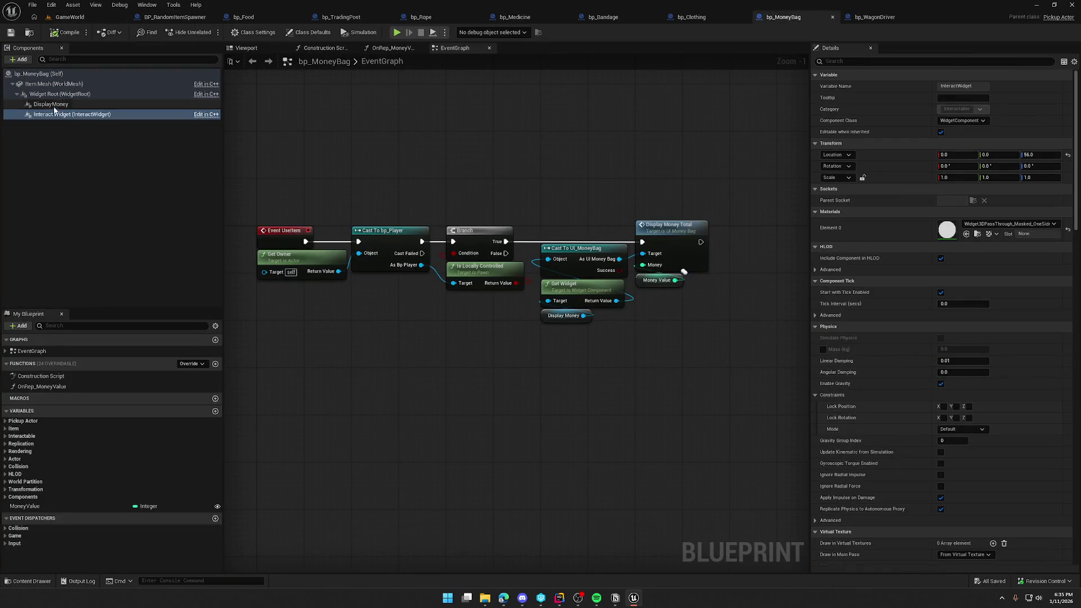
Inspect bp_MoneyBag's Widget Root, DisplayMoney and Interact Widget components, then recentre the graph and bring up the content drawer.
left_click(62, 94)
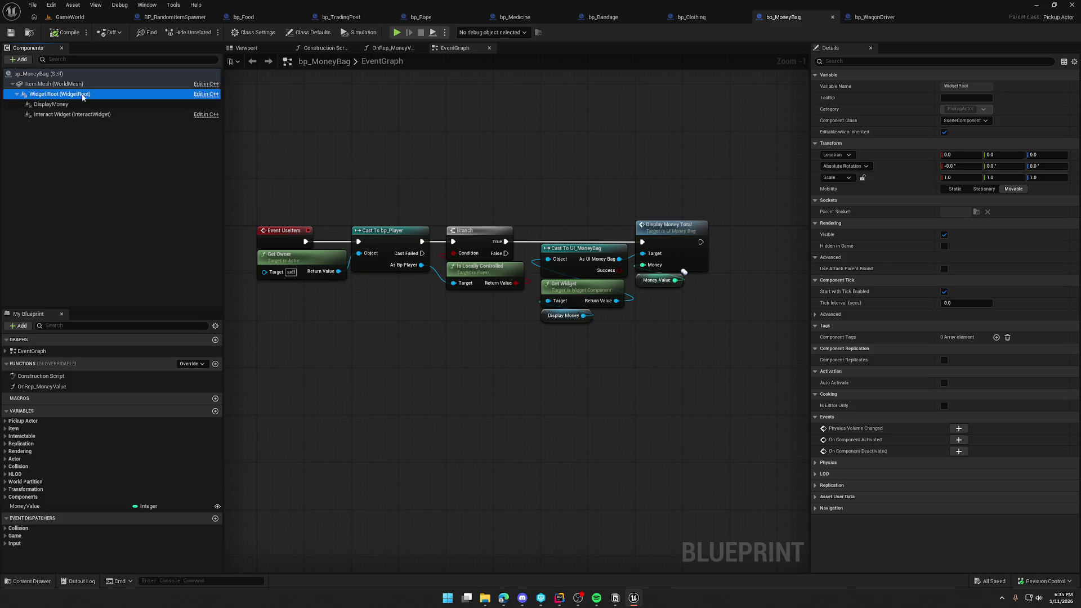
key("Down")
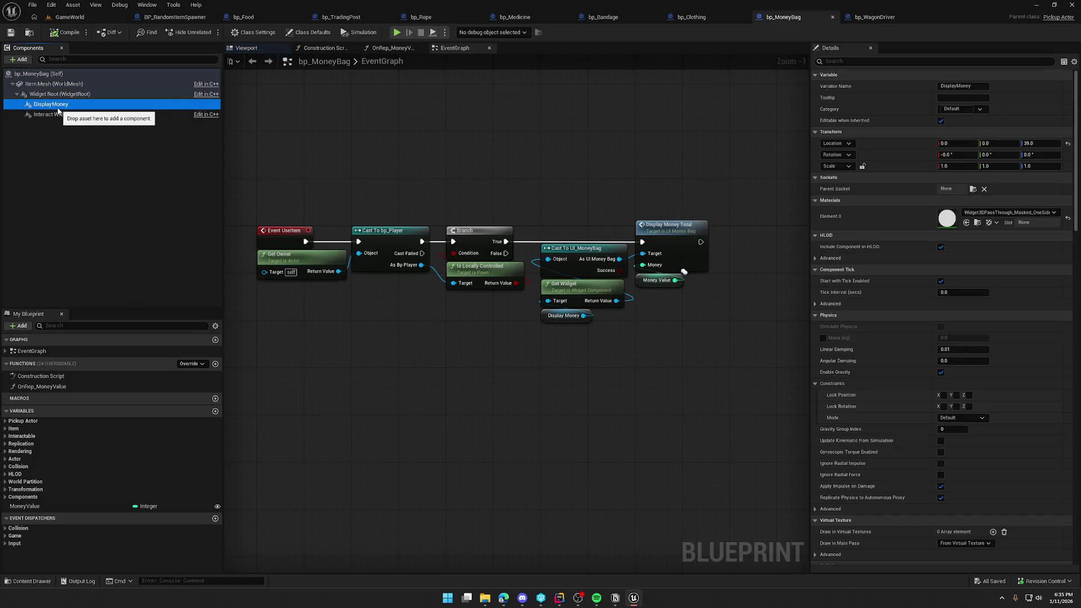
left_click(72, 115)
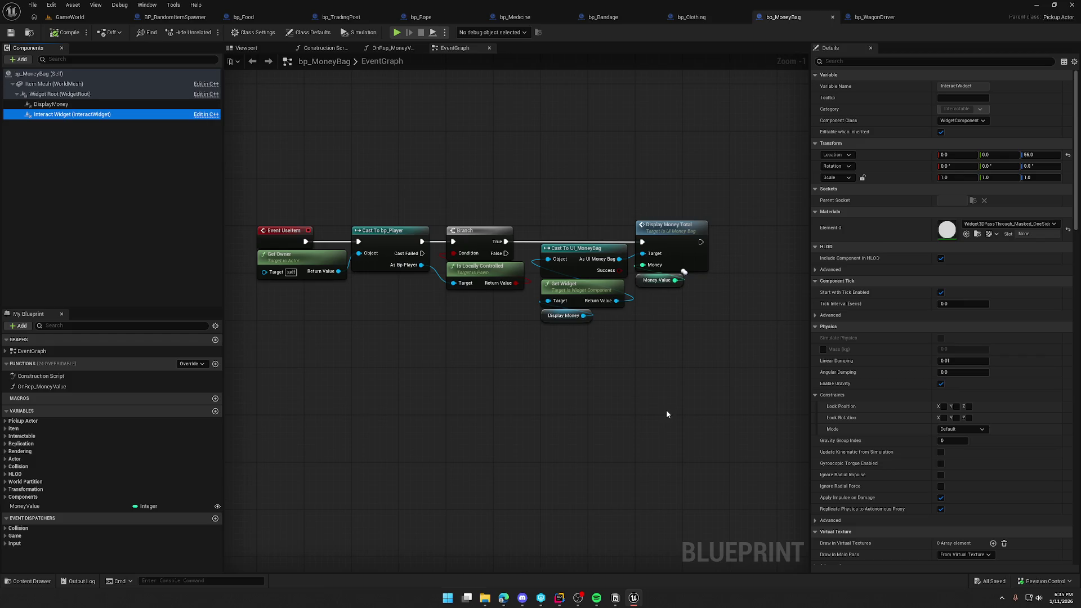
mouse_move(650, 400)
left_mouse_down()
mouse_move(572, 321)
mouse_move(492, 389)
mouse_move(522, 391)
left_mouse_up()
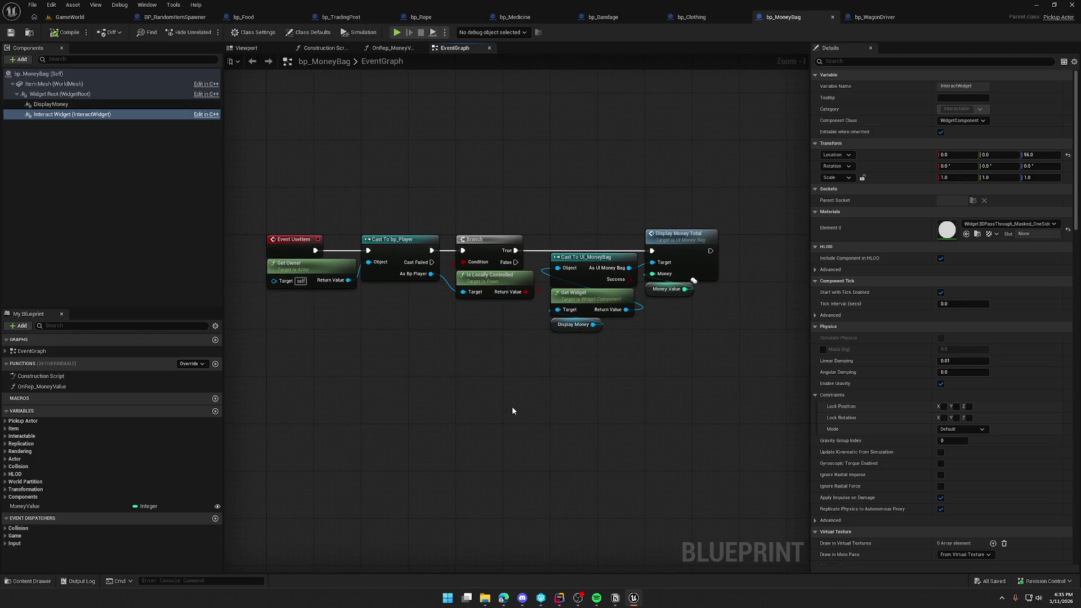
key("ctrl+space")
Browse to UI/InGame/Interaction, view UI_Interact_Pickup's graph, then close its editor.
left_click(27, 514)
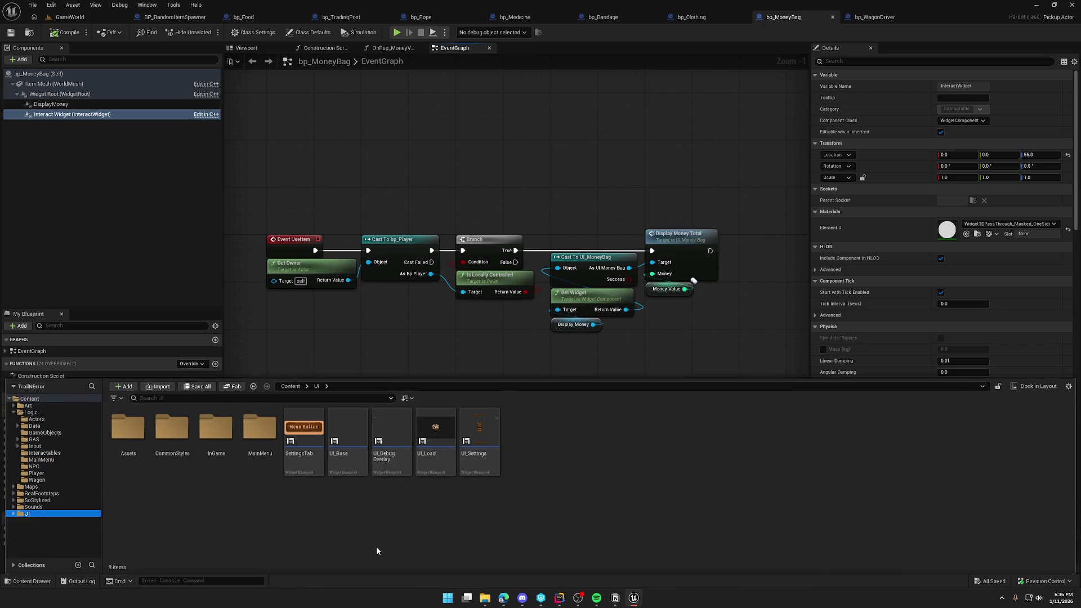
double_click(216, 428)
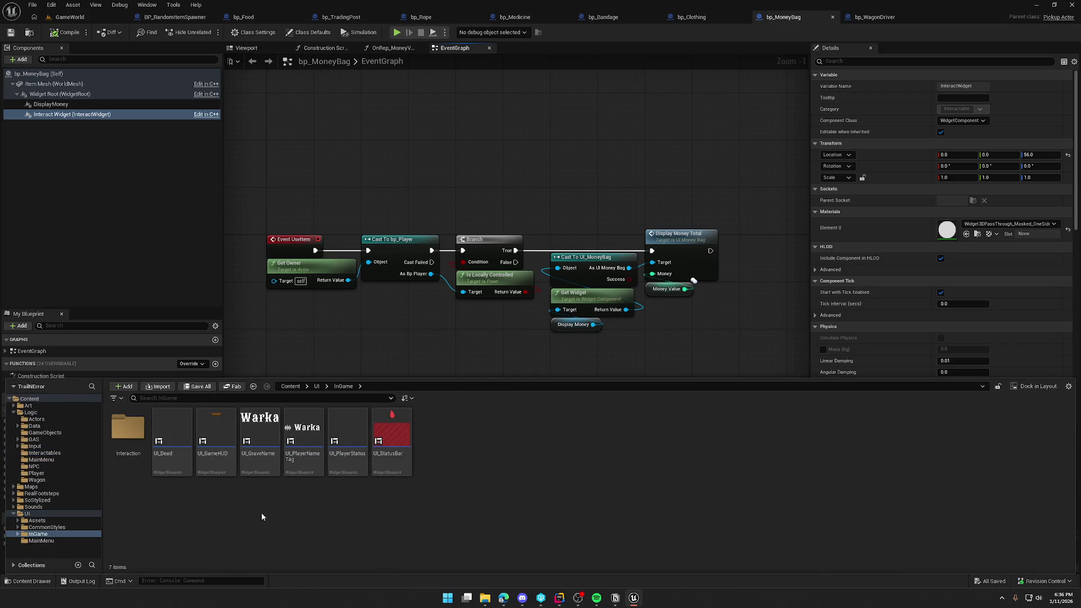
double_click(129, 428)
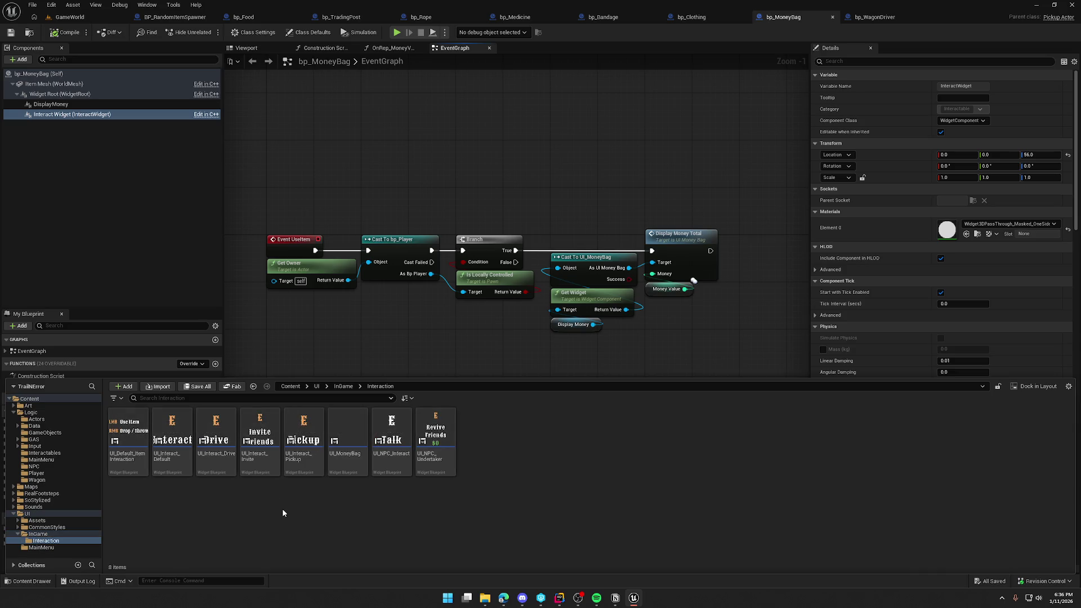
left_click(309, 428)
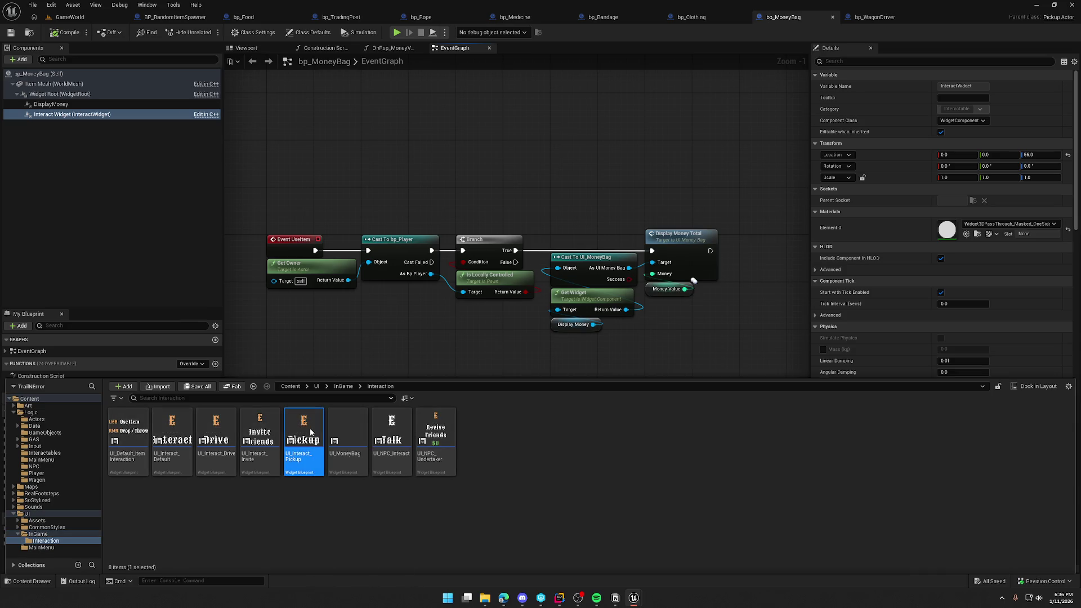
double_click(310, 432)
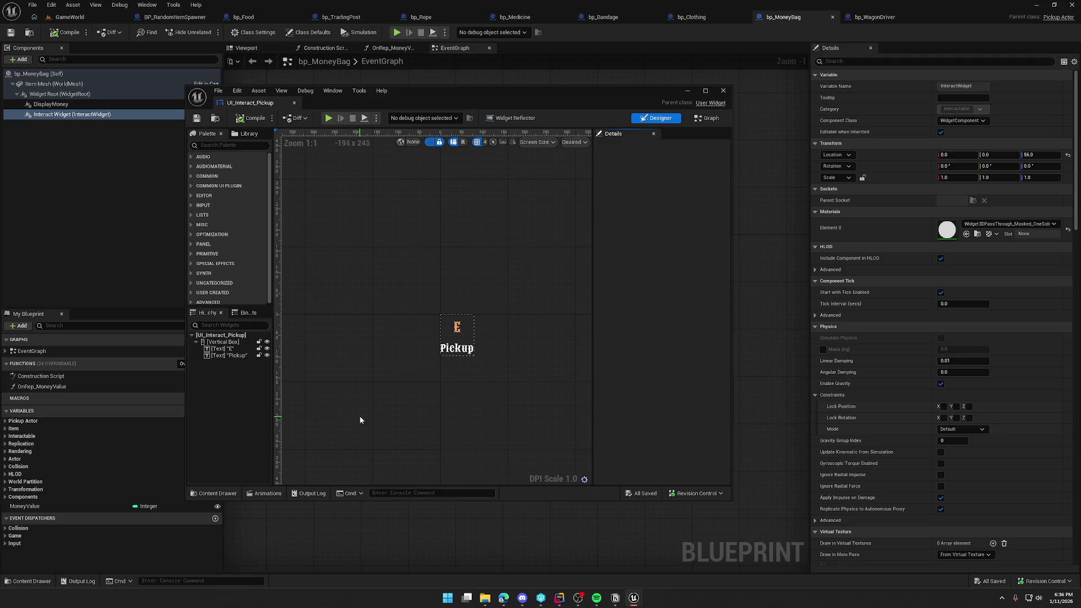
left_click(711, 118)
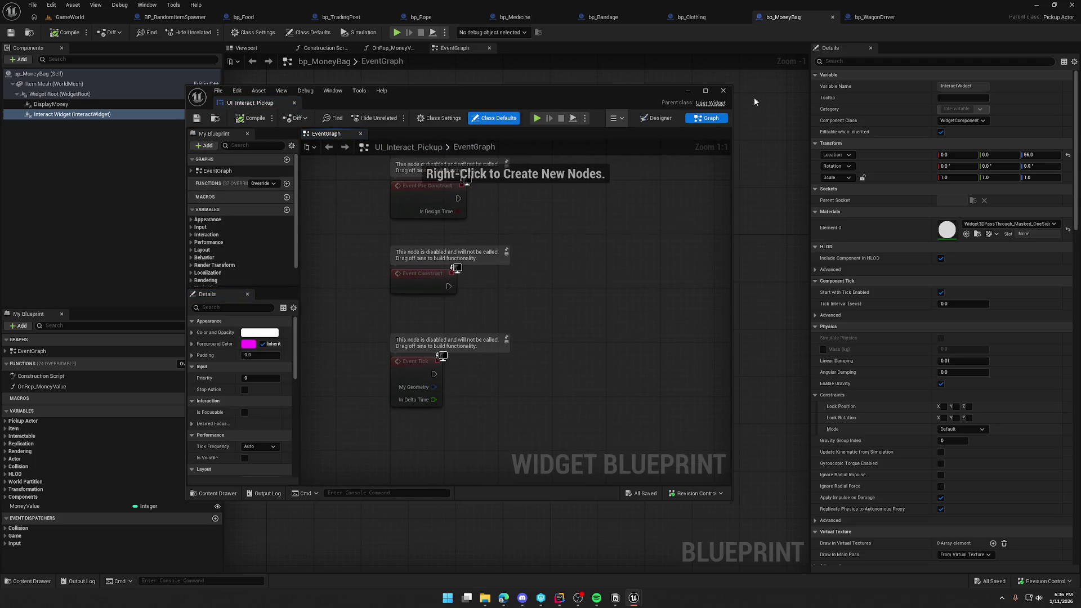
left_click(723, 90)
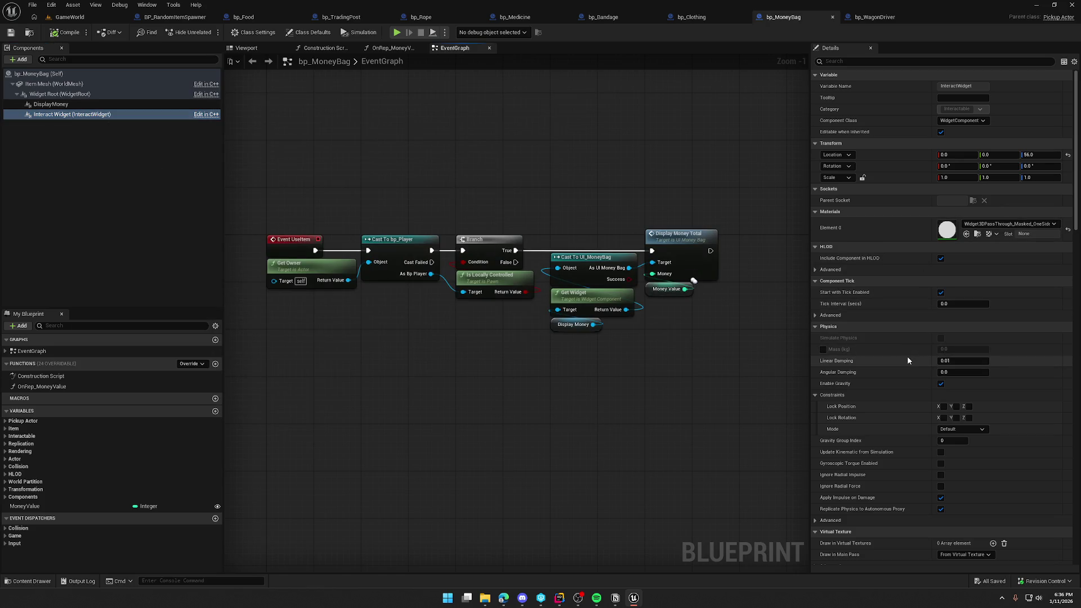
left_click(72, 115)
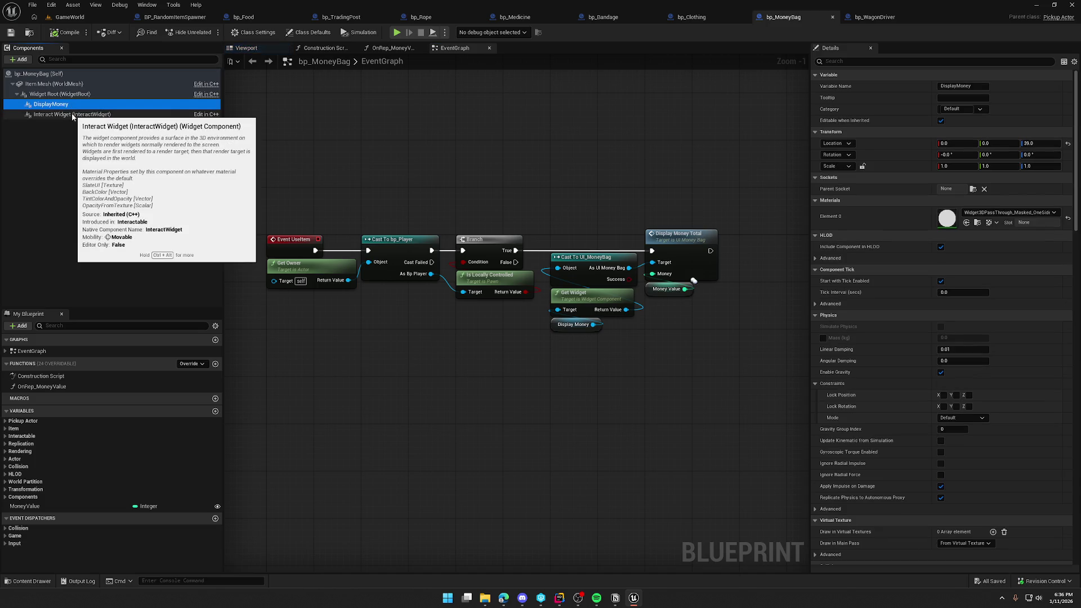
left_click(72, 106)
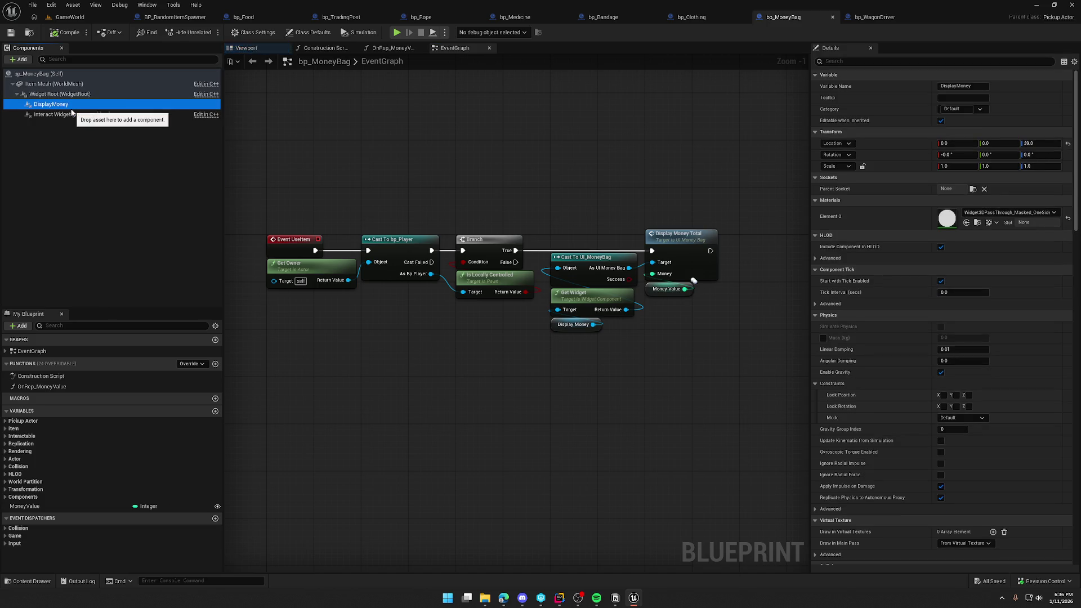
left_click(73, 116)
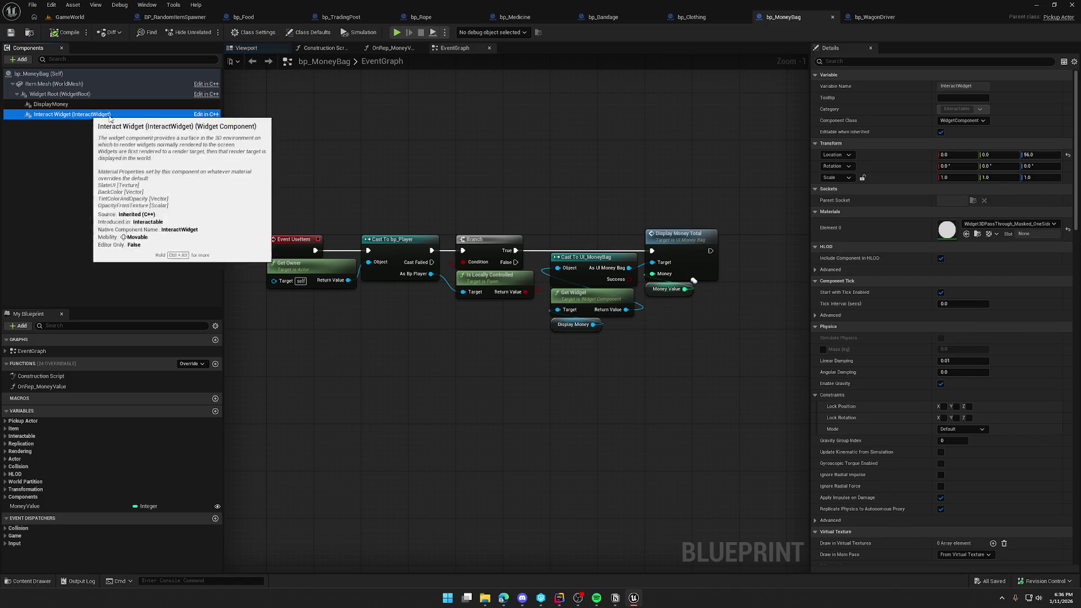
scroll(935, 390, "down", 5)
scroll(910, 384, "down", 6)
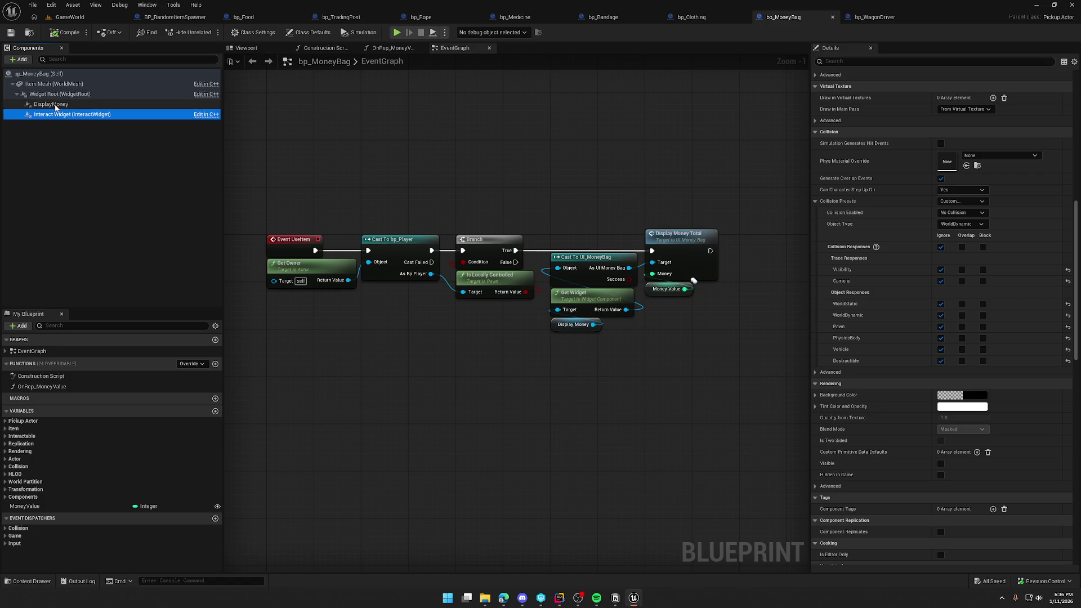
left_click(55, 105)
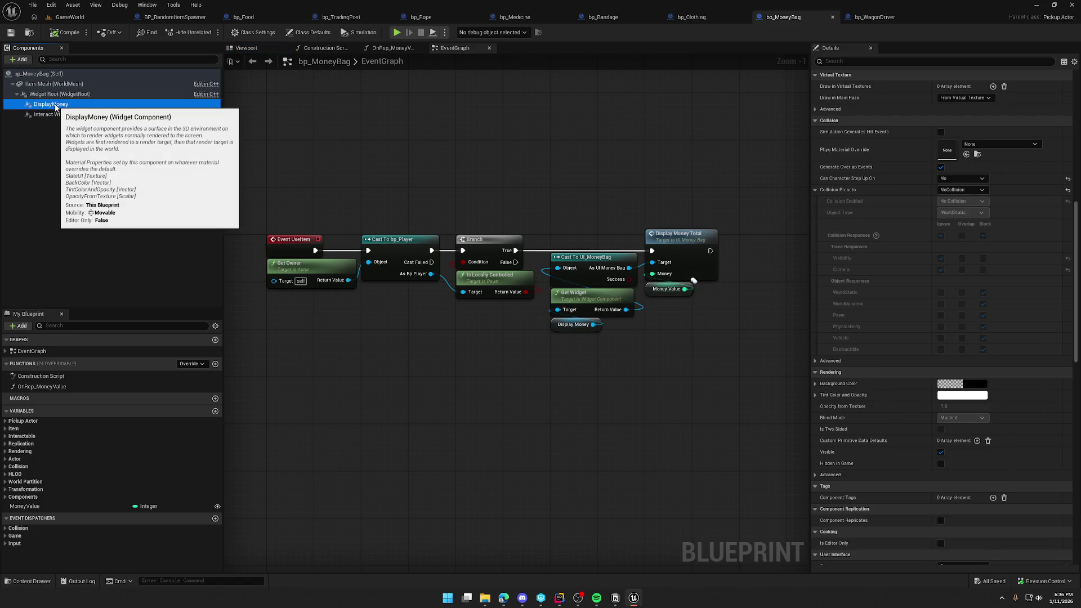
left_click(56, 115)
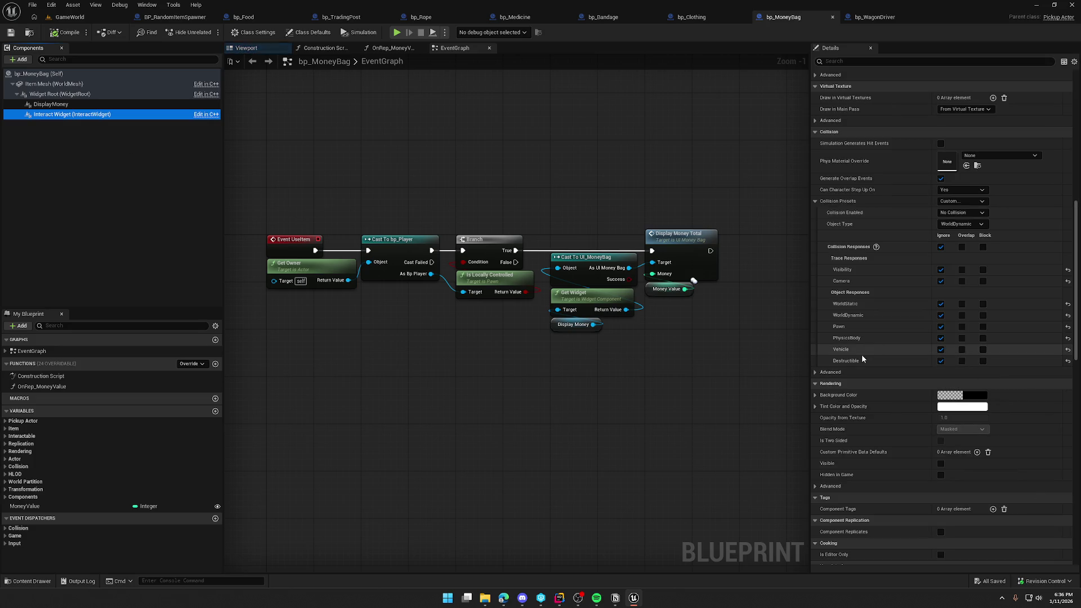
scroll(862, 338, "down", 5)
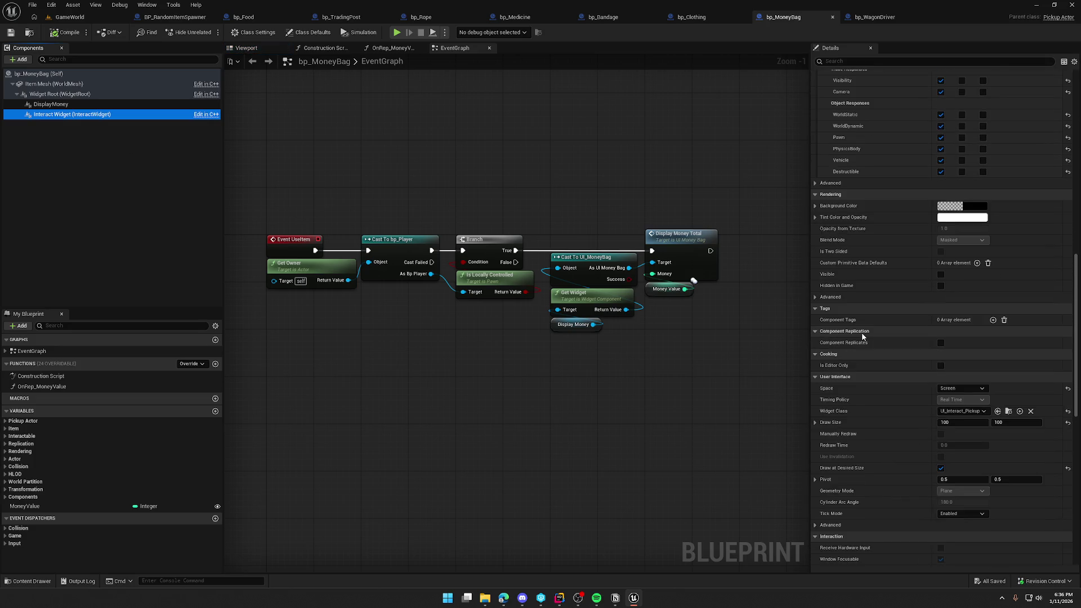
scroll(862, 336, "down", 5)
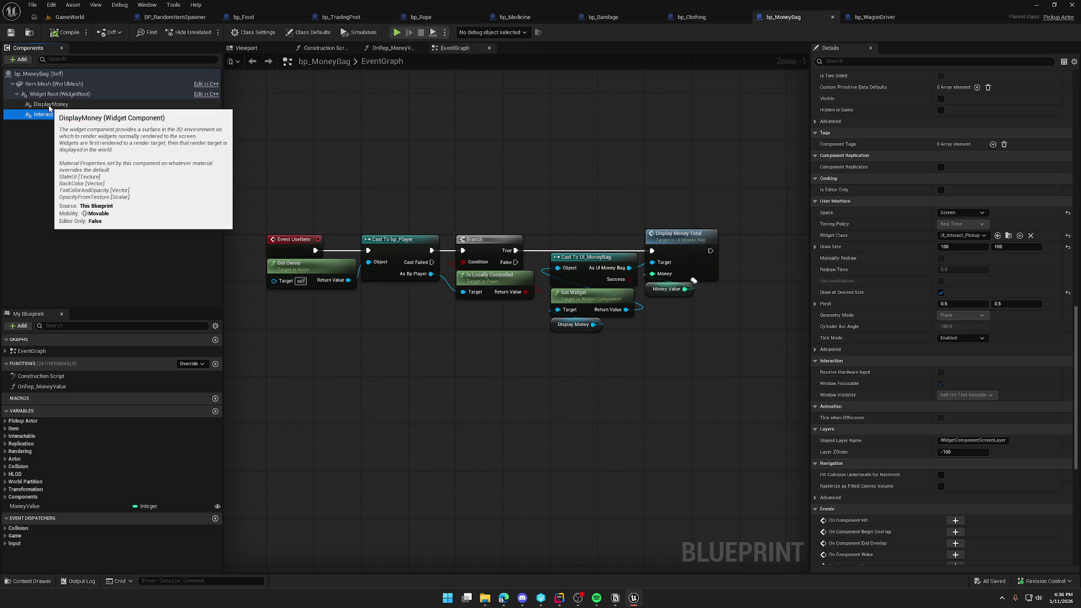
left_click(49, 105)
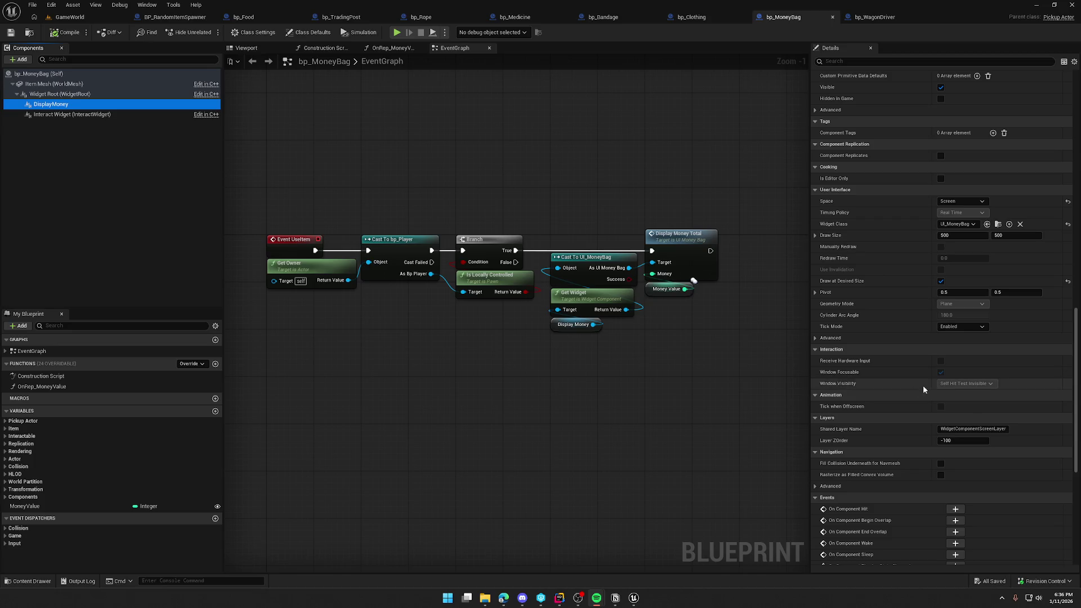
scroll(923, 390, "down", 8)
left_click(61, 115)
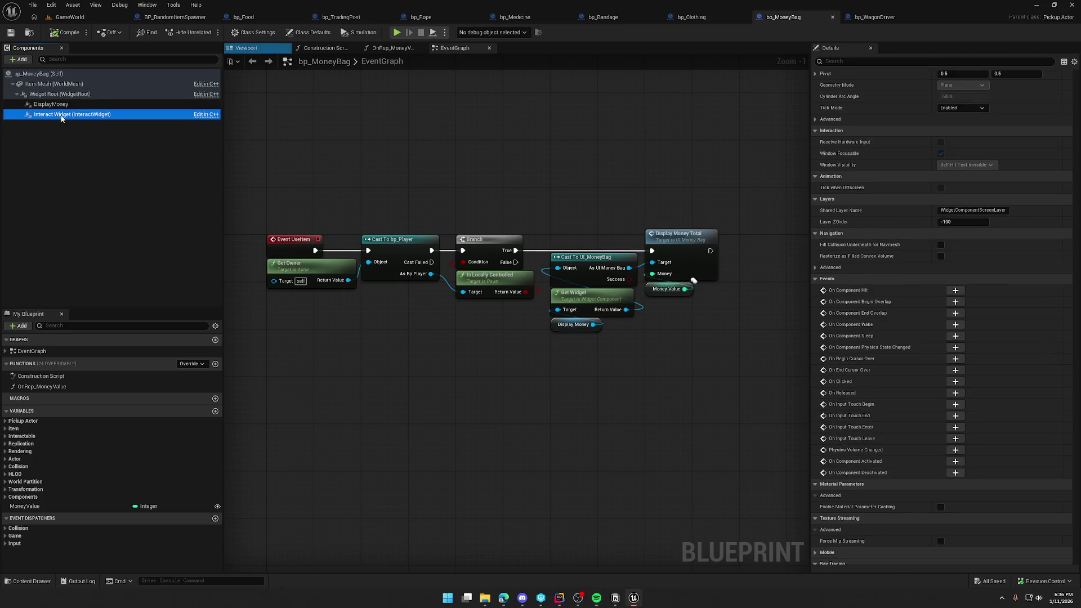
scroll(931, 427, "up", 10)
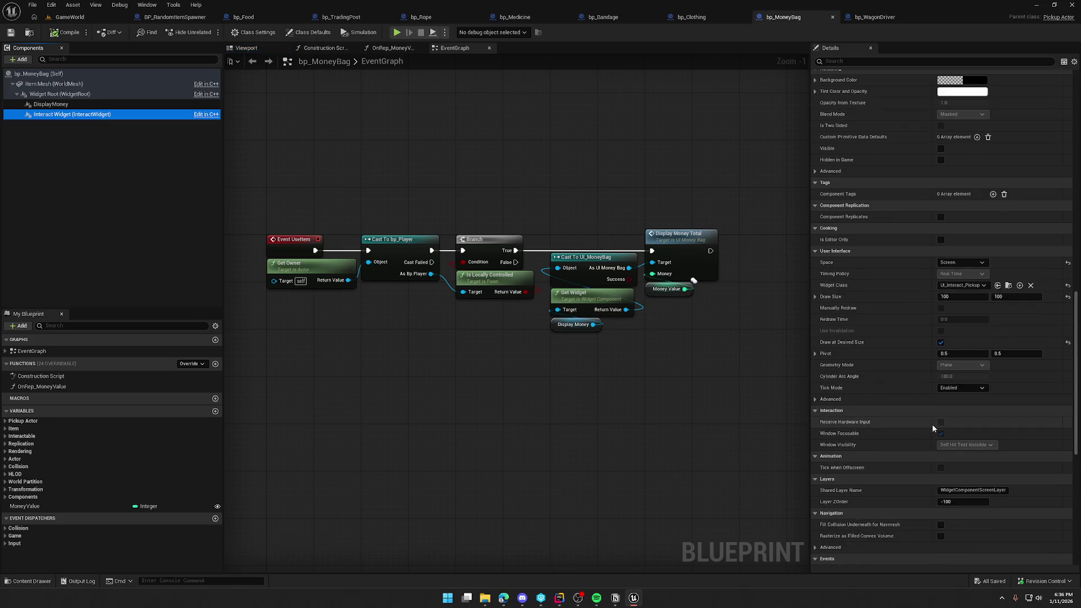
scroll(933, 428, "down", 18)
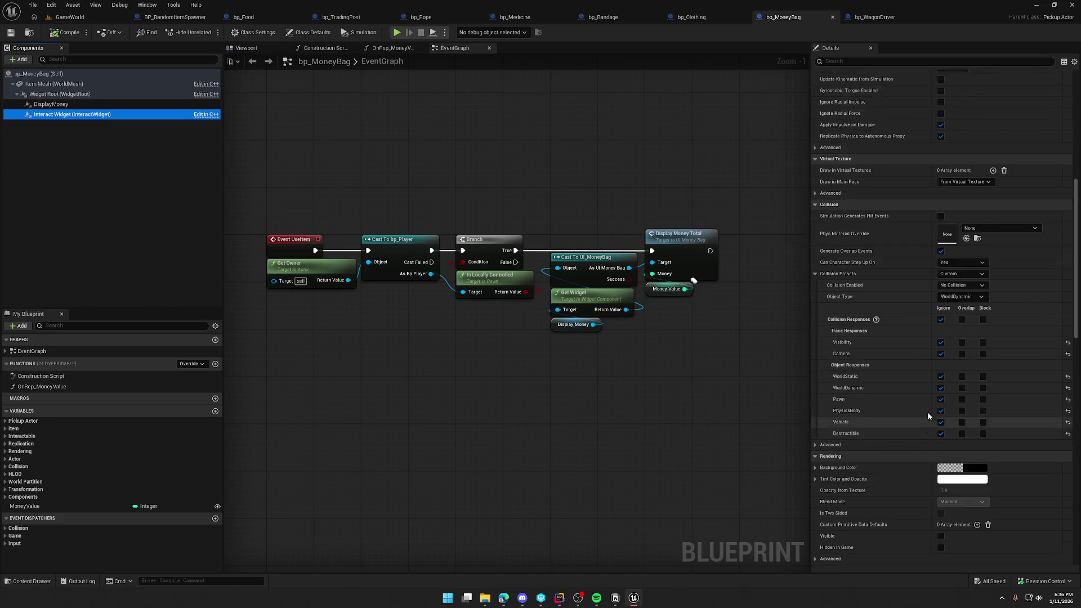
scroll(925, 409, "up", 5)
Return to the GameWorld level editor, zoom out and deselect bp_Rope.
left_click(385, 165)
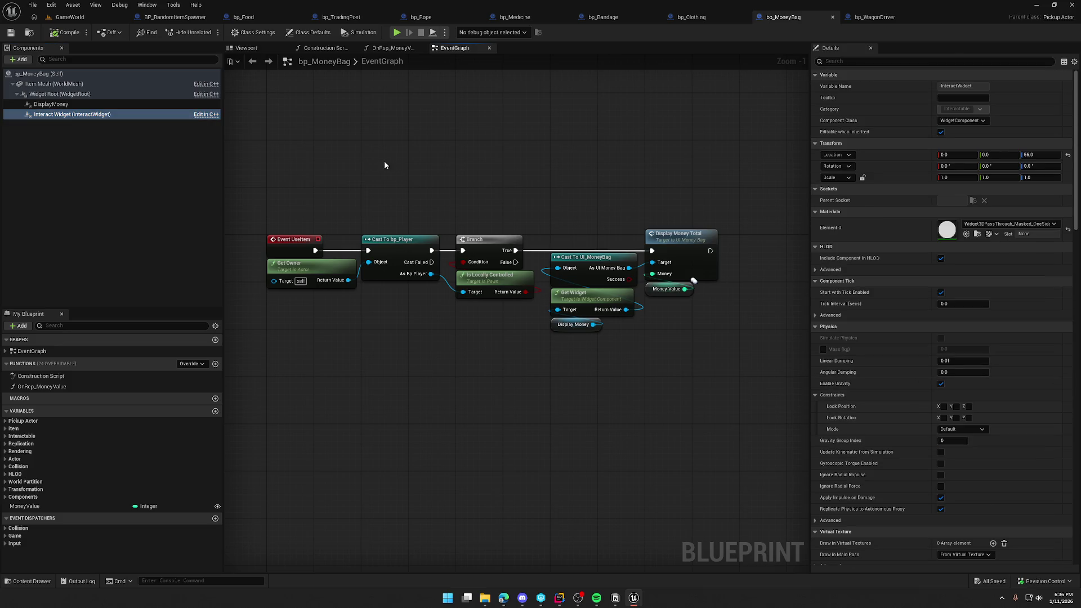
left_click(70, 17)
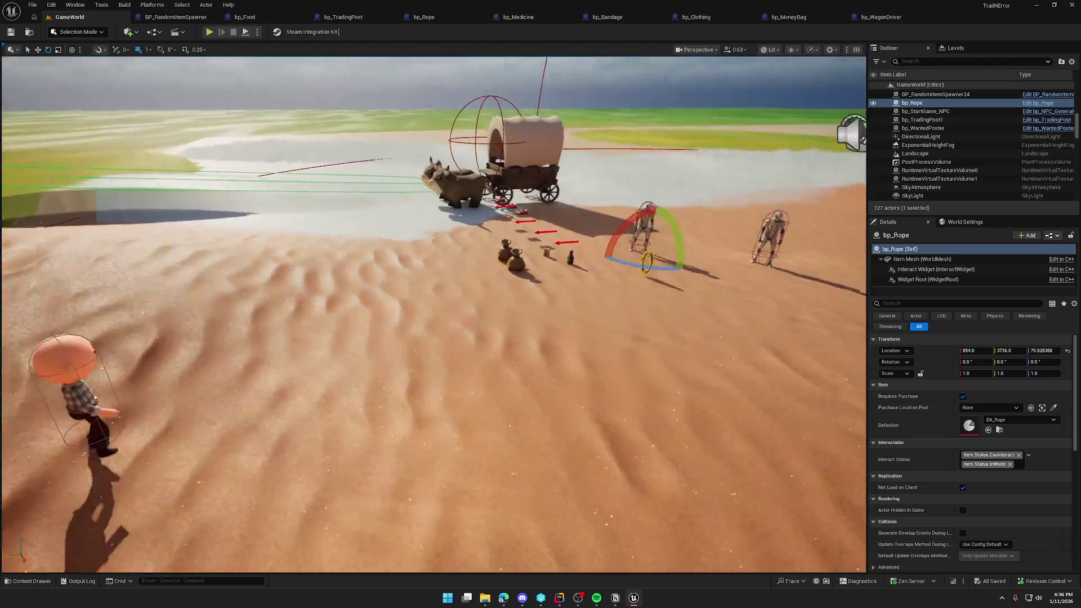
scroll(518, 231, "down", 10)
key("Escape")
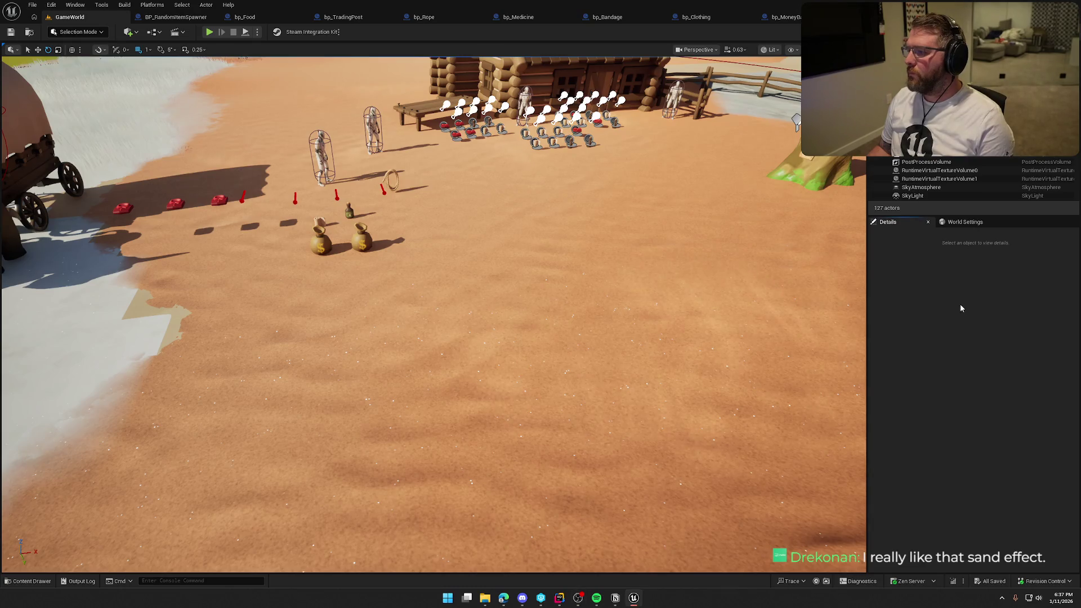
Fly the camera across the desert level, then show the UI/InGame/Interaction assets.
mouse_move(637, 162)
left_mouse_down()
mouse_move(524, 237)
mouse_move(665, 186)
mouse_move(648, 136)
mouse_move(597, 157)
mouse_move(642, 140)
mouse_move(631, 146)
mouse_move(654, 152)
mouse_move(648, 169)
mouse_move(630, 152)
mouse_move(526, 197)
left_mouse_up()
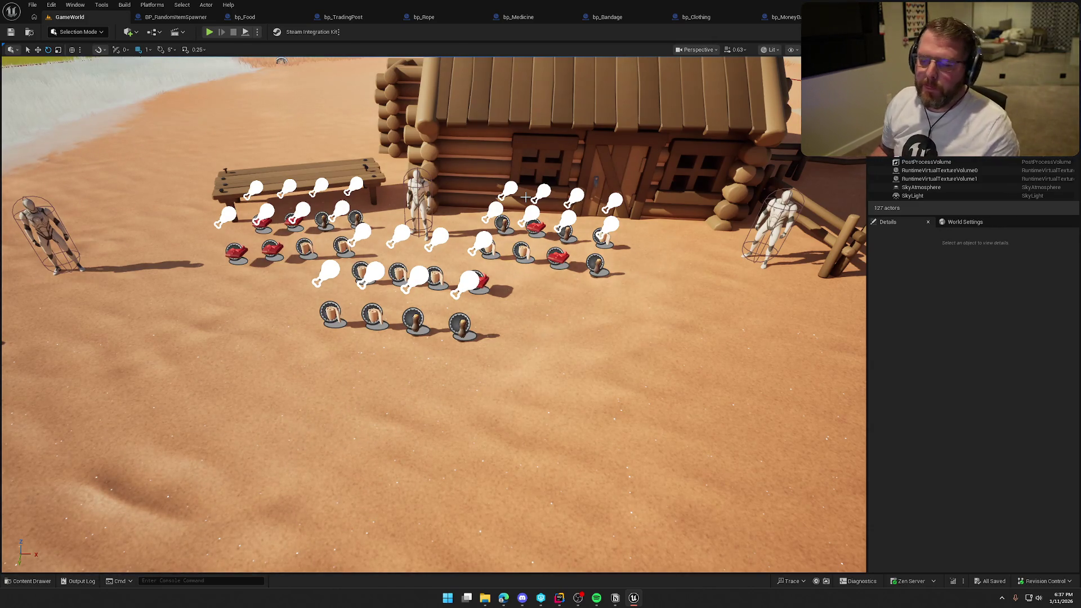
mouse_move(525, 197)
left_mouse_down()
mouse_move(420, 211)
mouse_move(422, 169)
mouse_move(433, 254)
mouse_move(423, 261)
mouse_move(606, 307)
mouse_move(574, 303)
left_mouse_up()
key("ctrl+space")
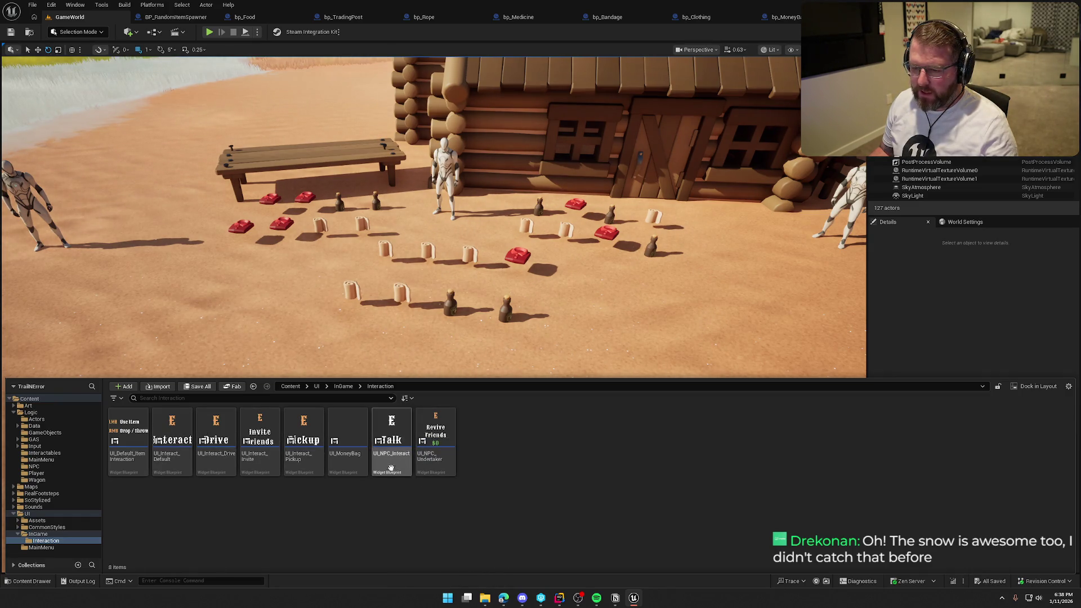
In UI_Interact_Default, rename the E text to InteractInputKey and Interact to ActionText.
left_click(172, 439)
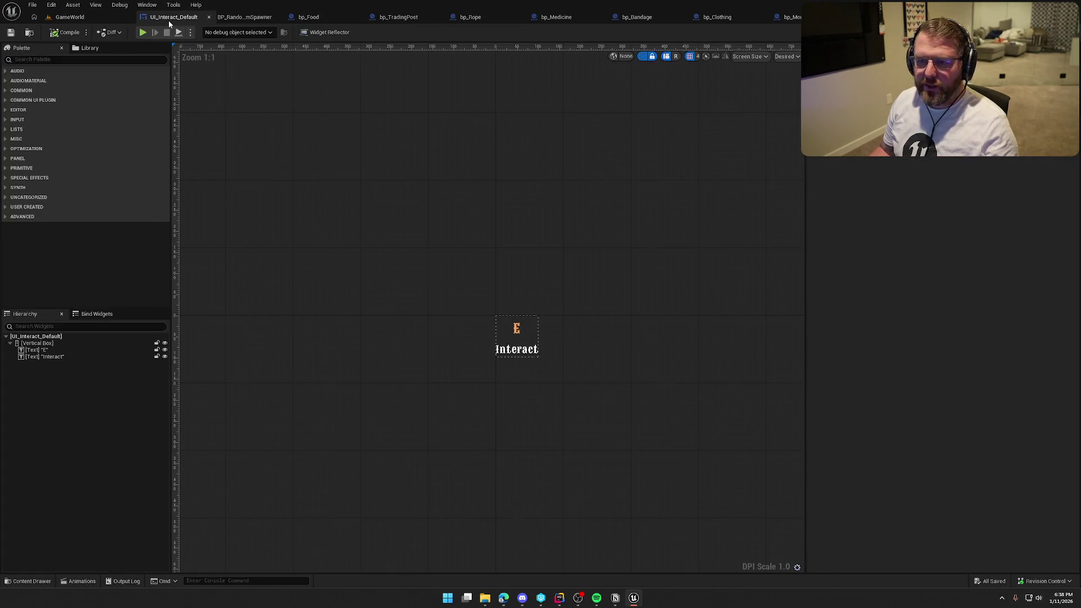
scroll(552, 290, "up", 4)
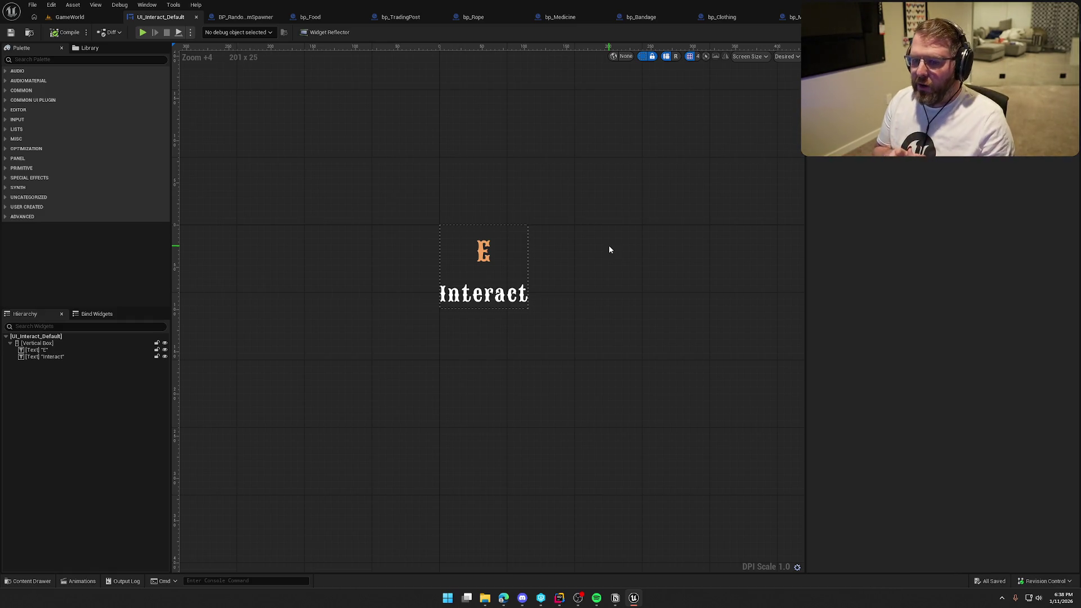
left_click(60, 355)
left_click(39, 349)
type("InteractInputKey")
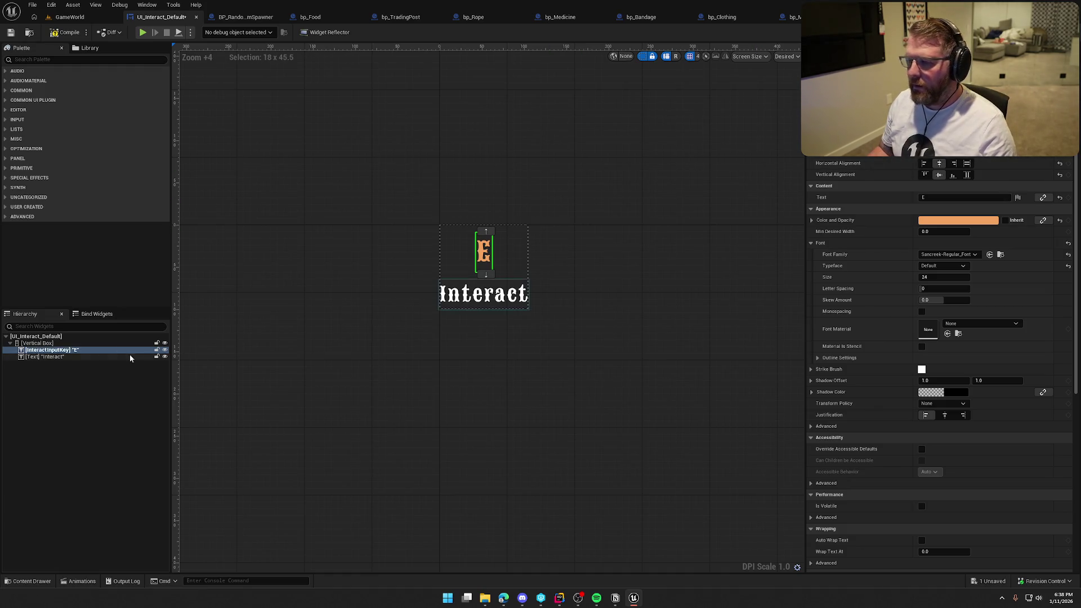
left_click(48, 356)
type("Action")
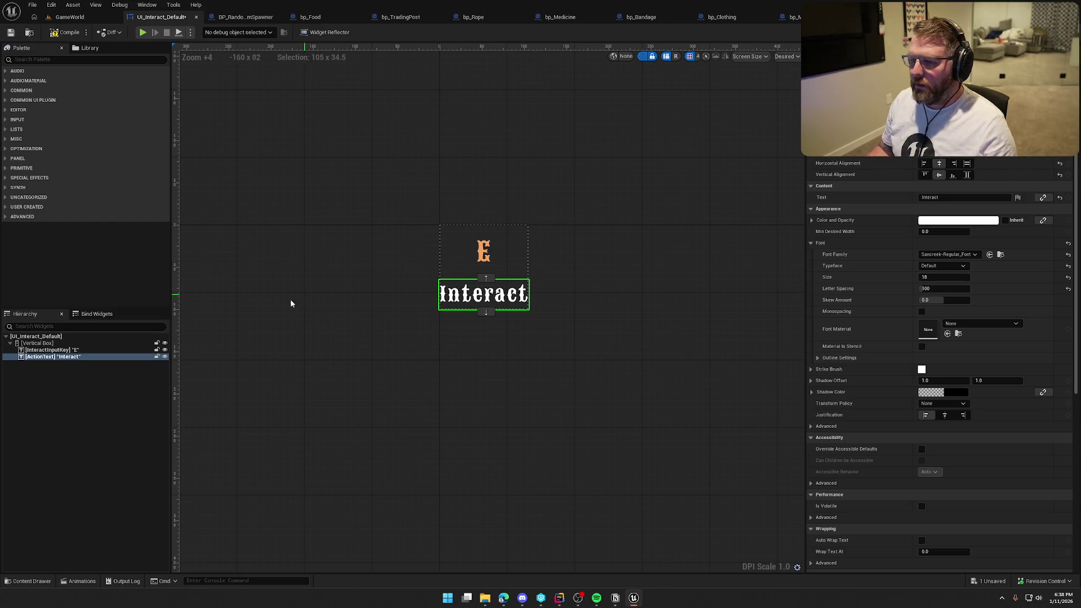
left_click(197, 171)
key("ctrl+space")
Copy UI_NPC_Undertaker's $0 revive cost text into UI_Interact_Default's Vertical Box as CostText.
double_click(434, 444)
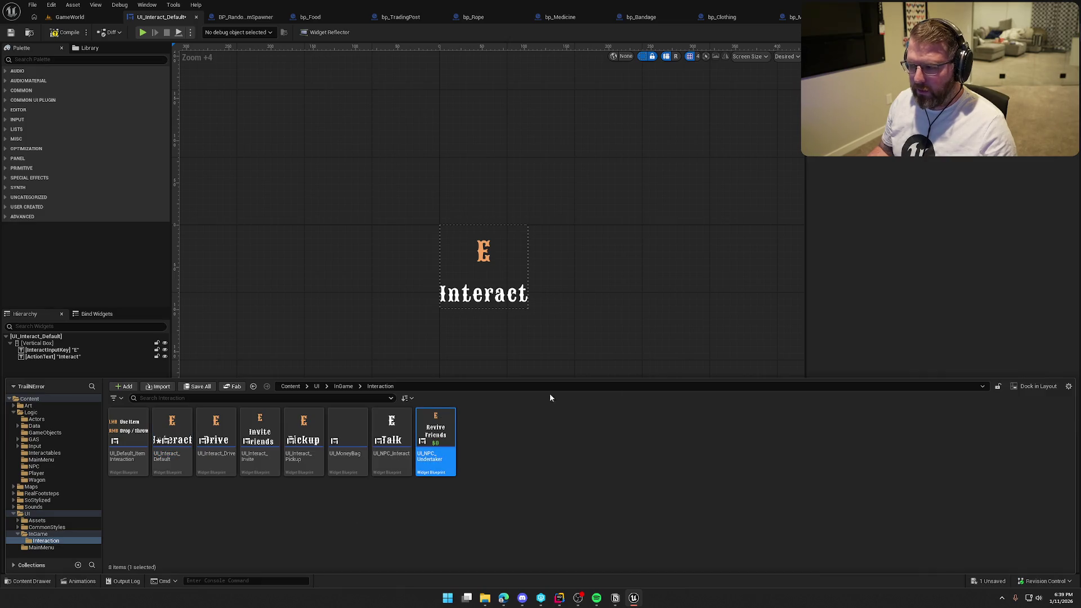
left_click(70, 370)
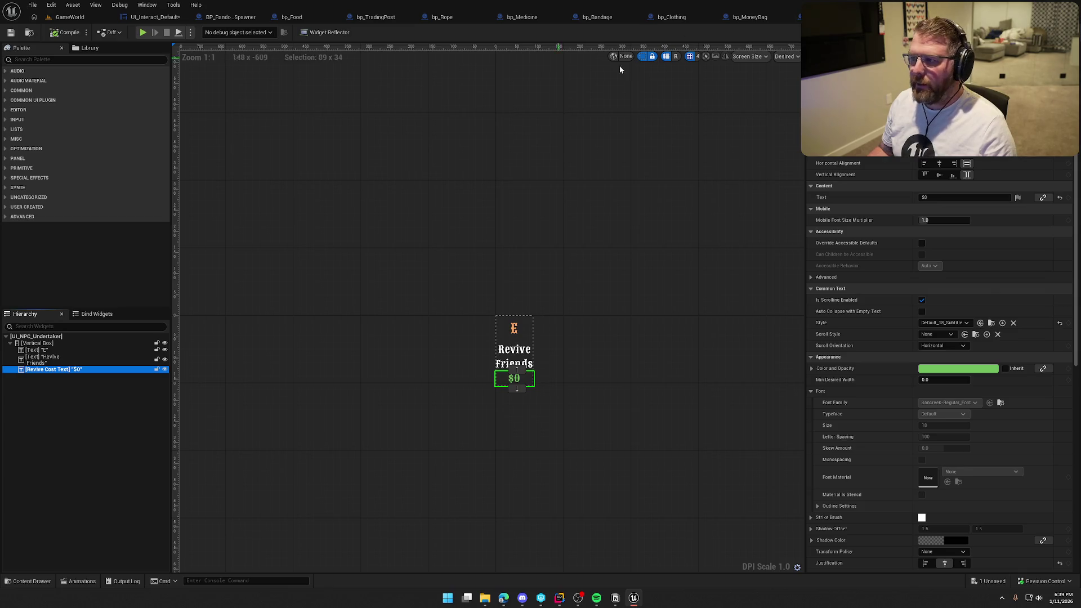
left_click(152, 17)
left_click(135, 343)
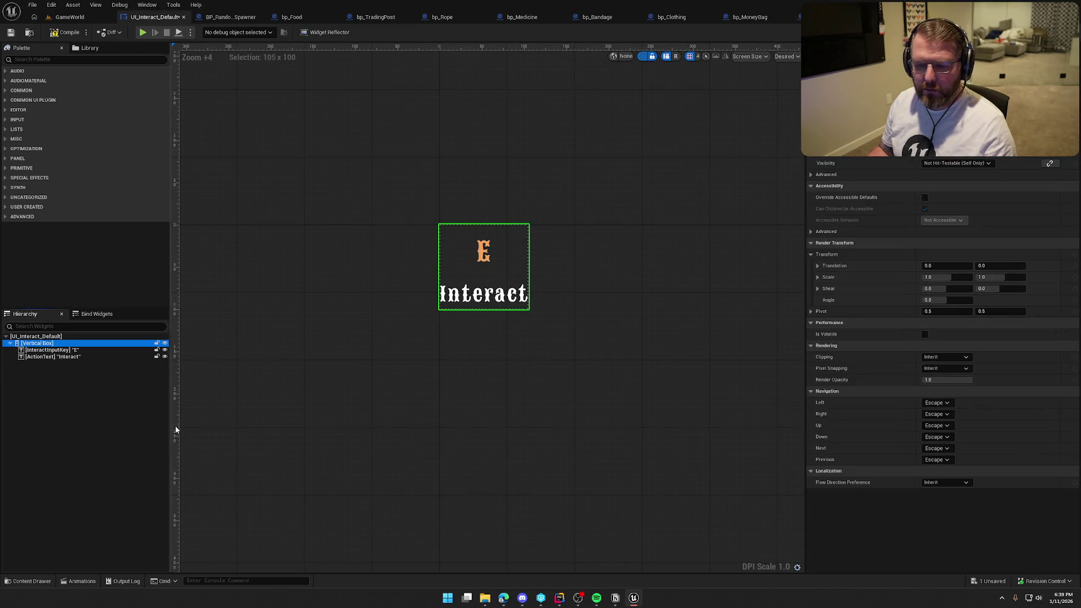
key("ctrl+v")
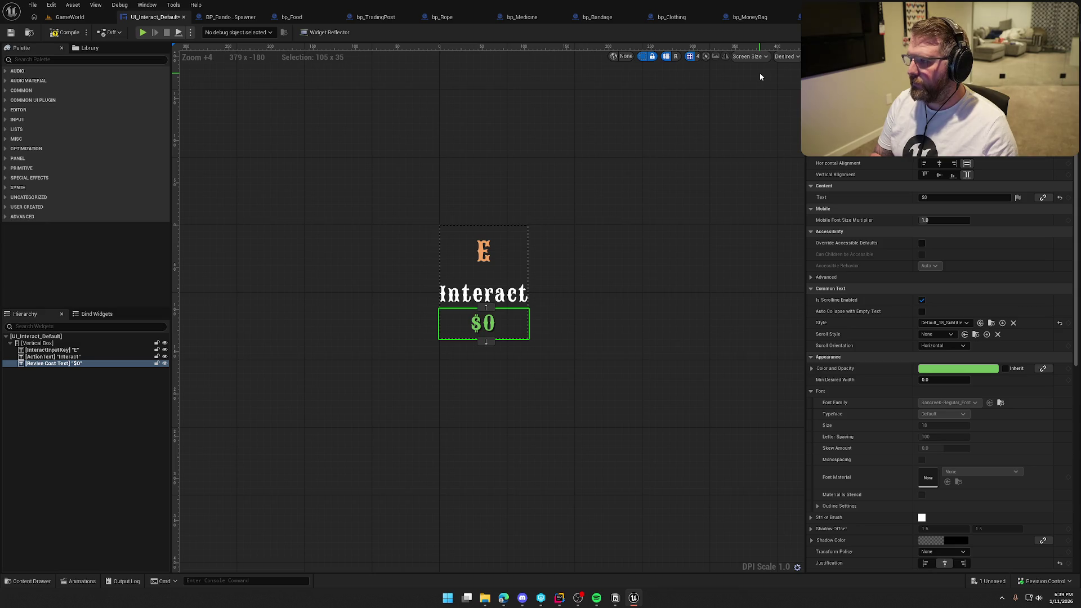
left_click(663, 287)
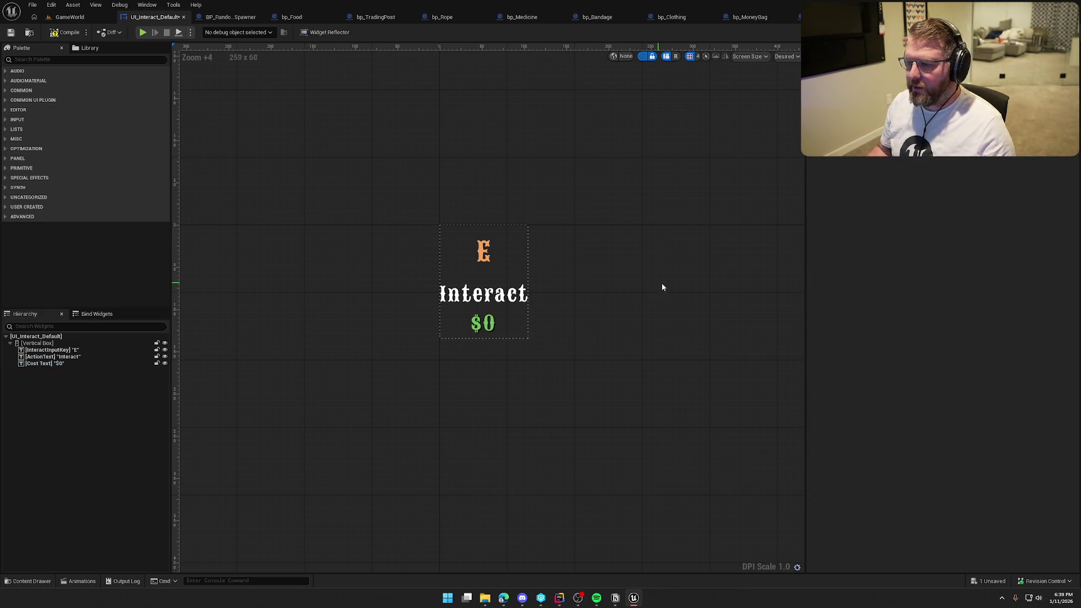
Compile and save UI_Interact_Default, allowing the locked asset, then view its event graph.
left_click(65, 32)
key("ctrl+shift+s")
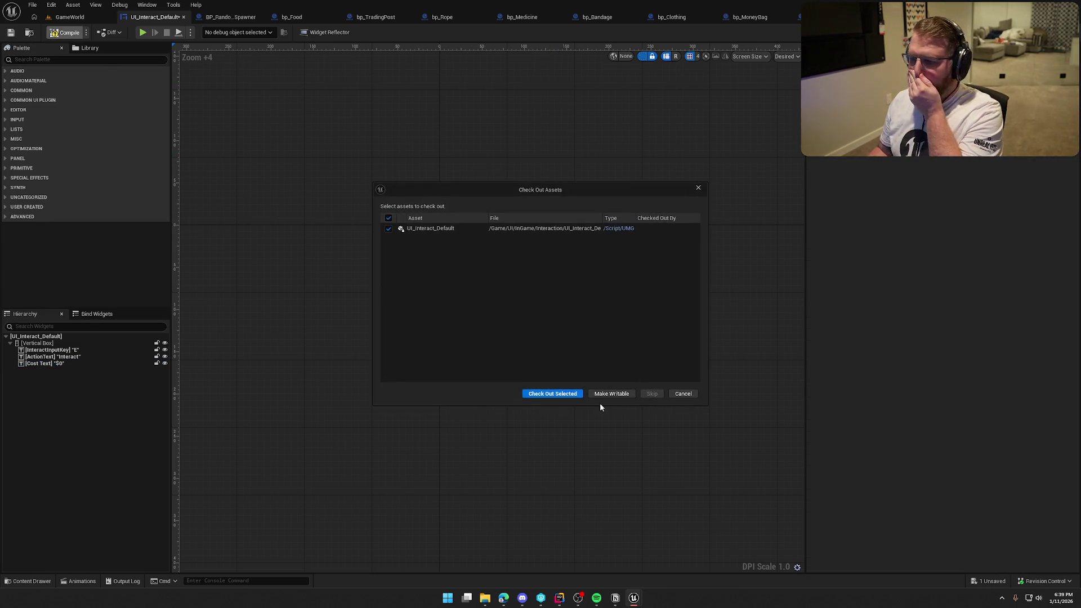
left_click(552, 394)
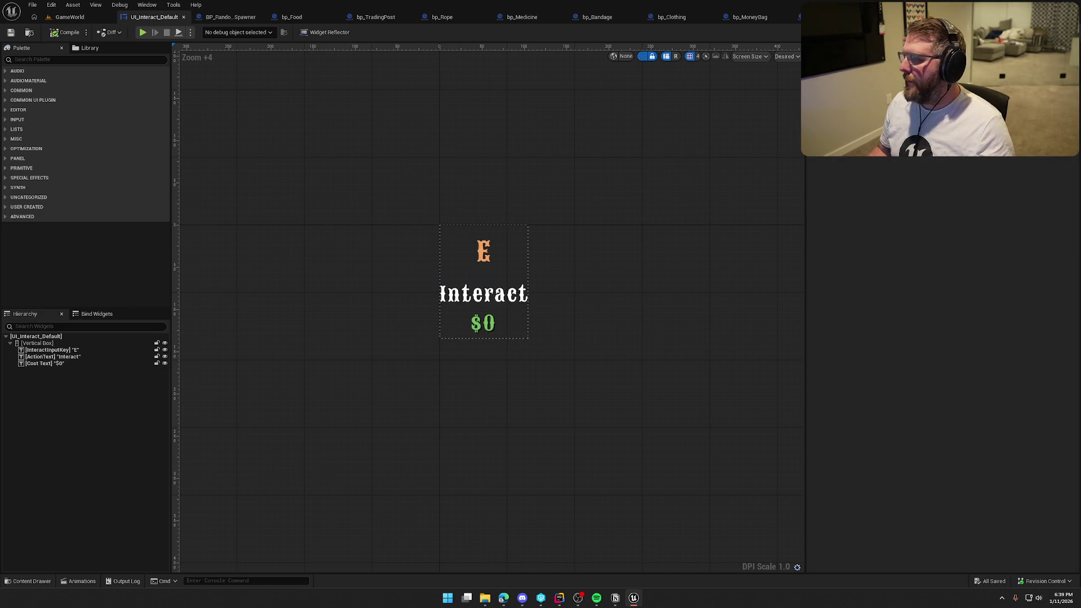
left_click(1059, 32)
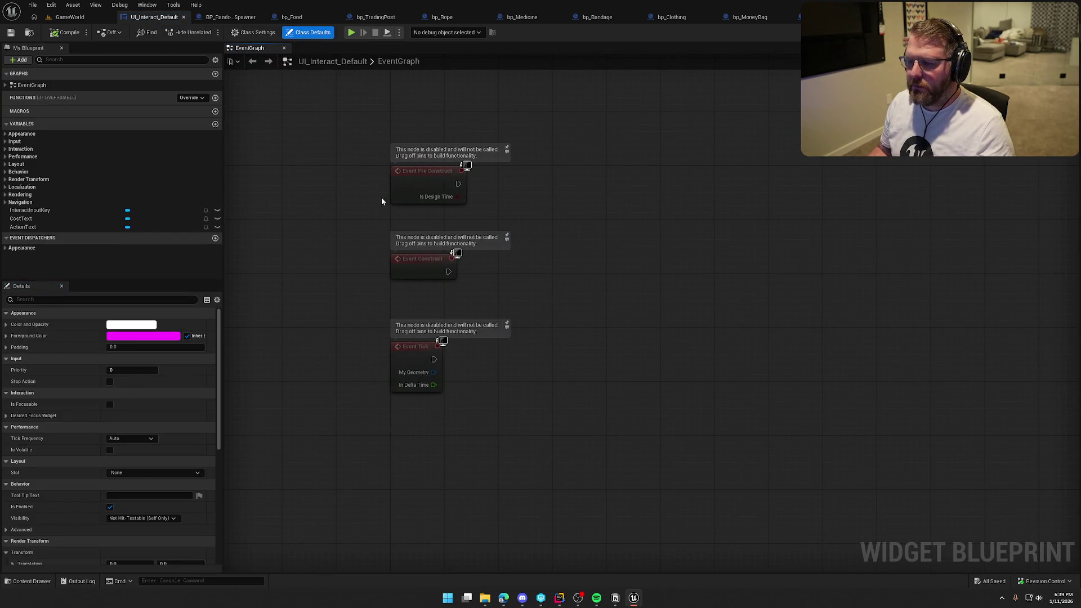
Delete the unused Event Pre Construct and Event Tick nodes, moving Event Construct up.
mouse_move(381, 201)
left_mouse_down()
mouse_move(506, 440)
mouse_move(507, 429)
left_mouse_up()
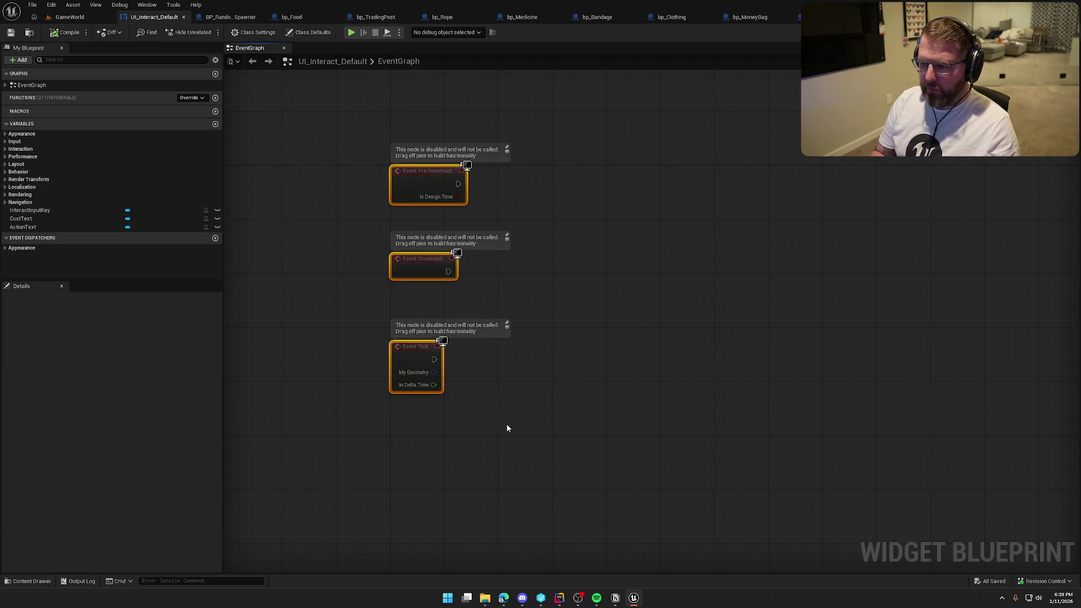
left_click(507, 429)
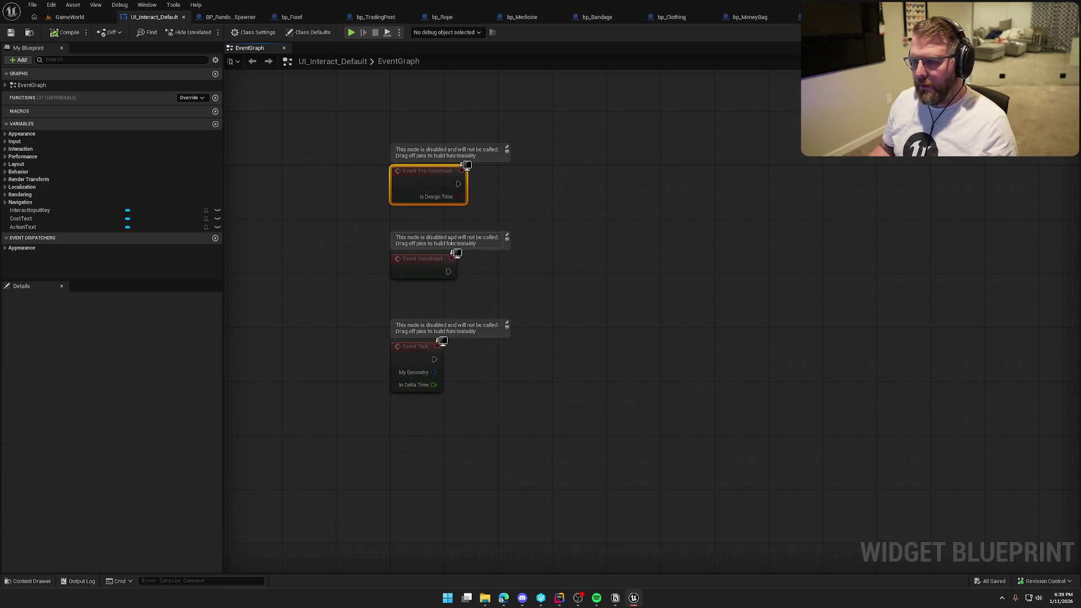
key("Delete")
left_click(422, 258)
left_click_drag(422, 258, 422, 170)
left_click(437, 347)
key("Delete")
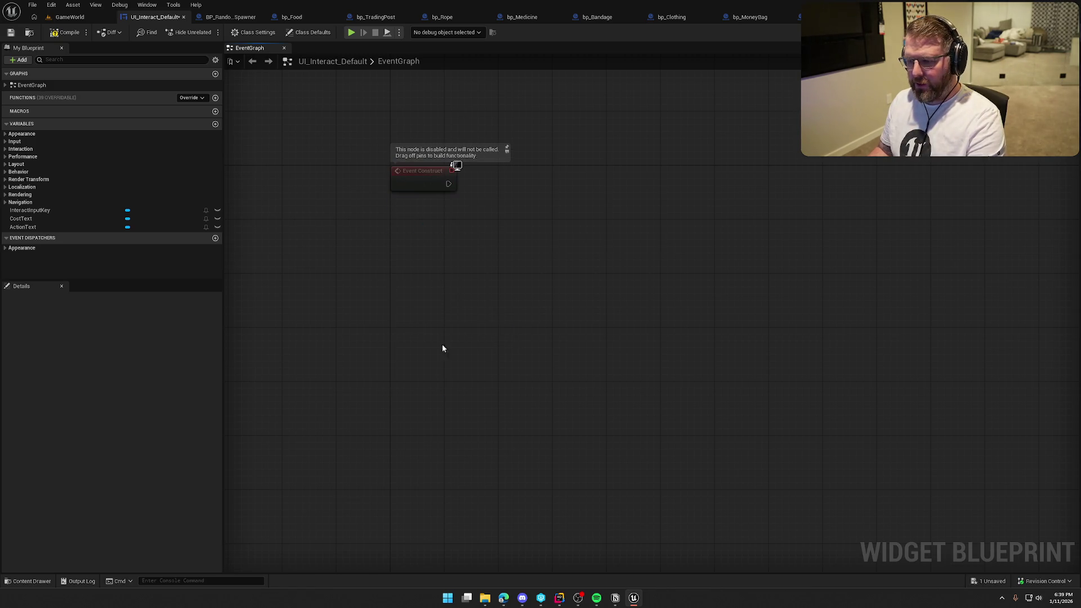
Add a custom event named UpdateActionText.
right_click(432, 270)
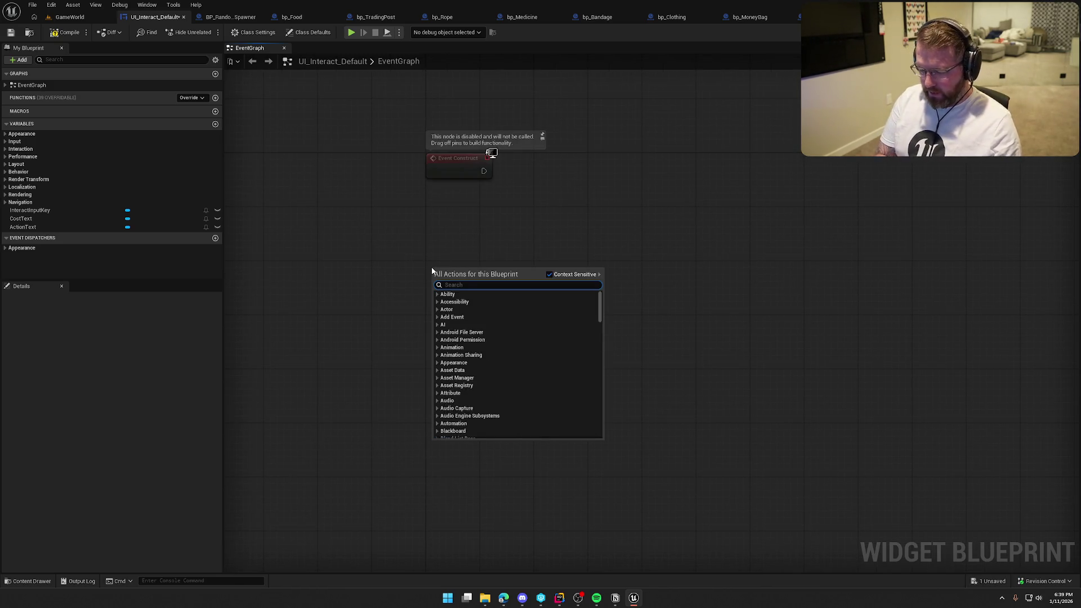
type("custom")
key("Return")
type("Updat")
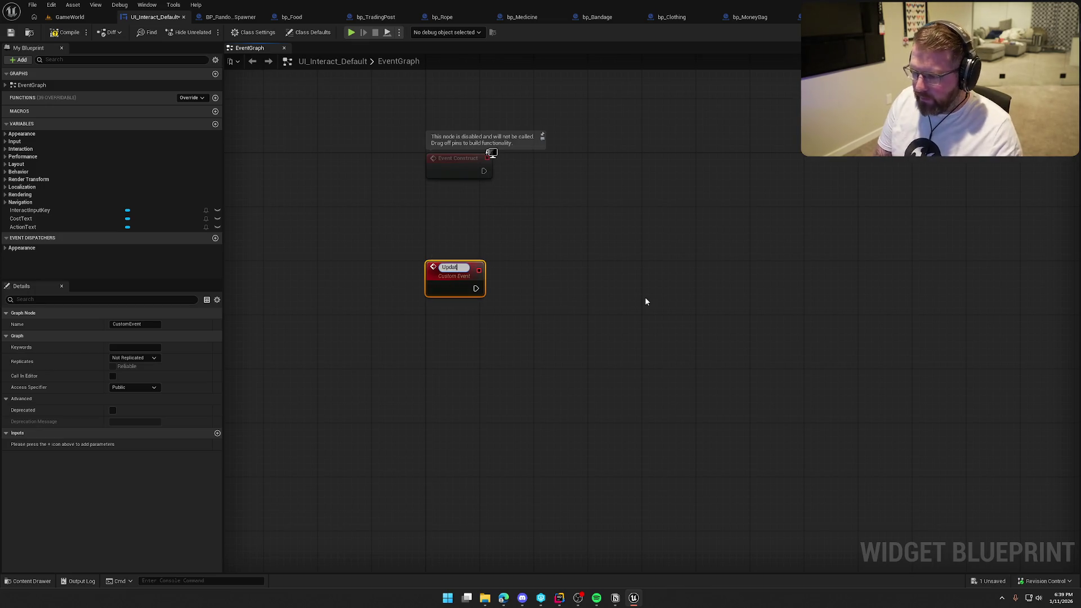
type("eActionText")
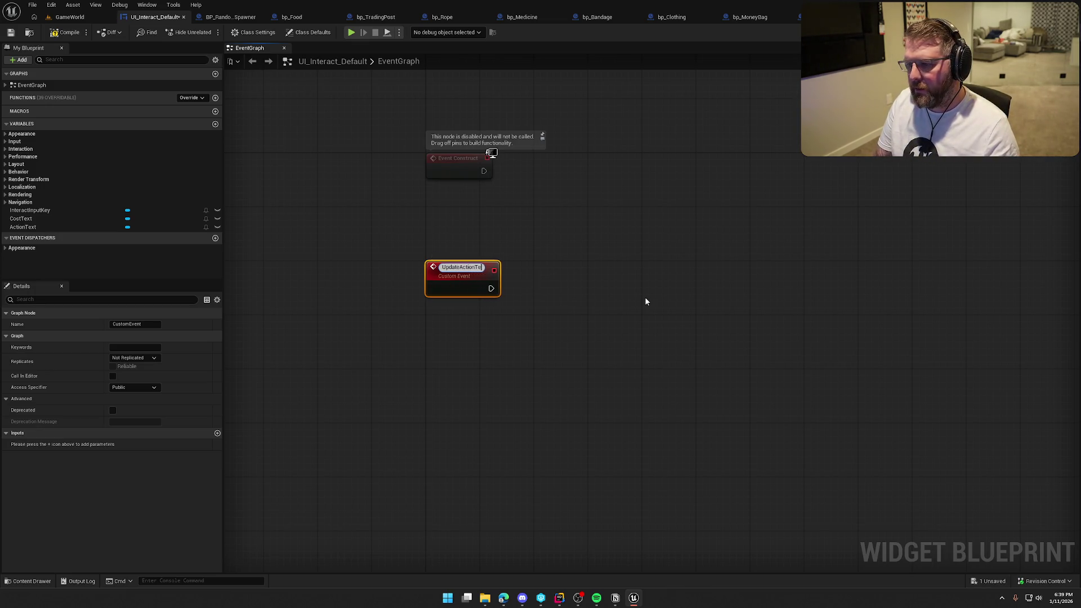
key("Return")
left_click_drag(653, 308, 590, 329)
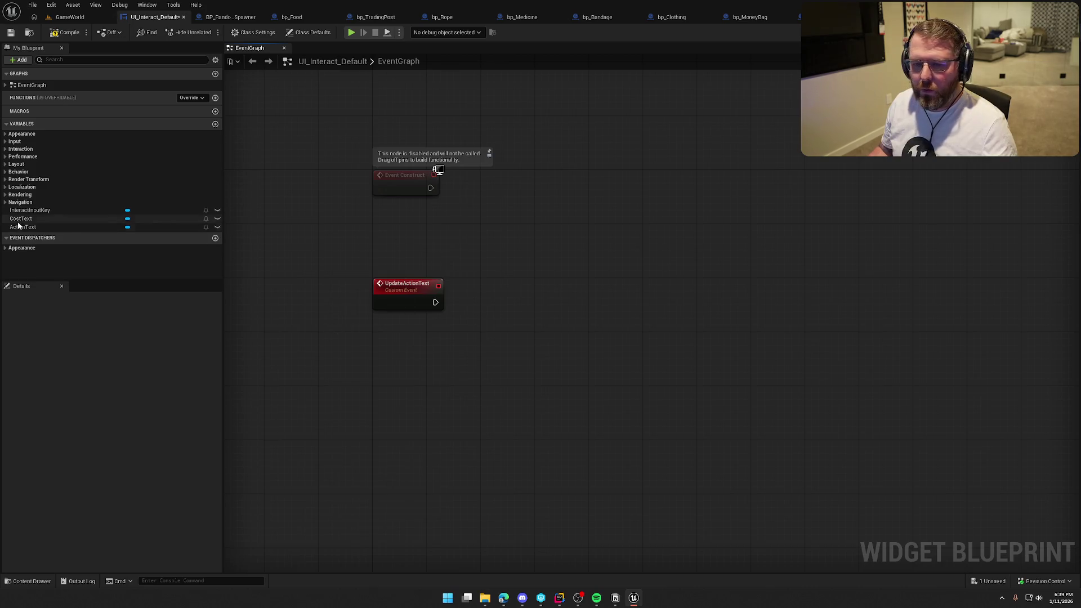
Add a SetText node on Action Text and run it from UpdateActionText.
mouse_move(22, 227)
left_mouse_down()
mouse_move(503, 277)
mouse_move(435, 253)
mouse_move(499, 273)
left_mouse_up()
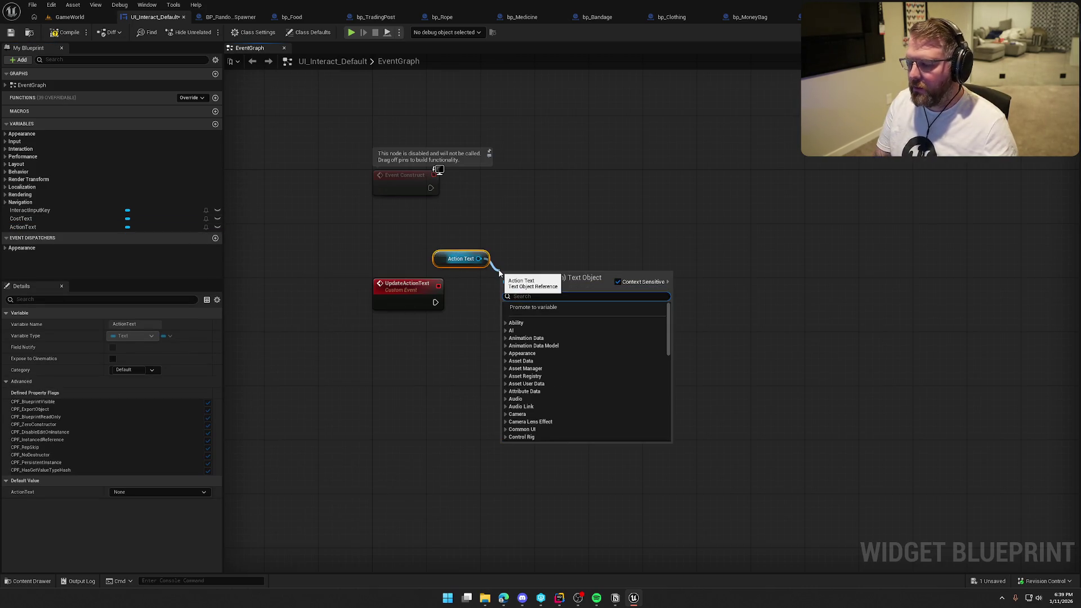
type("sest")
key("BackSpace")
key("BackSpace")
type("t text")
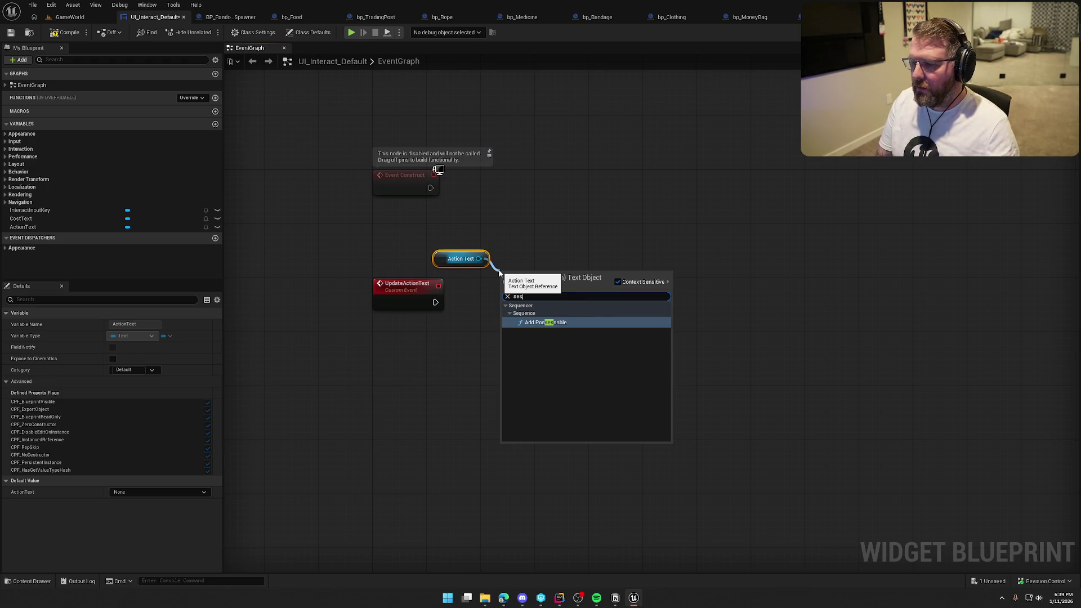
left_click(538, 436)
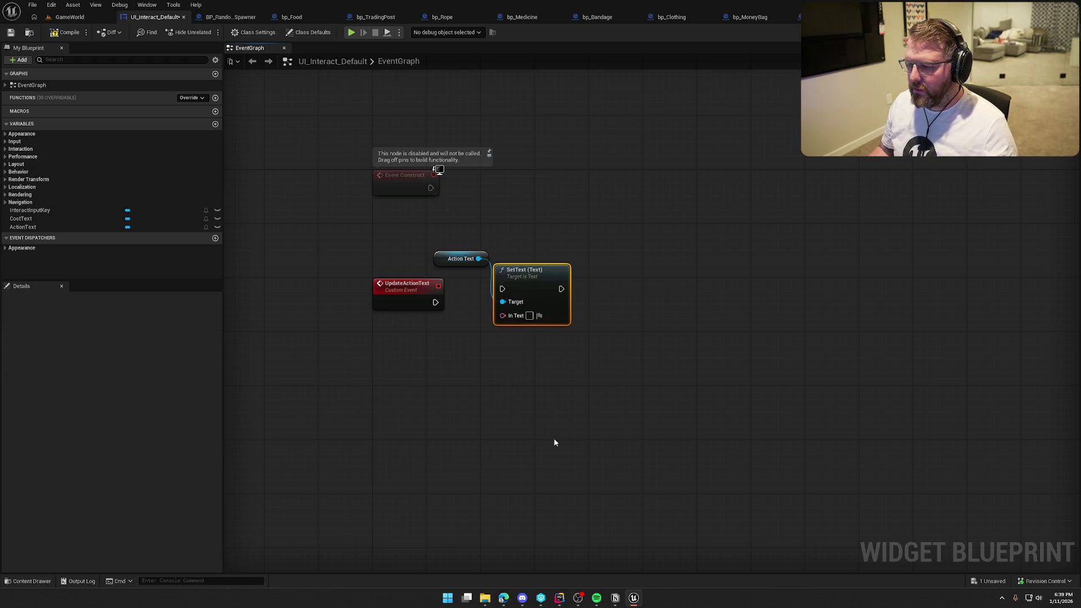
mouse_move(435, 302)
left_mouse_down()
mouse_move(509, 293)
mouse_move(576, 300)
left_mouse_up()
left_click_drag(449, 260, 551, 273)
left_click(546, 212)
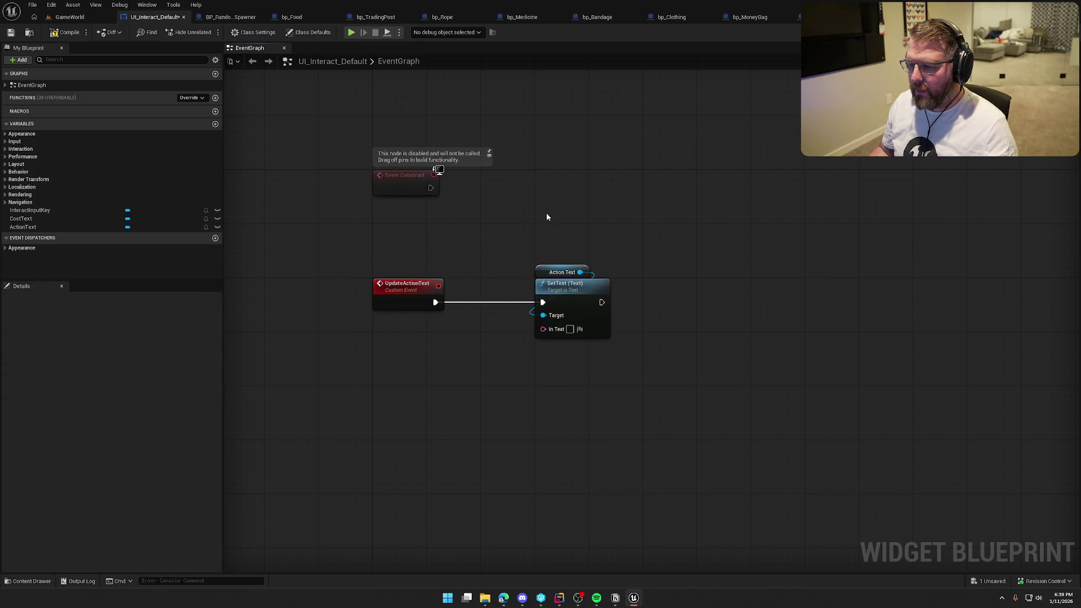
mouse_move(546, 212)
left_mouse_down()
mouse_move(731, 376)
mouse_move(582, 232)
left_mouse_up()
right_click(585, 236)
left_click(509, 323)
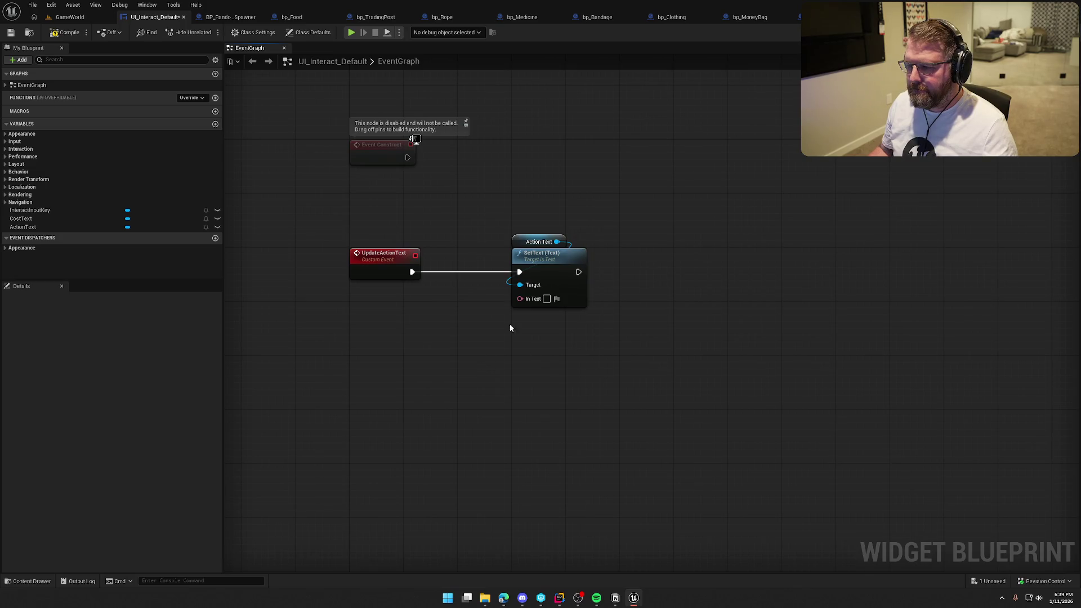
mouse_move(518, 298)
left_mouse_down()
mouse_move(422, 289)
mouse_move(519, 304)
mouse_move(413, 273)
left_mouse_up()
Name the event's new text input Action Text and move SetText closer to the event.
left_click(380, 267)
double_click(35, 444)
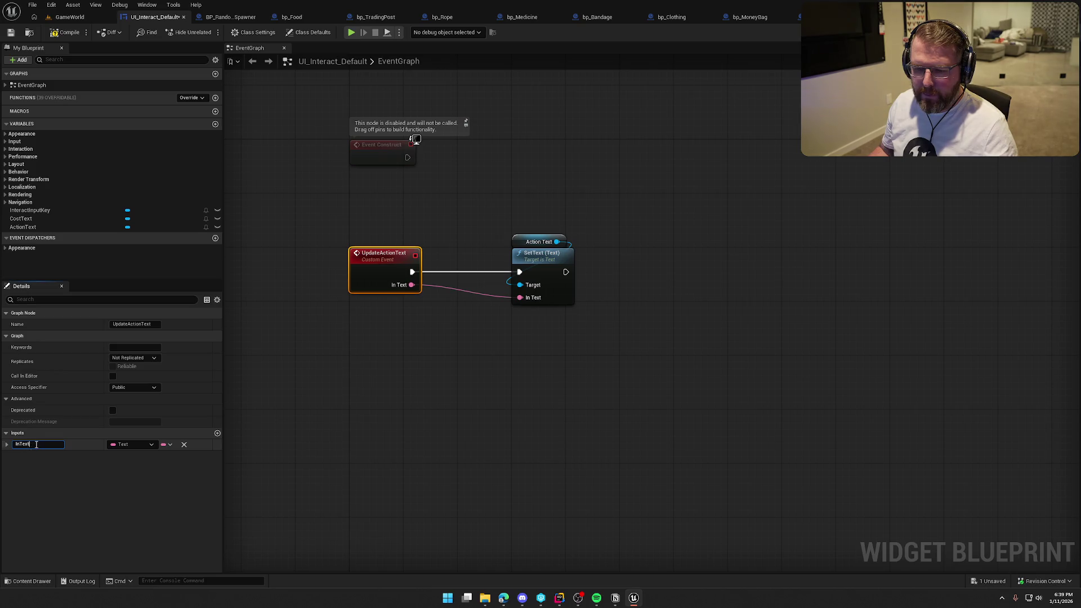
type("Action ")
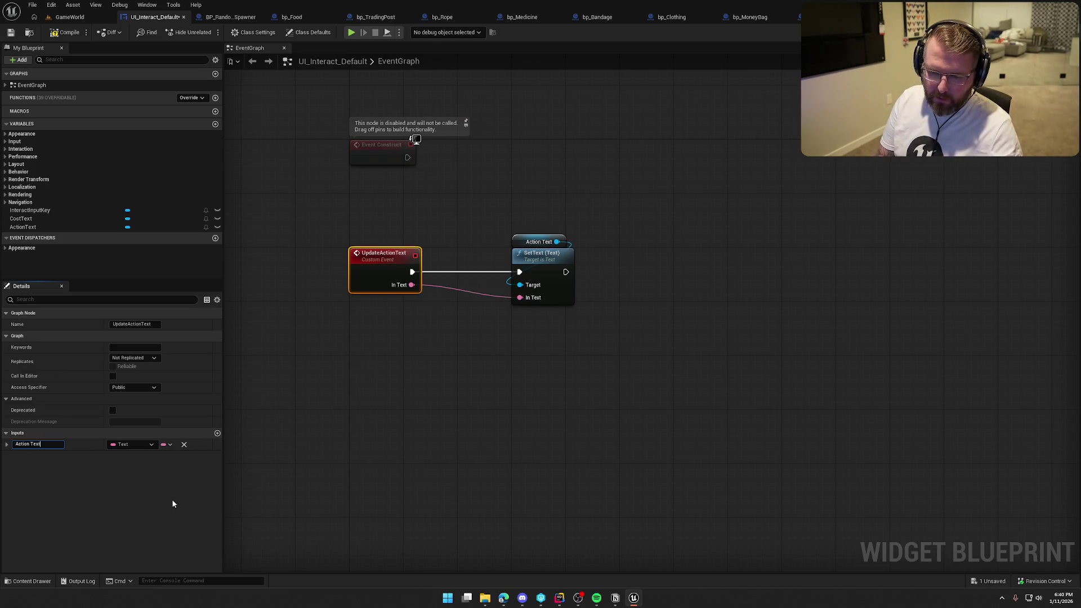
type("Text")
key("Return")
left_click(570, 261)
left_click_drag(569, 261, 517, 261)
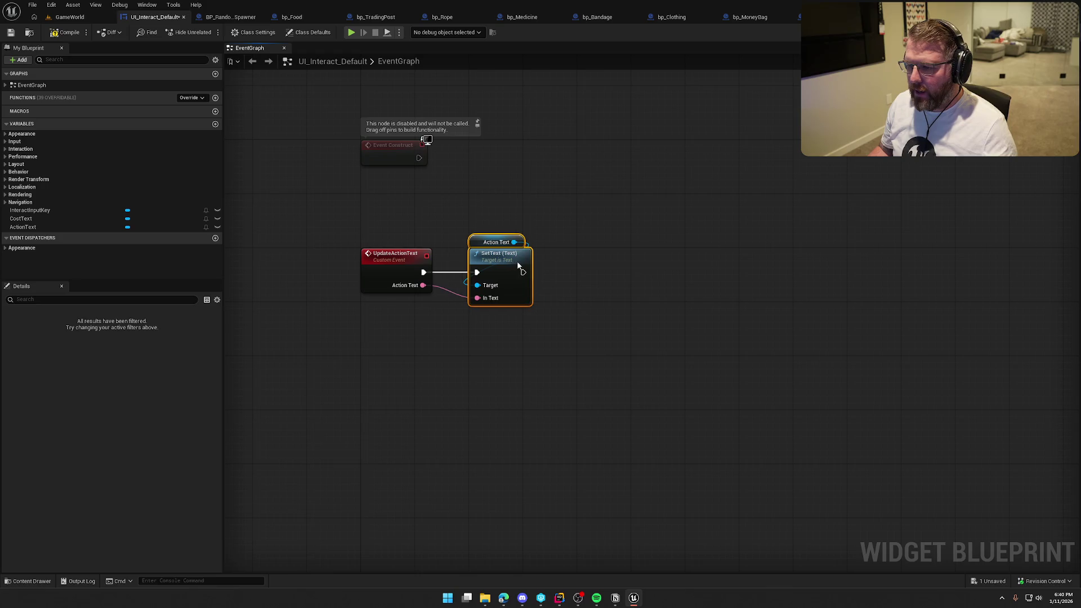
Compile and save the widget blueprint.
left_click(637, 330)
key("ctrl+s")
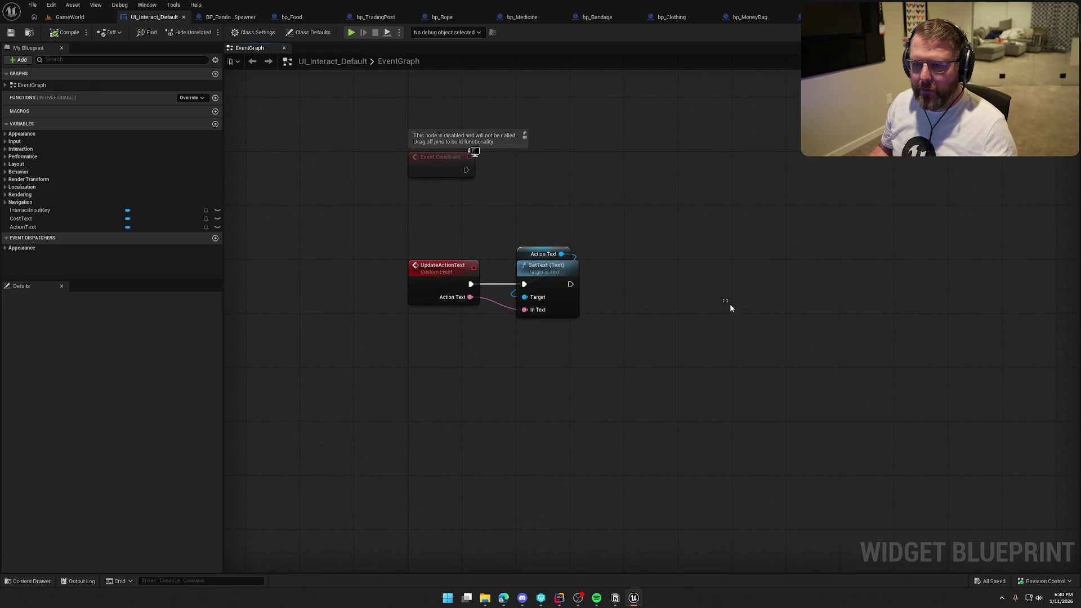
left_click_drag(730, 305, 663, 340)
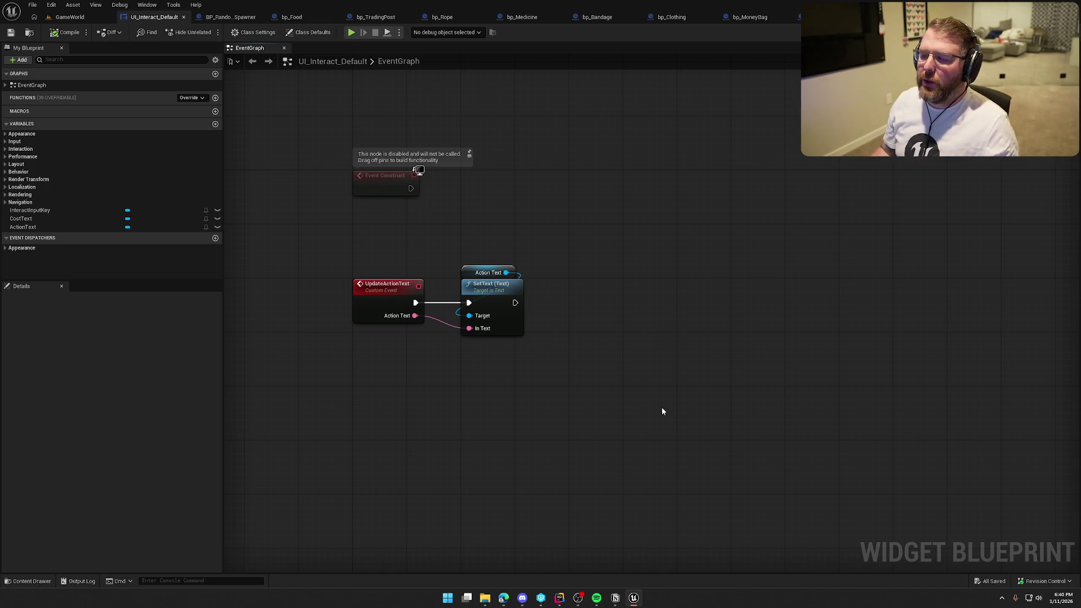
Add a Set Visibility node for Cost Text, chained after SetText.
mouse_move(21, 219)
left_mouse_down()
mouse_move(604, 266)
mouse_move(667, 300)
left_mouse_up()
type("set visi")
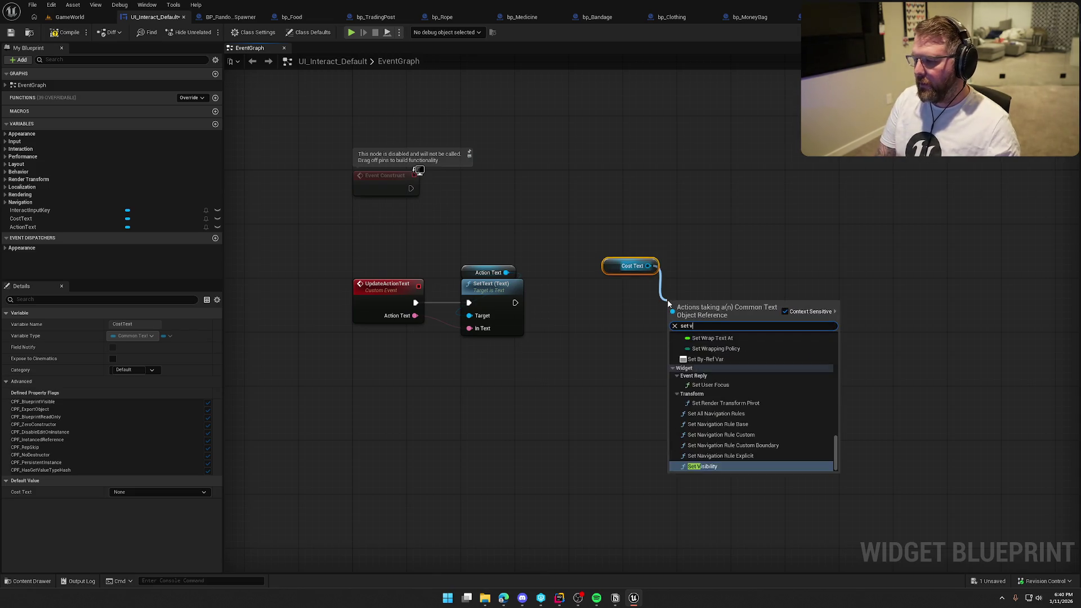
left_click(719, 370)
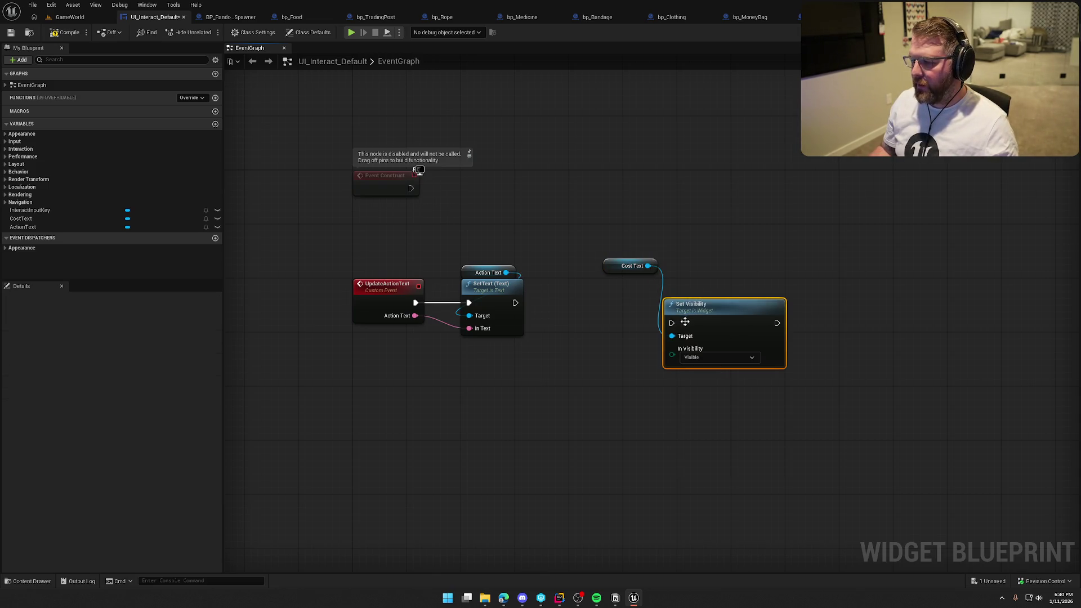
left_click_drag(672, 323, 516, 304)
mouse_move(618, 270)
left_mouse_down()
mouse_move(679, 284)
mouse_move(710, 316)
left_mouse_up()
mouse_move(698, 311)
left_mouse_down()
mouse_move(658, 290)
mouse_move(668, 296)
left_mouse_up()
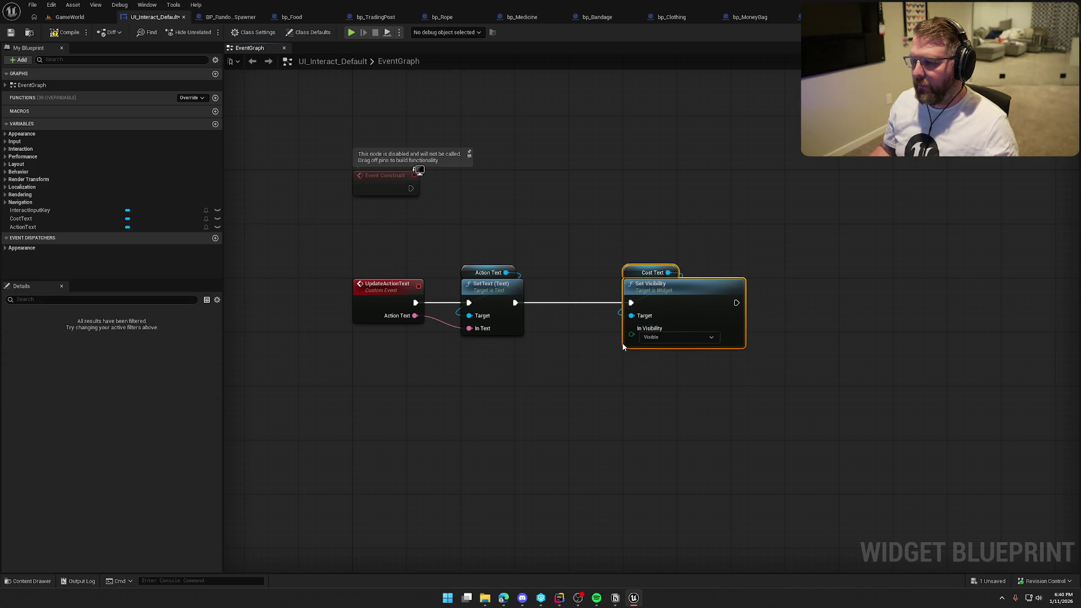
Feed In Visibility from a Select node with a Boolean index.
left_click_drag(631, 335, 591, 373)
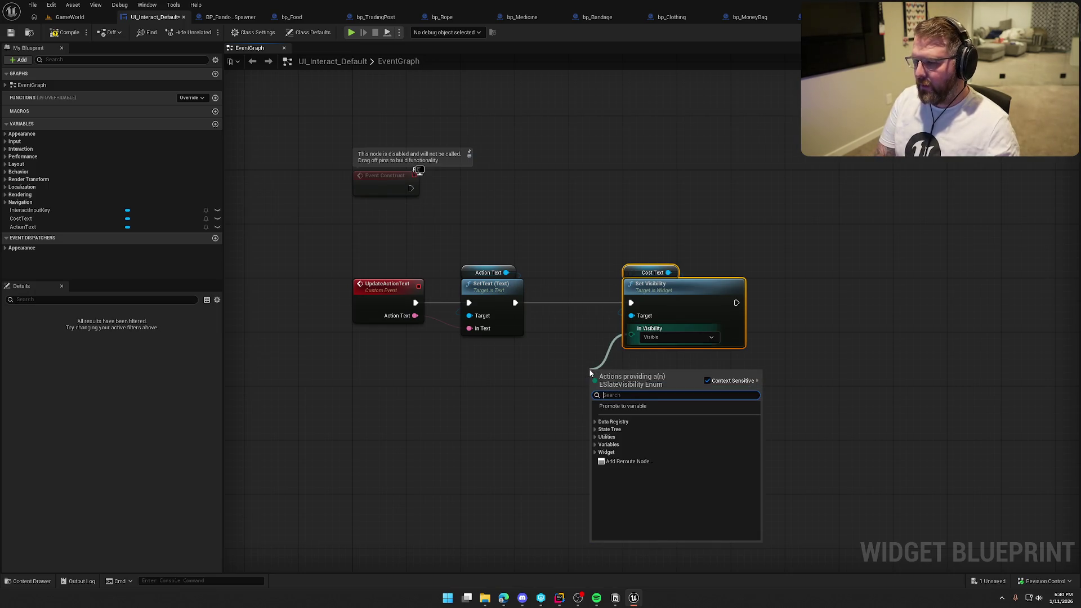
type("select")
left_click(628, 414)
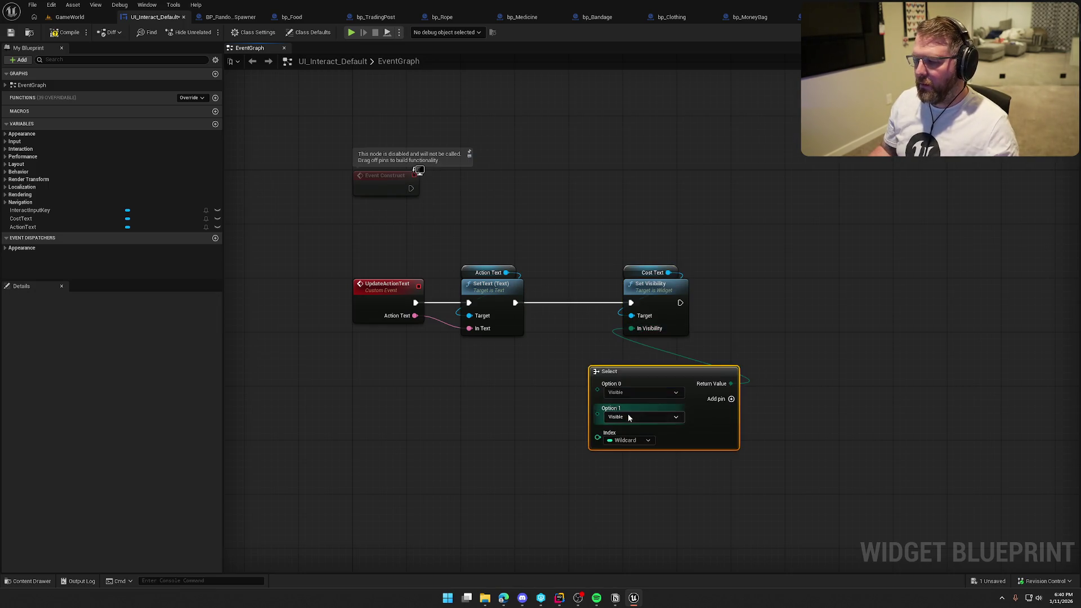
left_click(626, 440)
left_click(625, 298)
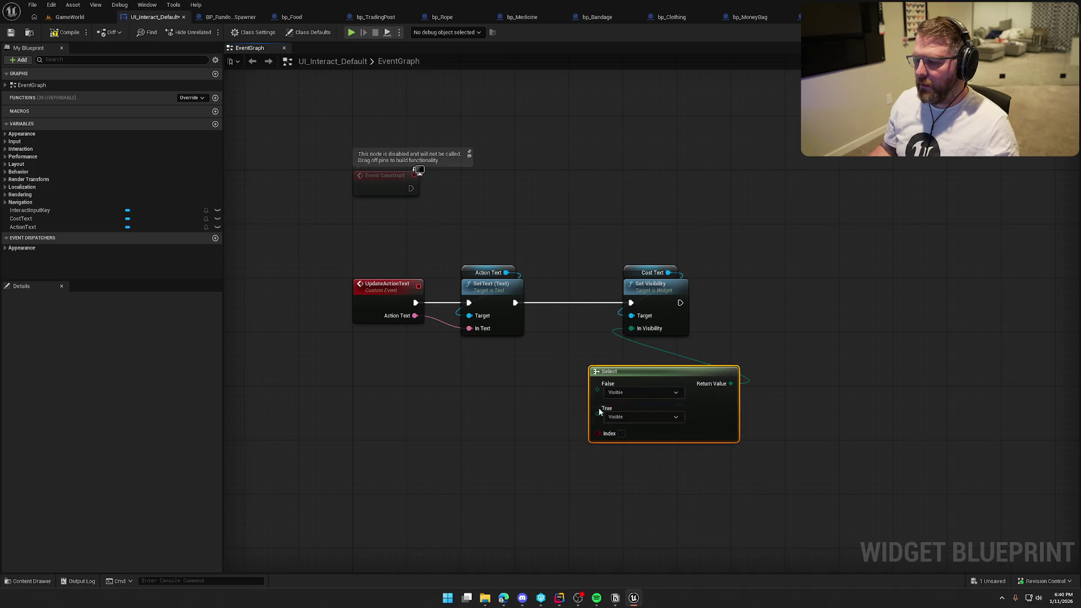
Expose the Select index as an UpdateActionText input named Show Cost Text.
mouse_move(597, 438)
left_mouse_down()
mouse_move(393, 333)
mouse_move(394, 318)
left_mouse_up()
left_click(389, 293)
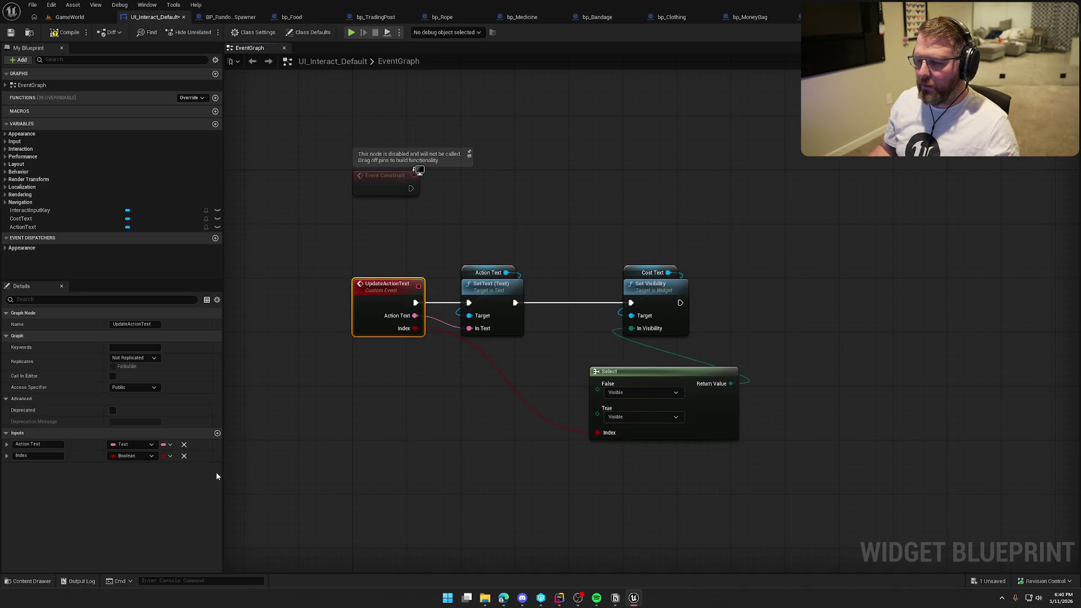
left_click(36, 458)
type("Showk")
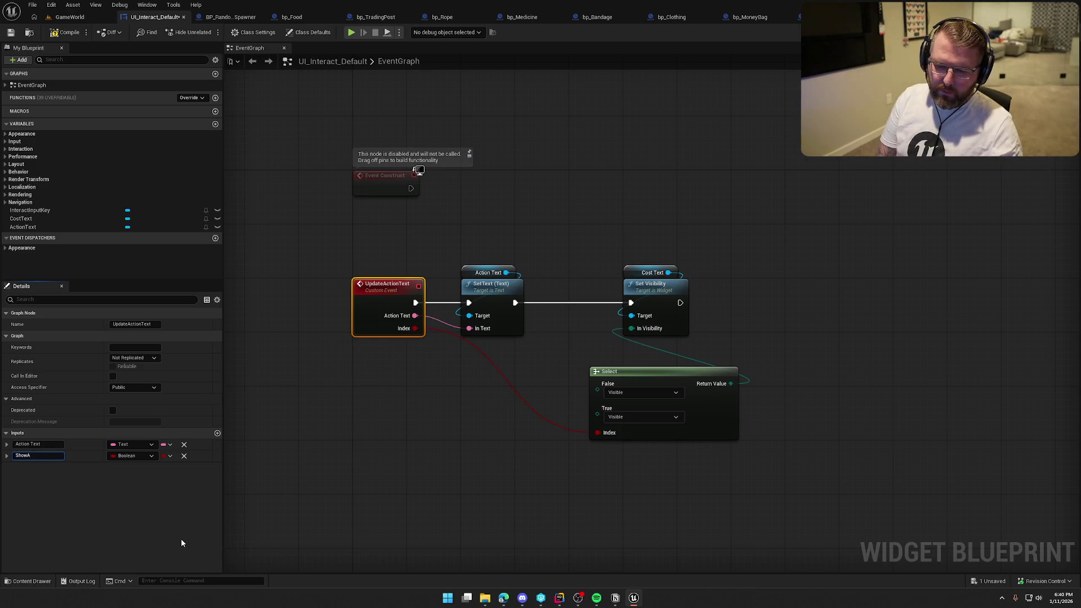
key("BackSpace")
type("Cost")
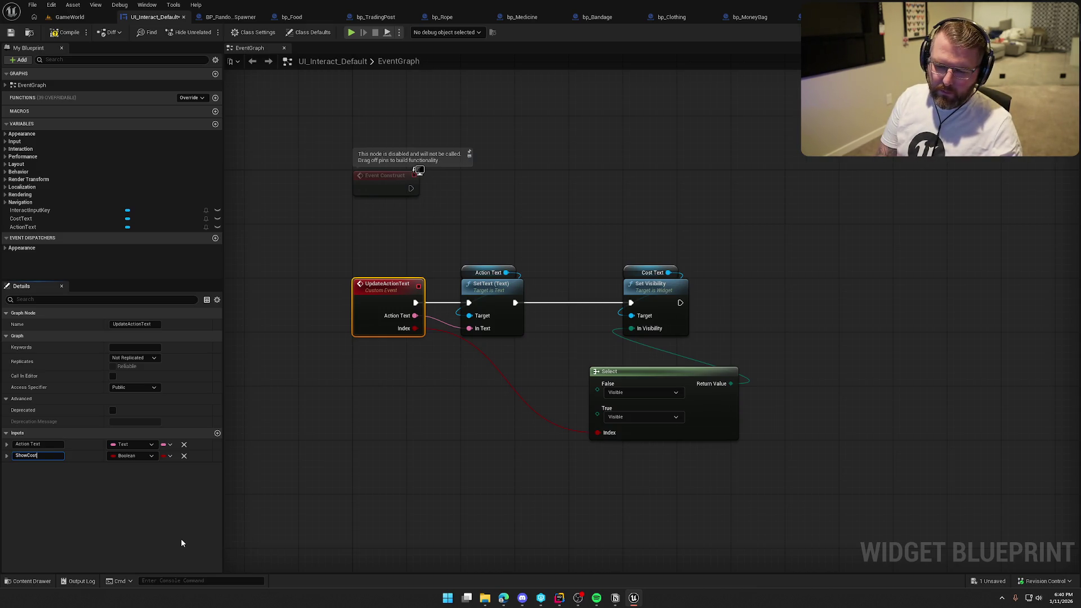
type(" Text")
key("Return")
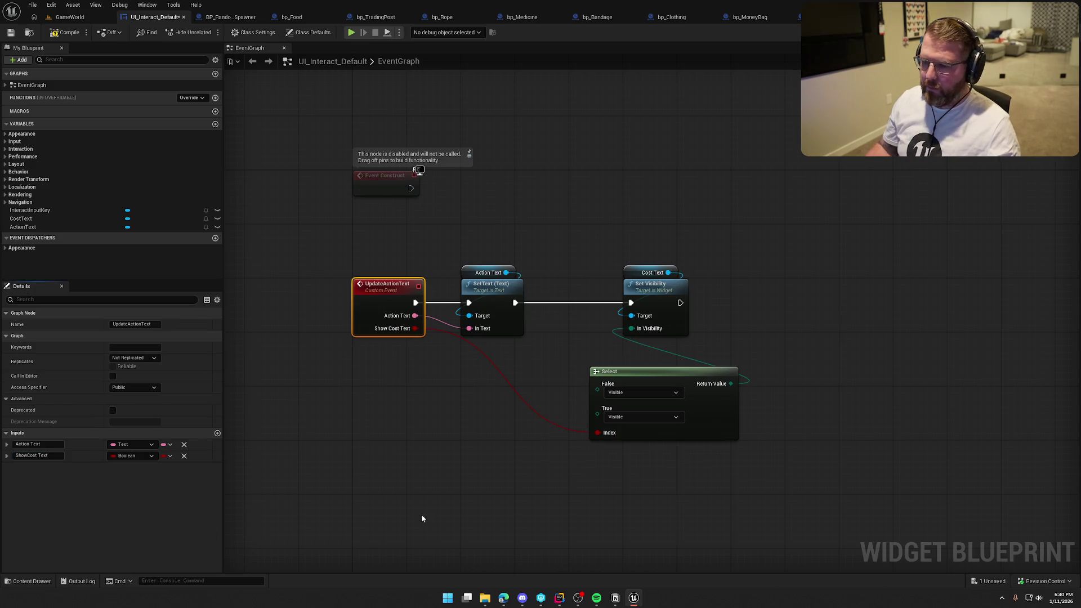
Set the Select's True to Not Hit-Testable (Self Only) and False to Collapsed.
left_click_drag(640, 375, 564, 352)
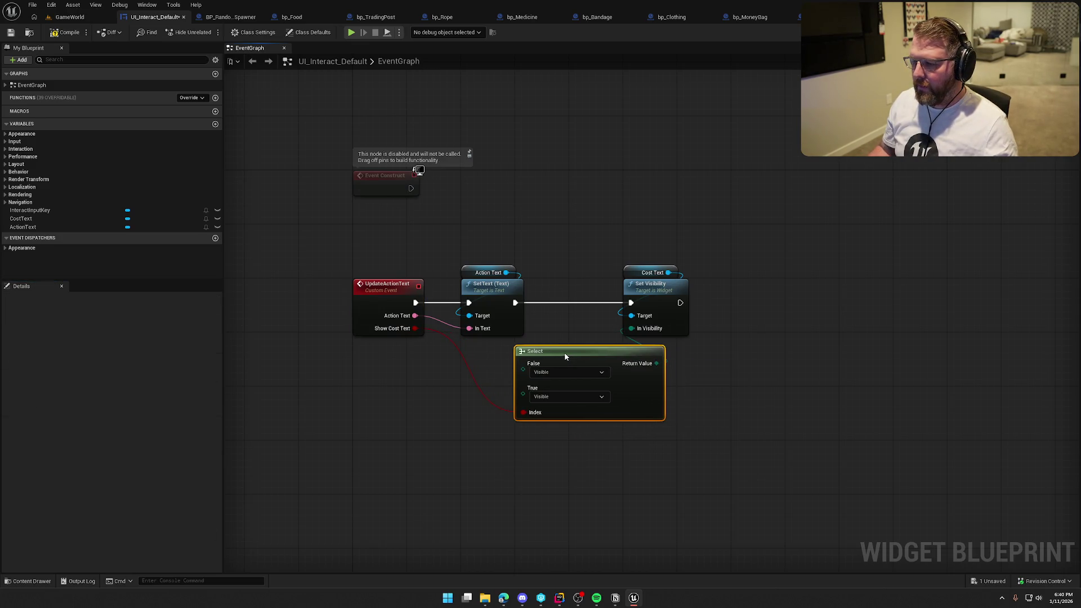
left_click(550, 399)
left_click(566, 441)
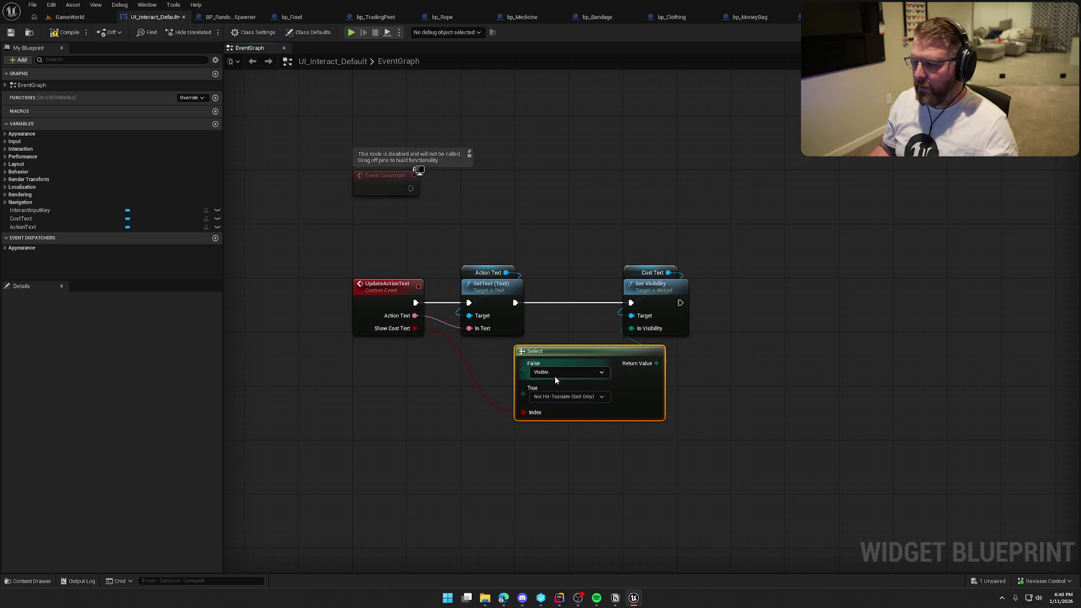
left_click(555, 372)
left_click(563, 393)
left_click(729, 405)
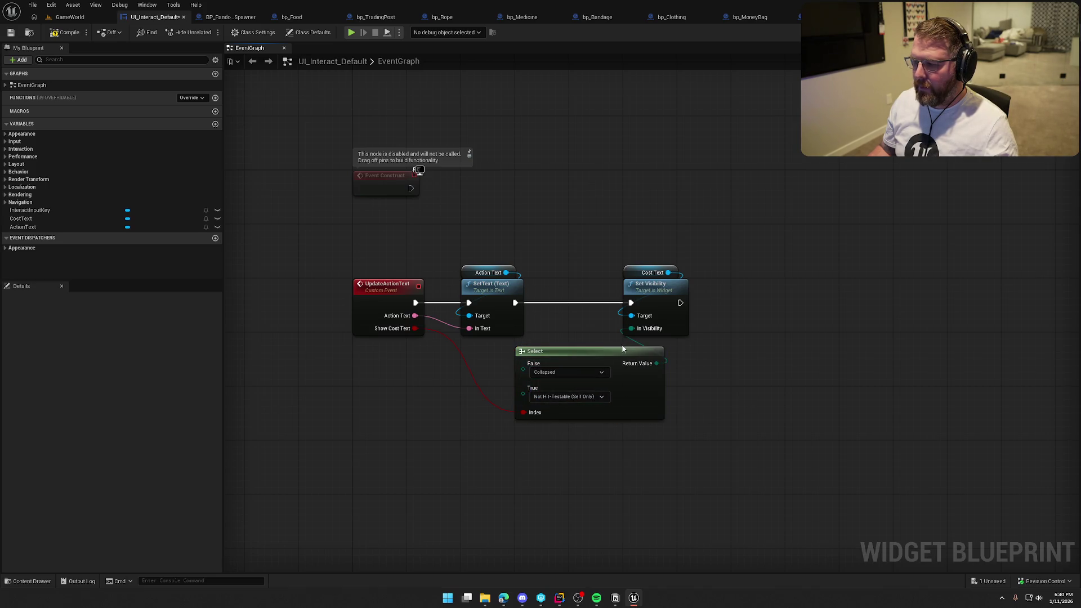
mouse_move(625, 267)
left_mouse_down()
mouse_move(672, 308)
mouse_move(600, 292)
left_mouse_up()
left_click(655, 293)
Place the Cost Text getter above Set Visibility and the Select node under the chain.
left_click_drag(680, 314, 578, 273)
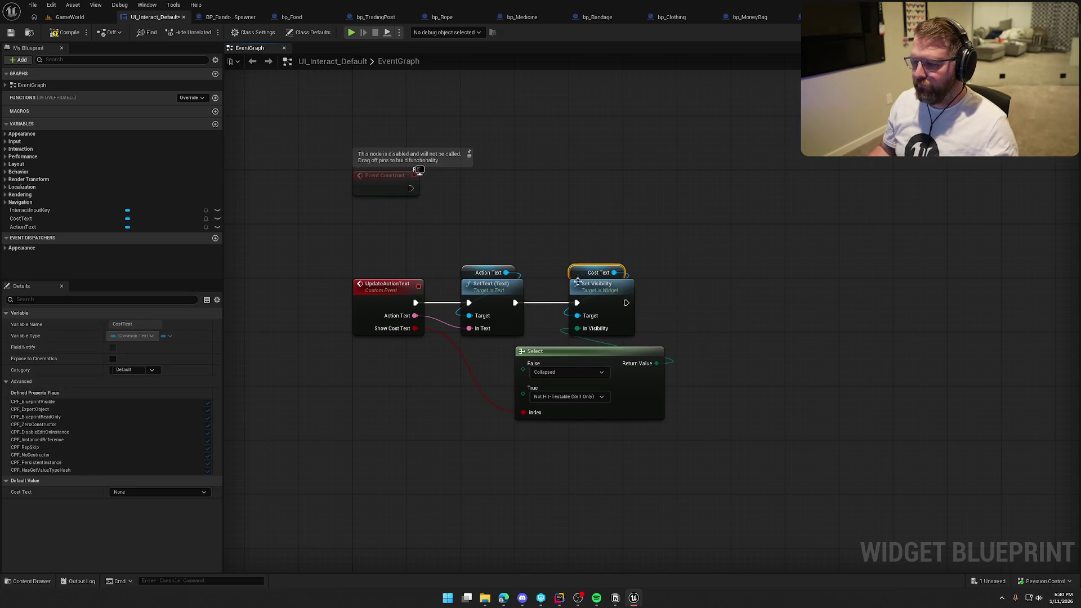
left_click_drag(577, 353, 524, 347)
left_click(678, 398)
left_click_drag(637, 370, 658, 405)
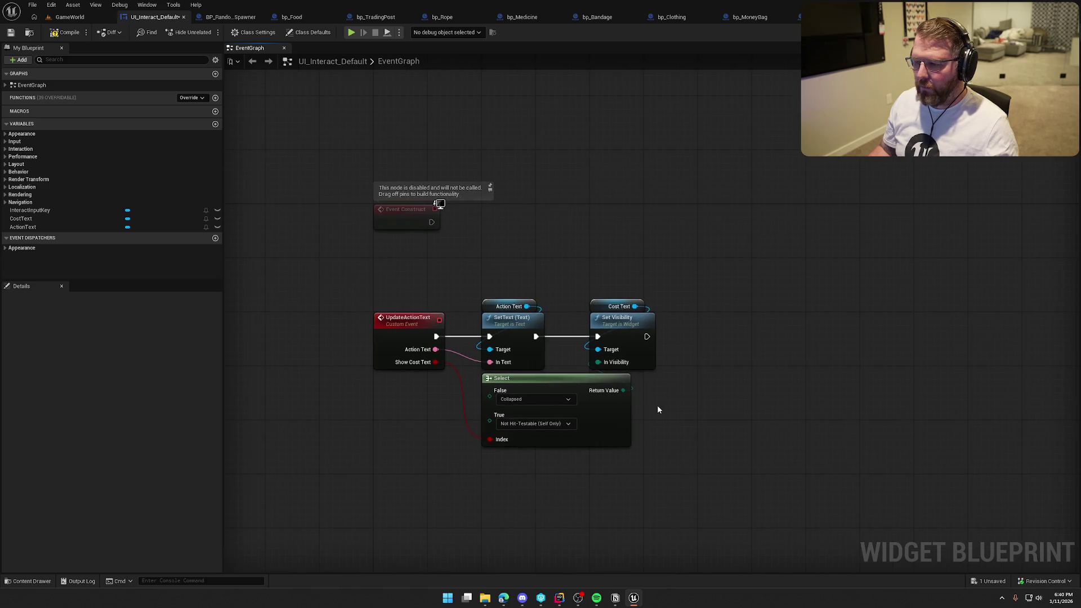
Delete the disabled Event Construct node.
left_click_drag(430, 221, 482, 220)
type("uda")
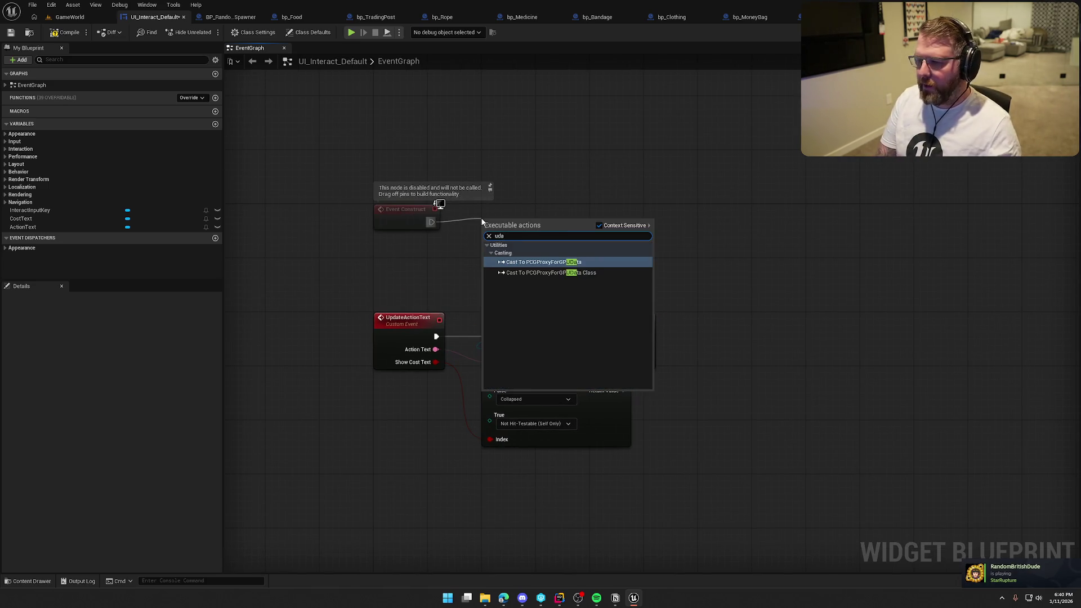
key("BackSpace")
type("p")
key("BackSpace")
key("BackSpace")
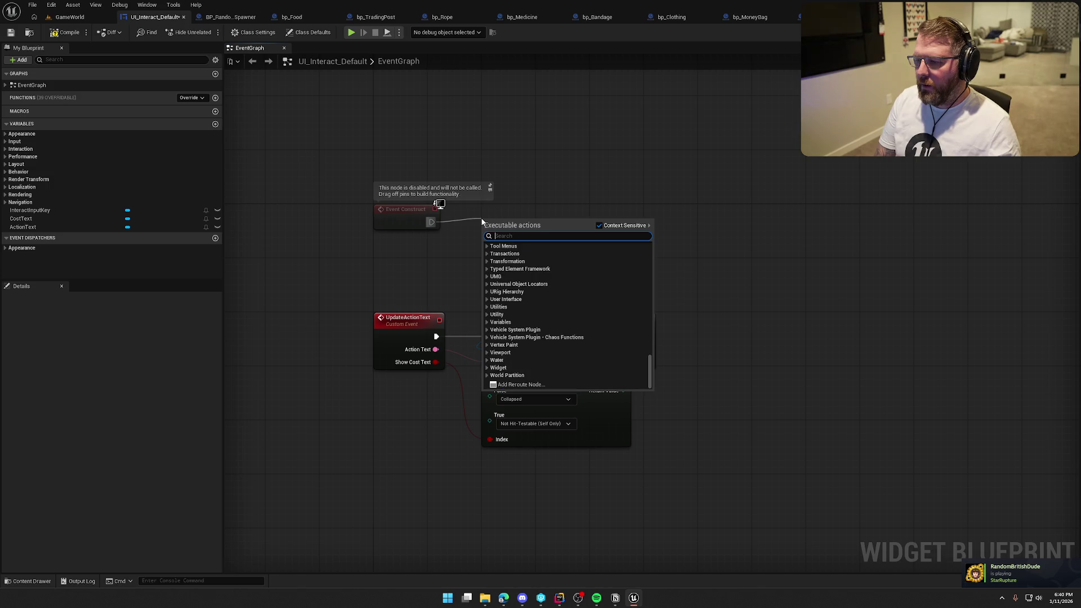
key("Escape")
double_click(428, 192)
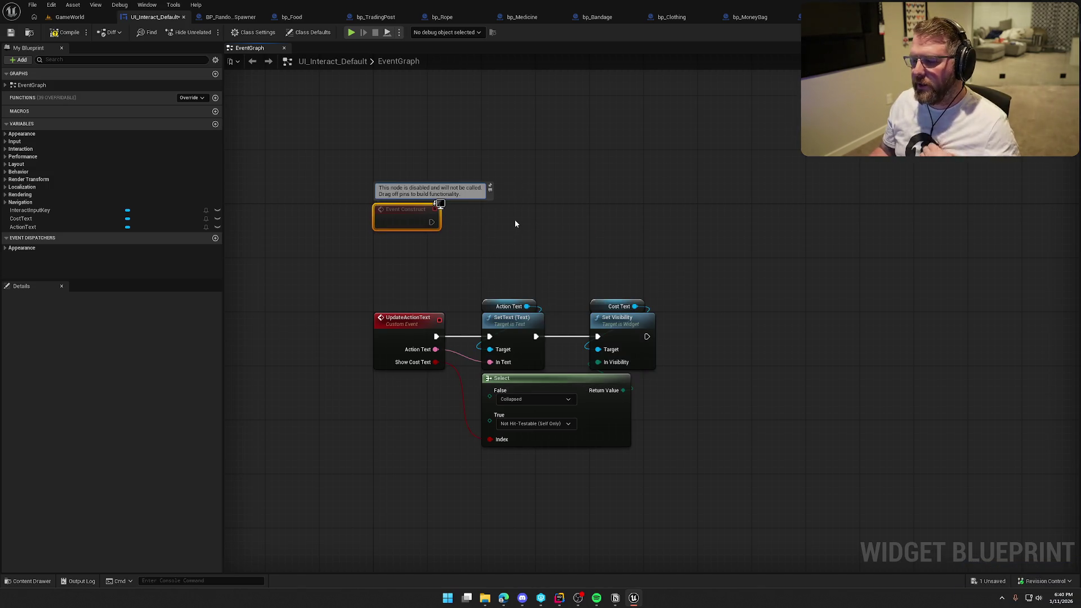
left_click(67, 32)
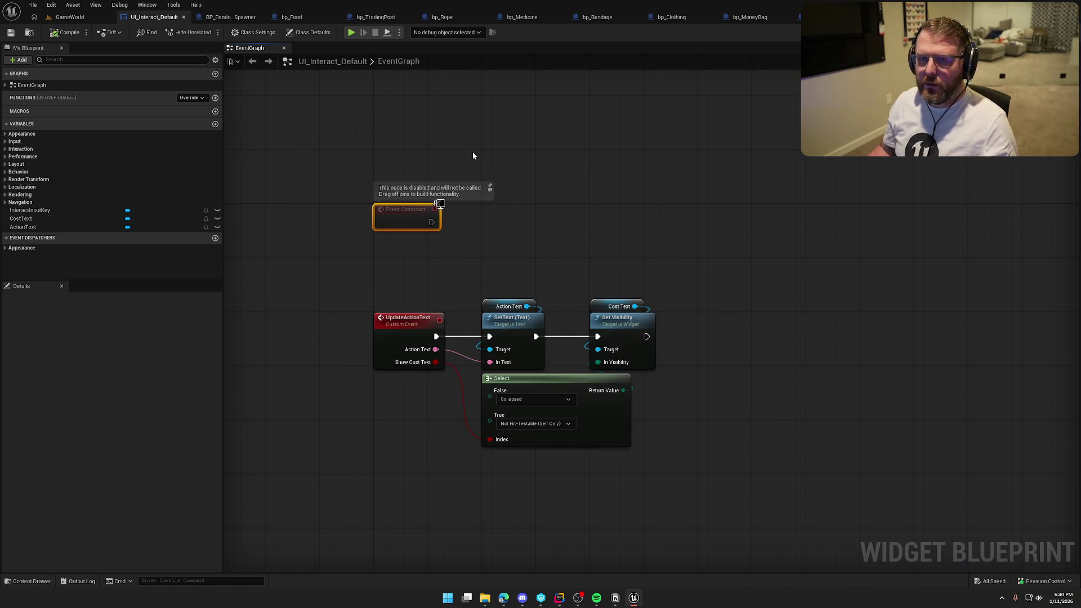
mouse_move(472, 150)
left_mouse_down()
mouse_move(474, 163)
mouse_move(460, 164)
left_mouse_up()
left_click_drag(346, 174, 508, 223)
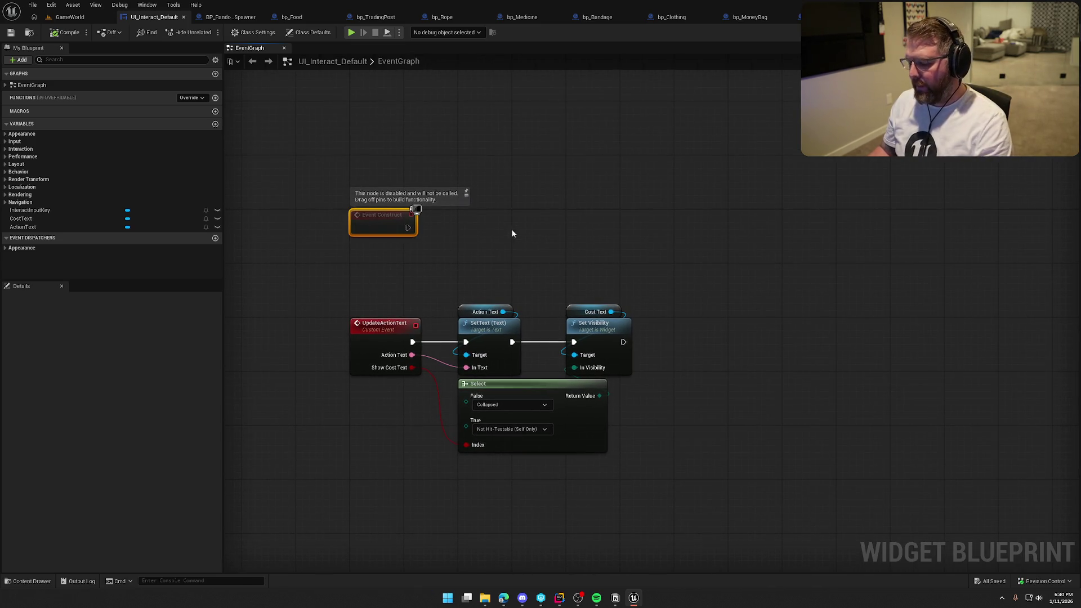
key("Delete")
Shift the UpdateActionText chain up, then save and compile the blueprint.
mouse_move(342, 266)
left_mouse_down()
mouse_move(549, 400)
mouse_move(574, 403)
left_mouse_up()
left_click_drag(375, 331, 376, 223)
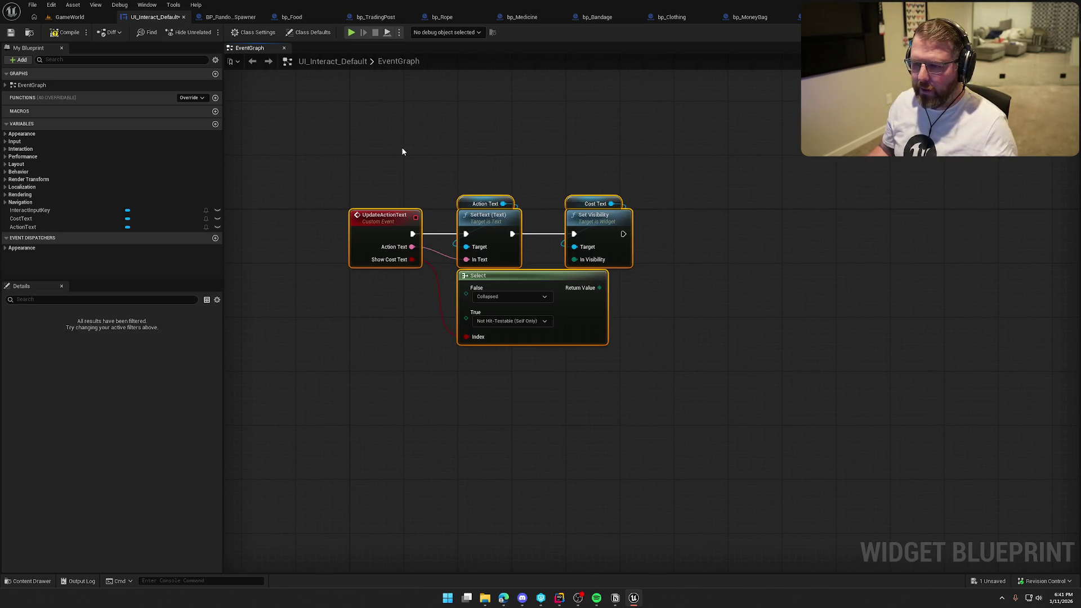
key("ctrl+s")
left_click(431, 136)
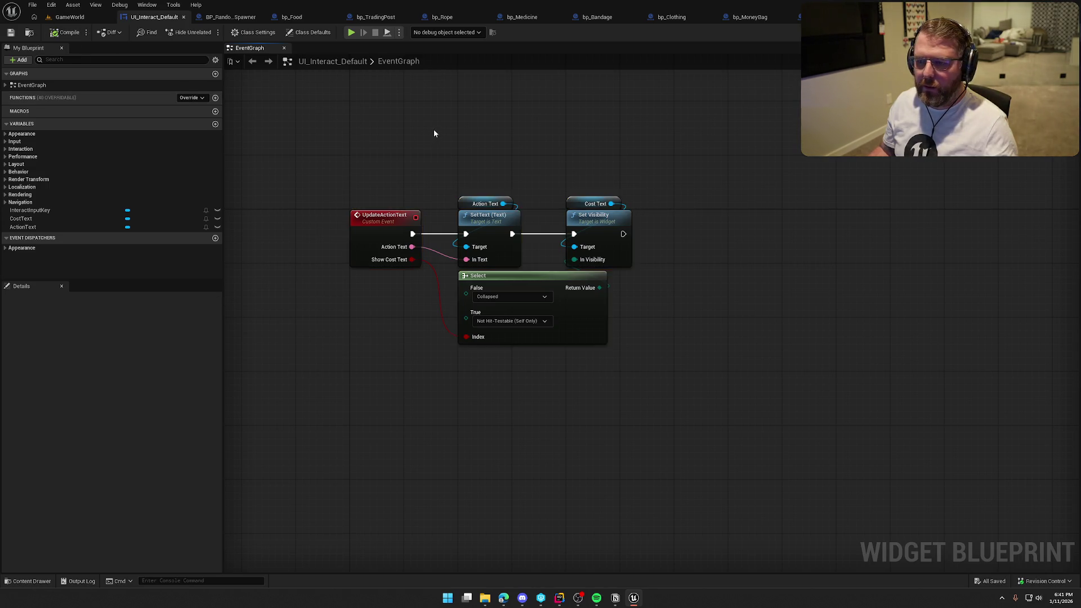
left_click_drag(433, 131, 447, 185)
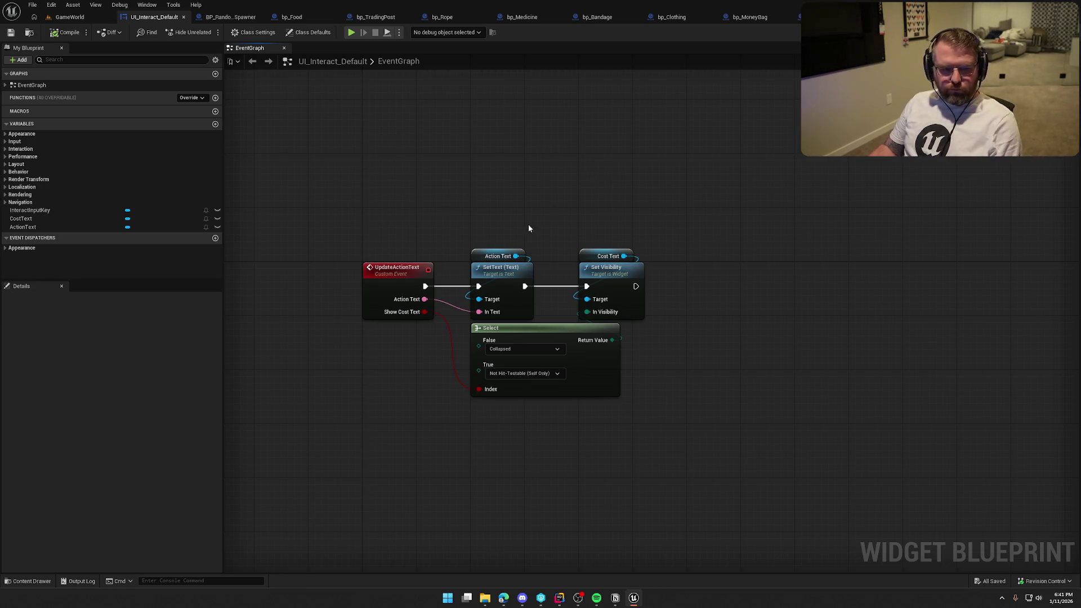
Move all existing graph nodes down to make room above them.
left_click(69, 17)
left_click(144, 17)
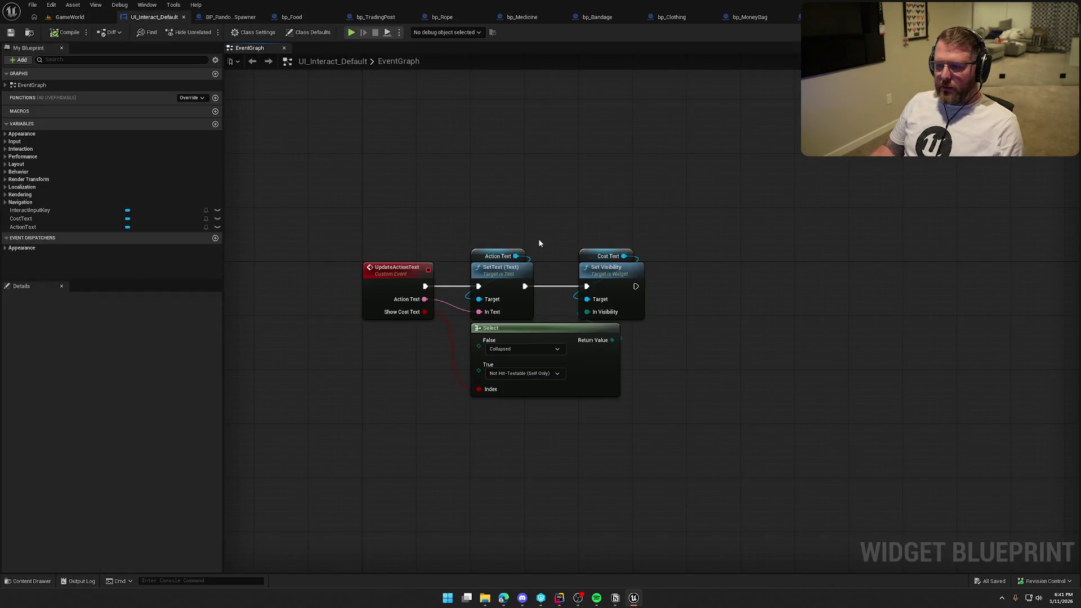
left_click(1046, 32)
scroll(536, 372, "up", 6)
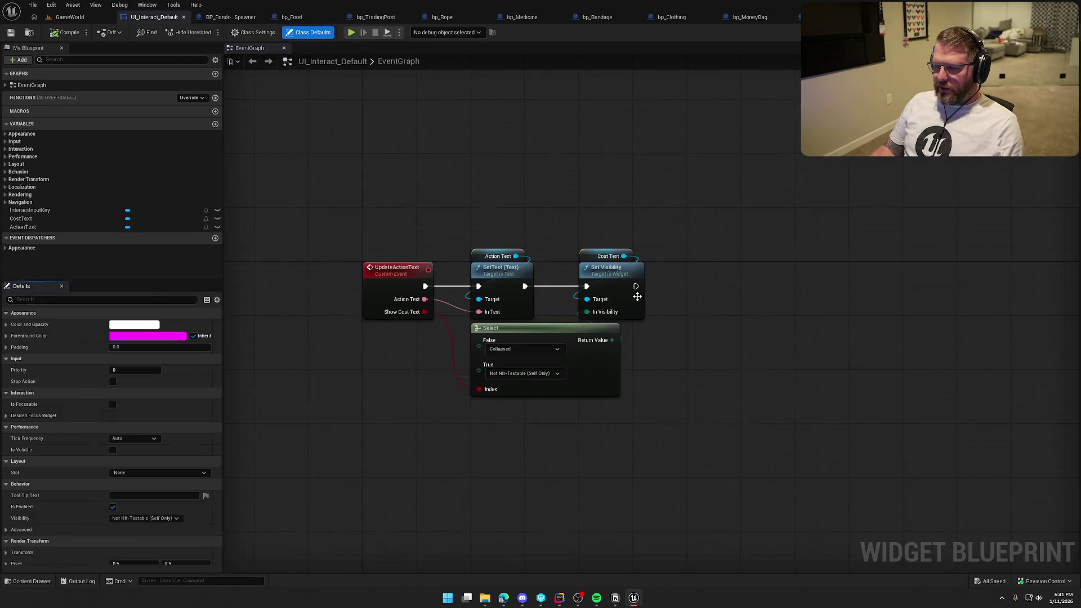
left_click(1067, 32)
left_click_drag(330, 203, 675, 441)
left_click_drag(400, 276, 404, 383)
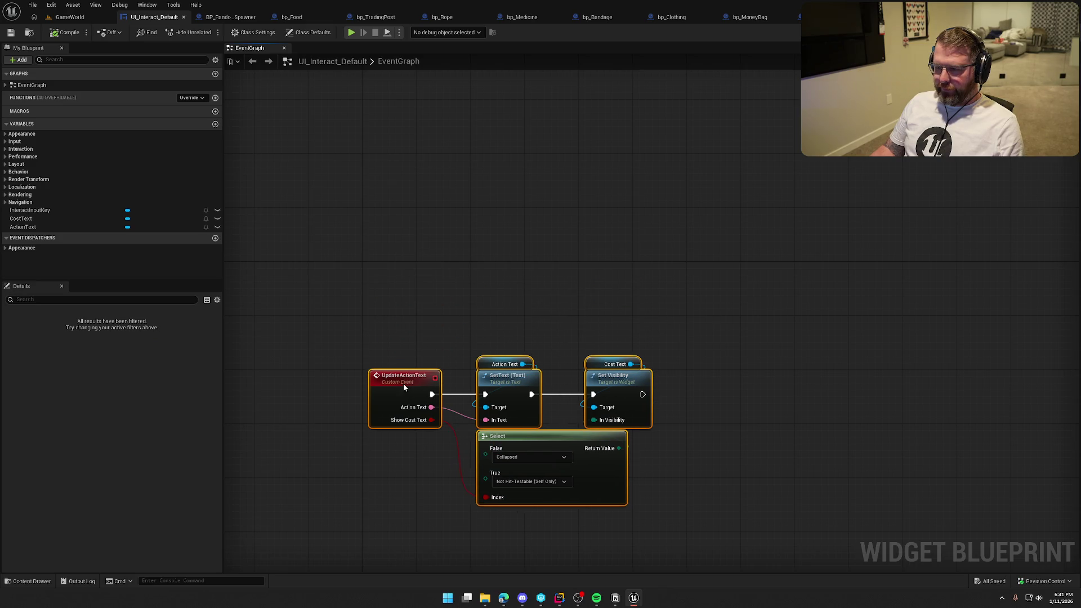
left_click(397, 329)
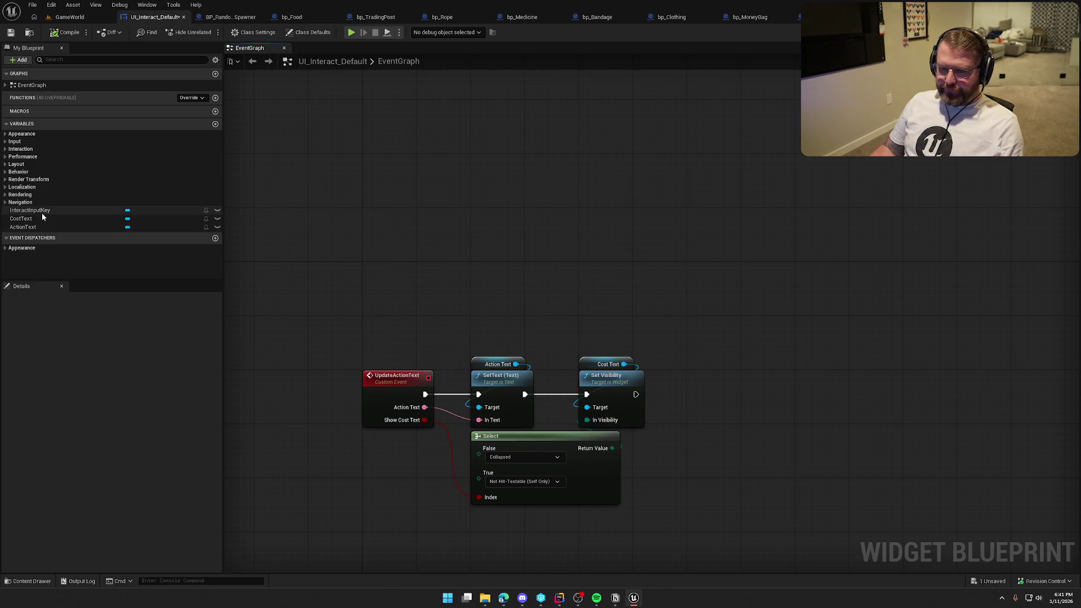
Add a SetText node on Interact Input Key.
mouse_move(39, 212)
left_mouse_down()
mouse_move(499, 262)
mouse_move(579, 289)
left_mouse_up()
type("set text")
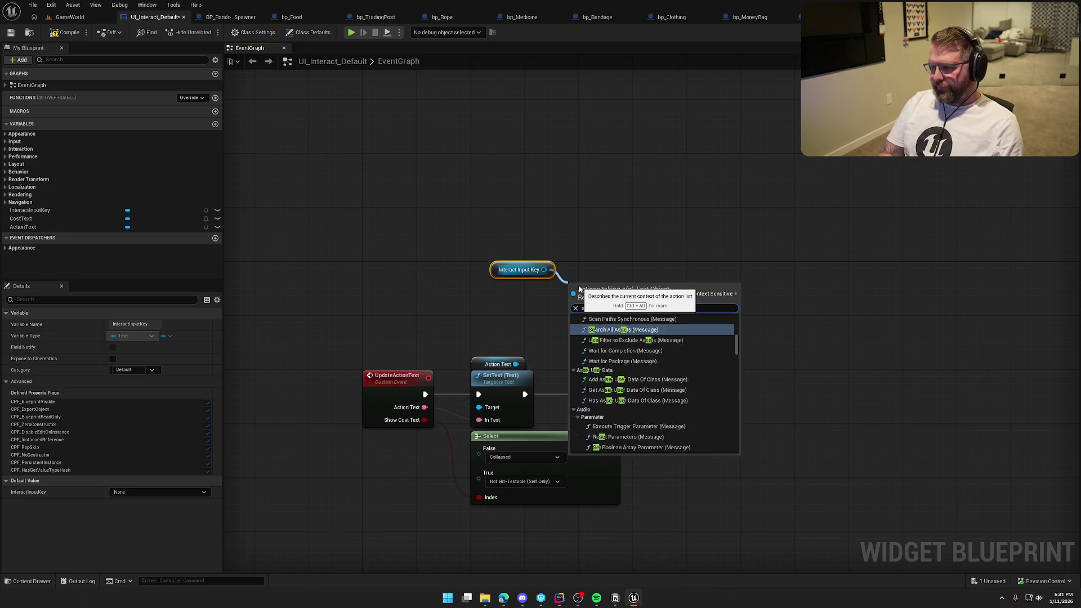
left_click(634, 448)
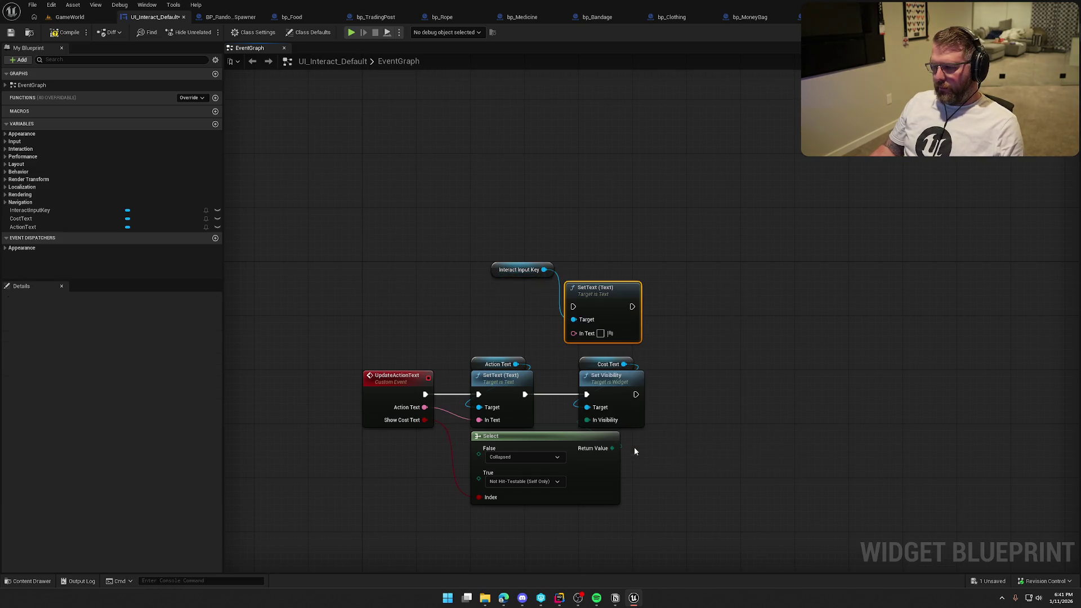
Create a custom event named UpdateInputKey.
right_click(382, 280)
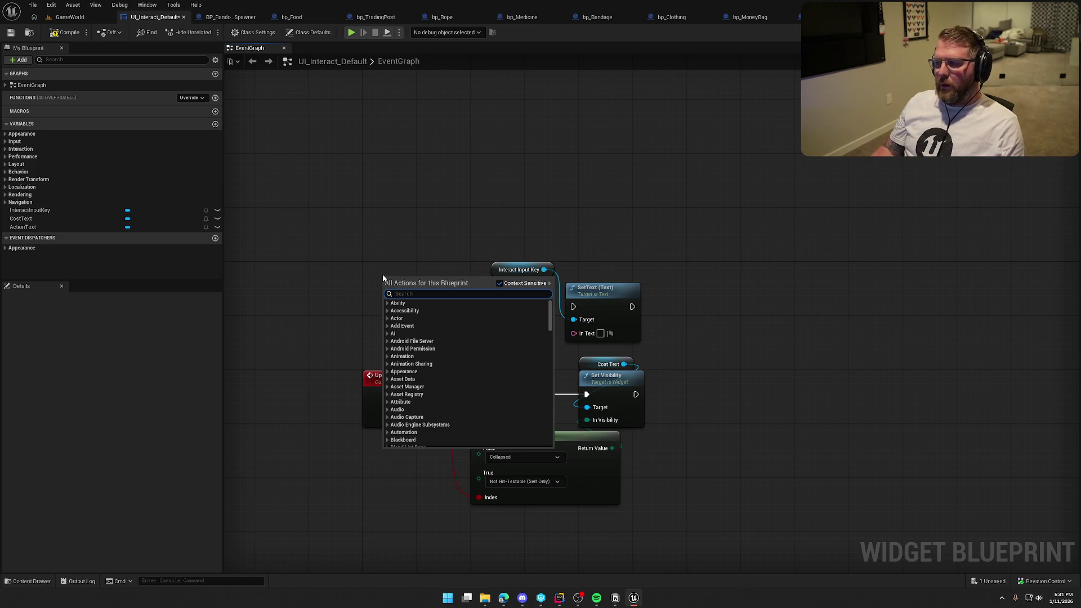
type("custom event")
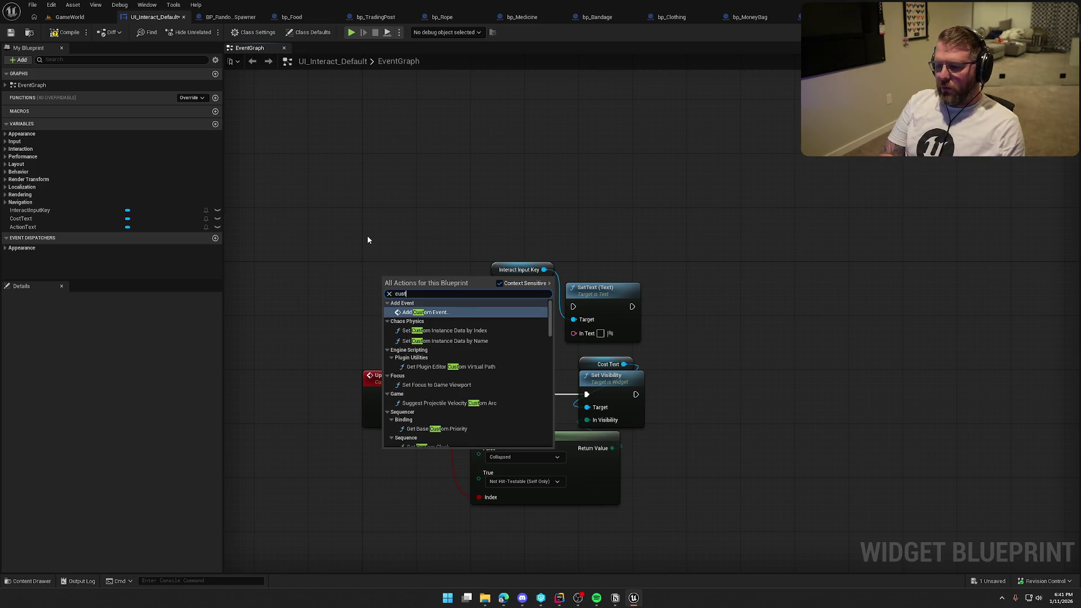
key("Return")
type("UpdateKey")
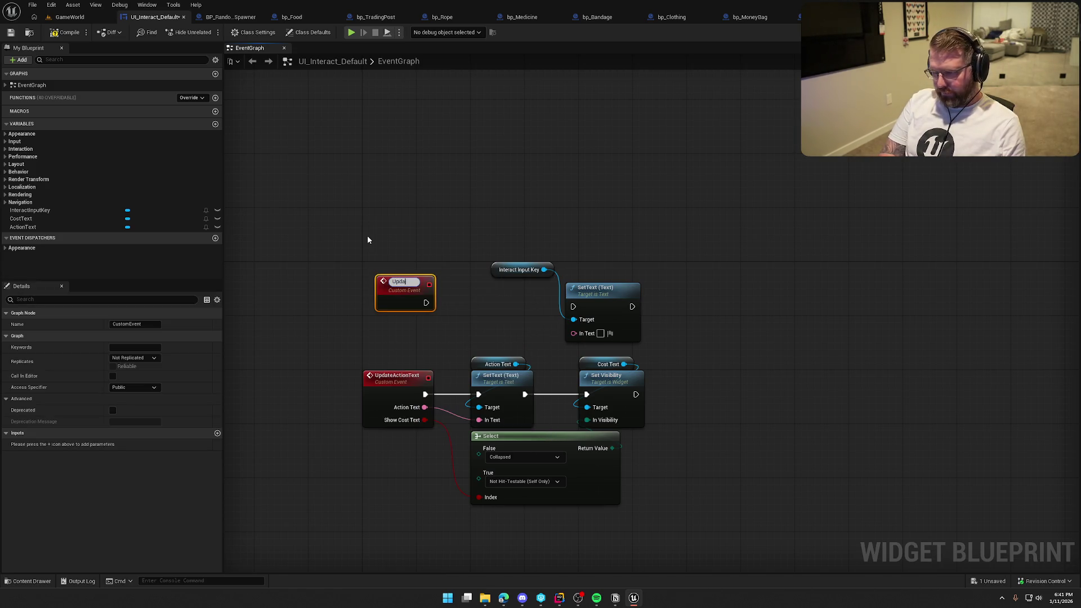
key("BackSpace")
key("BackSpace")
key("BackSpace")
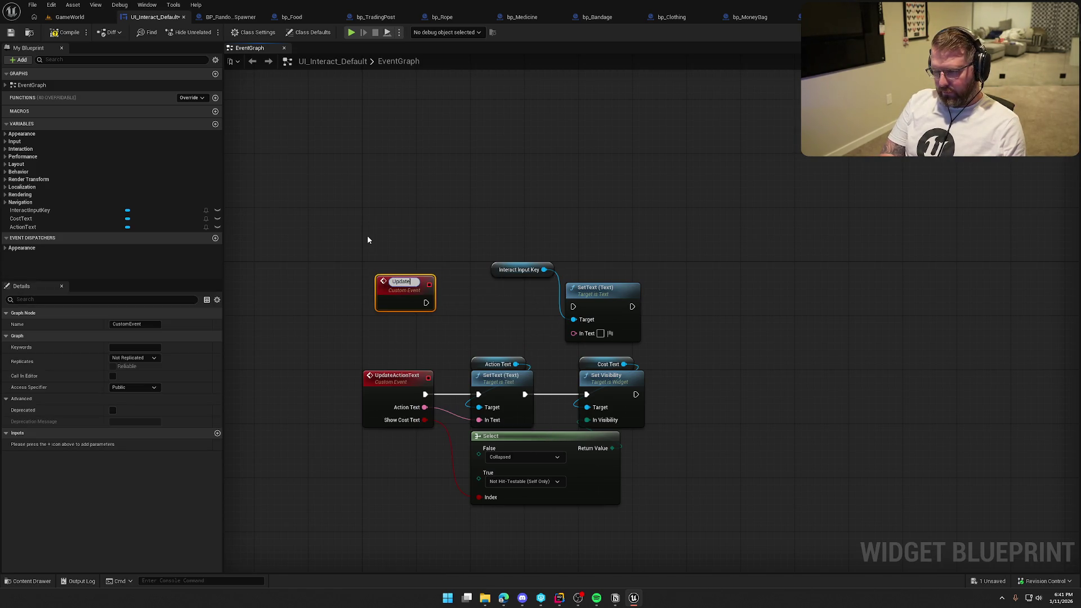
type("InputKey")
key("Return")
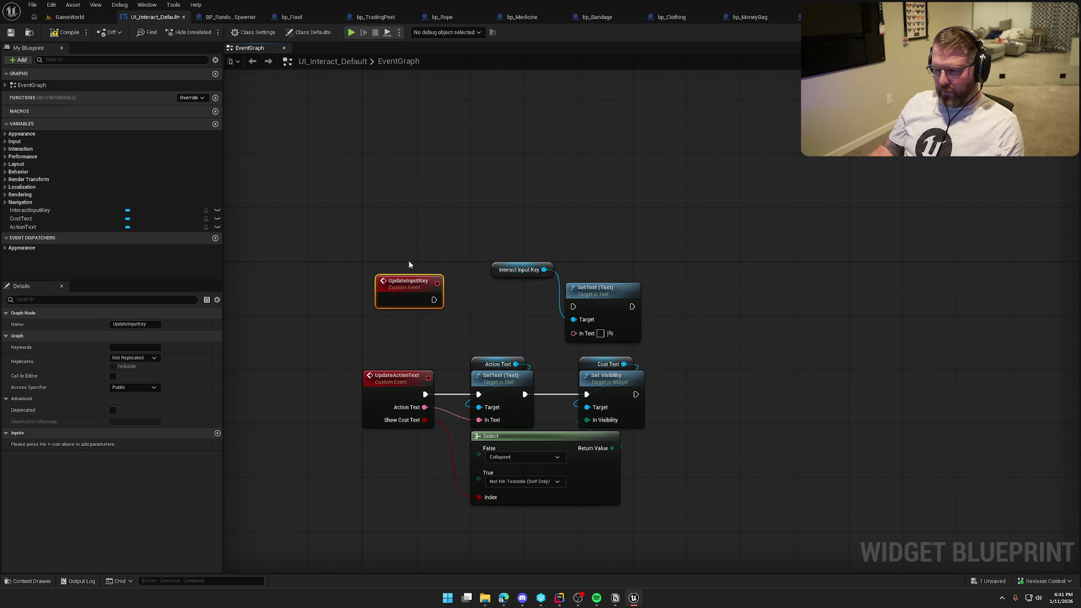
Arrange the nodes and wire UpdateInputKey to run the Interact Input Key SetText.
left_click_drag(403, 296, 389, 282)
mouse_move(523, 270)
left_mouse_down()
mouse_move(558, 253)
mouse_move(593, 276)
left_mouse_up()
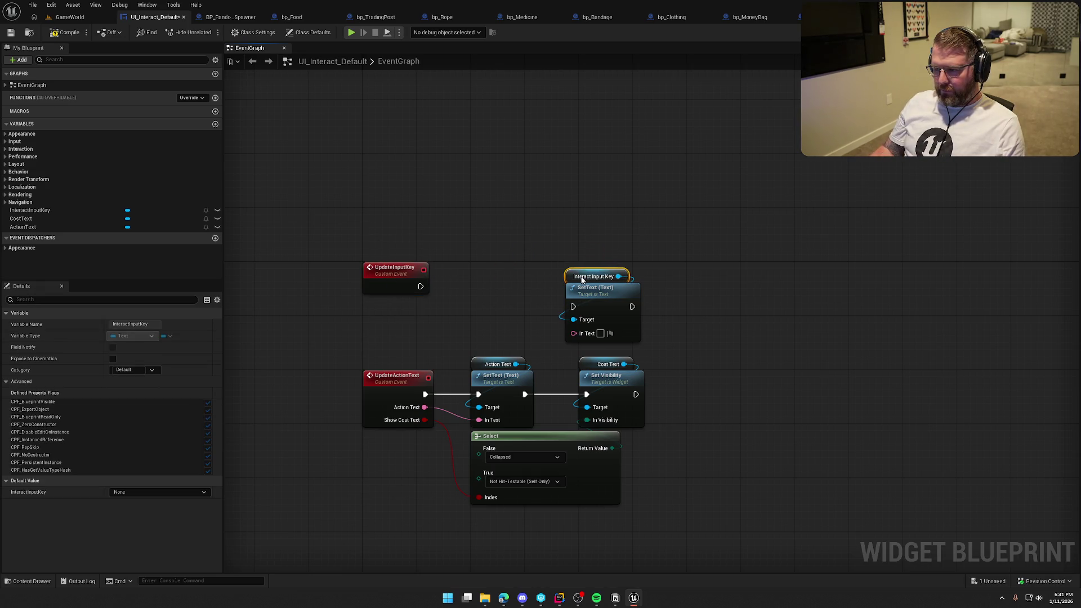
mouse_move(530, 242)
left_mouse_down()
mouse_move(621, 315)
mouse_move(552, 278)
mouse_move(565, 284)
left_mouse_up()
mouse_move(420, 286)
left_mouse_down()
mouse_move(499, 298)
mouse_move(533, 286)
left_mouse_up()
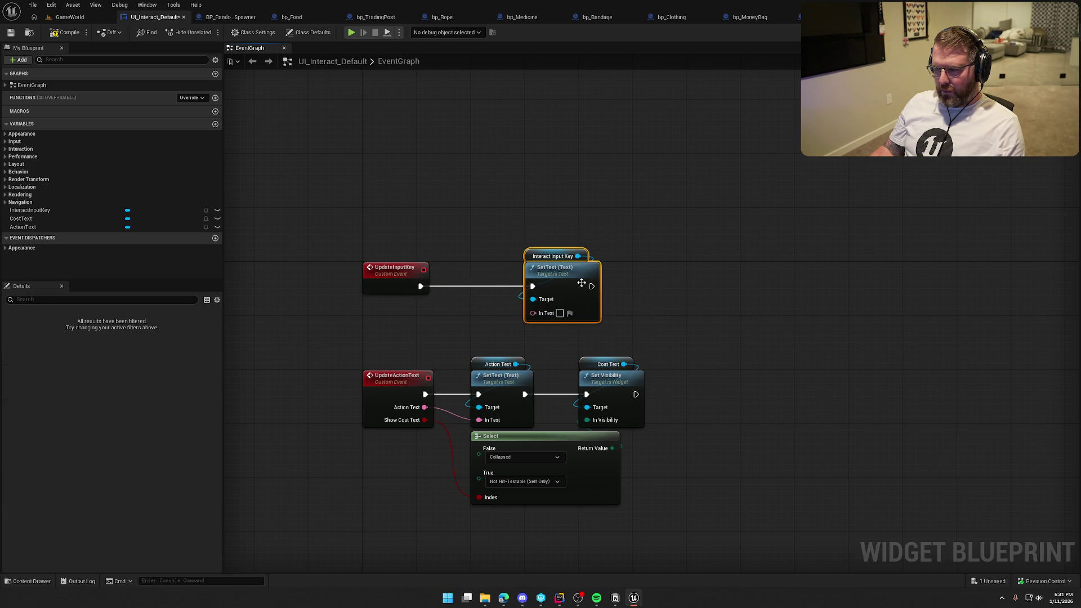
left_click(489, 217)
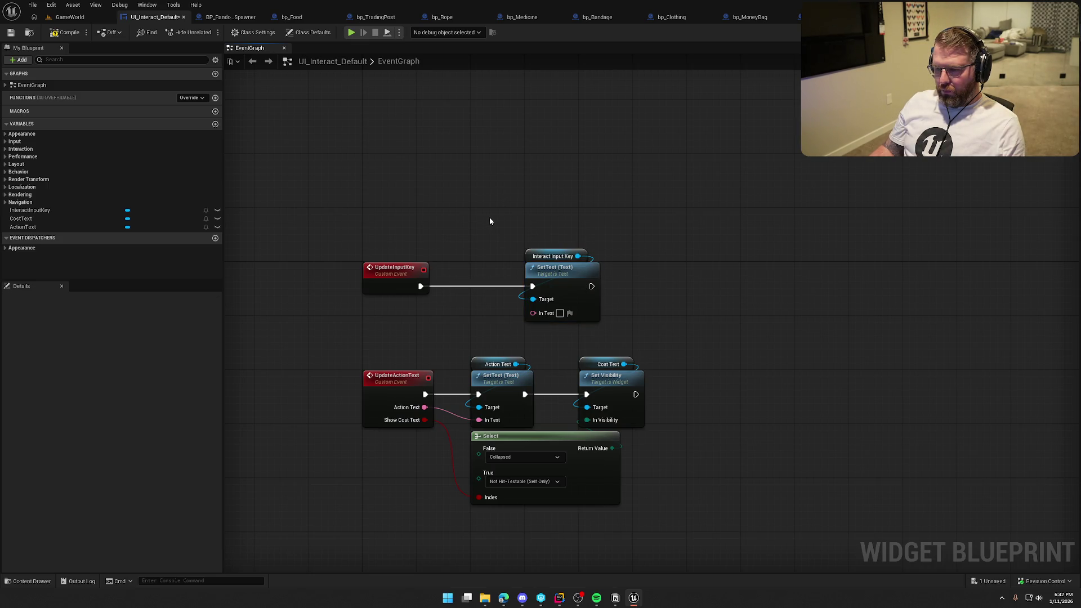
left_click_drag(489, 218, 487, 175)
left_click(415, 242)
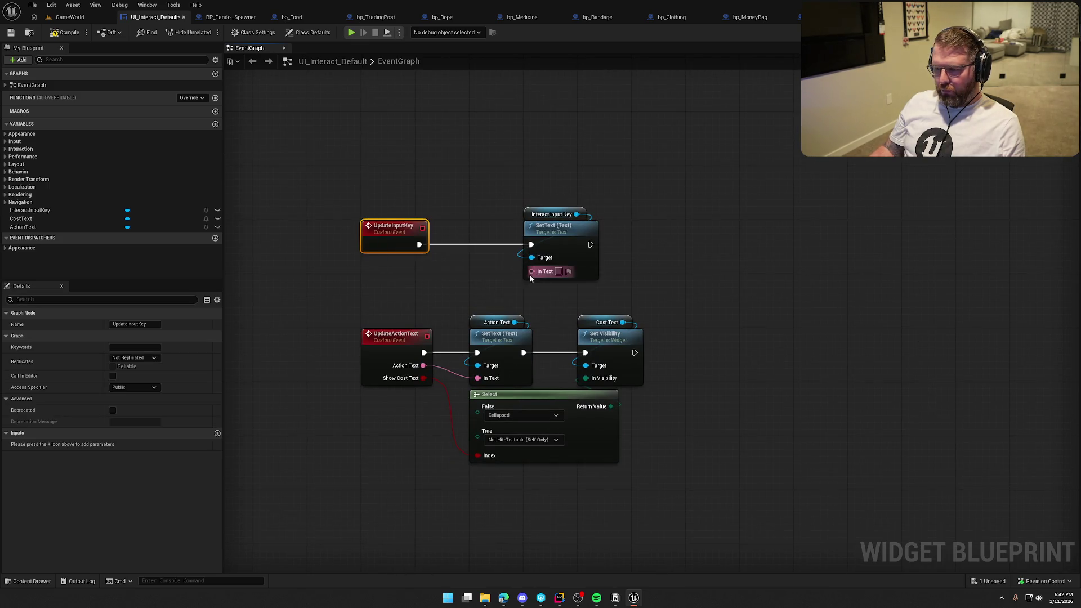
Promote SetText's In Text to an UpdateInputKey input named Input Key.
mouse_move(532, 270)
left_mouse_down()
mouse_move(414, 275)
mouse_move(370, 240)
left_mouse_up()
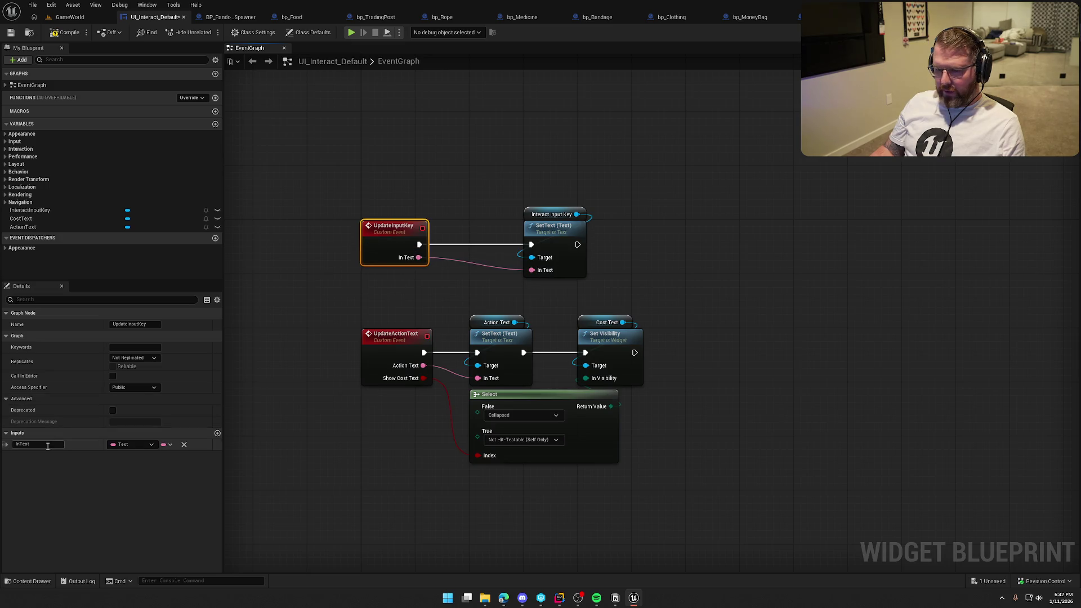
left_click(25, 444)
type("Input Key")
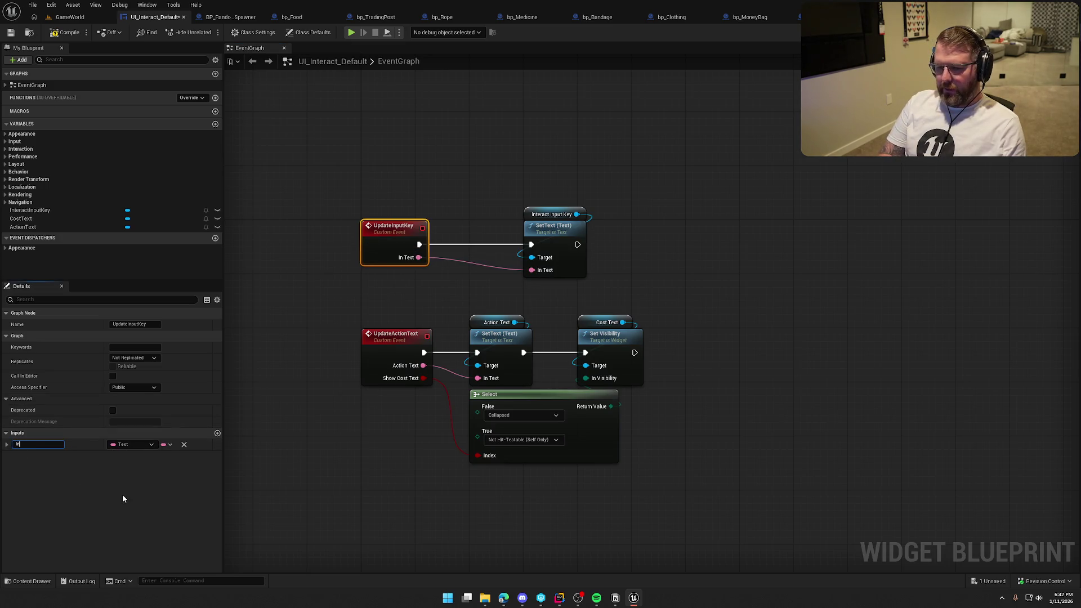
key("Return")
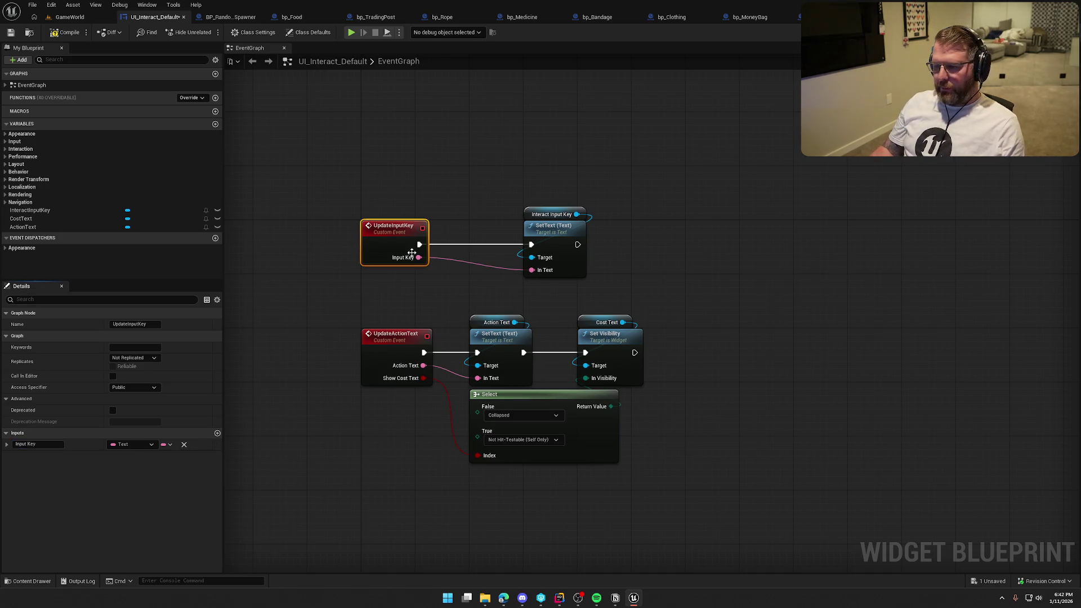
left_click_drag(562, 230, 508, 230)
left_click(424, 173)
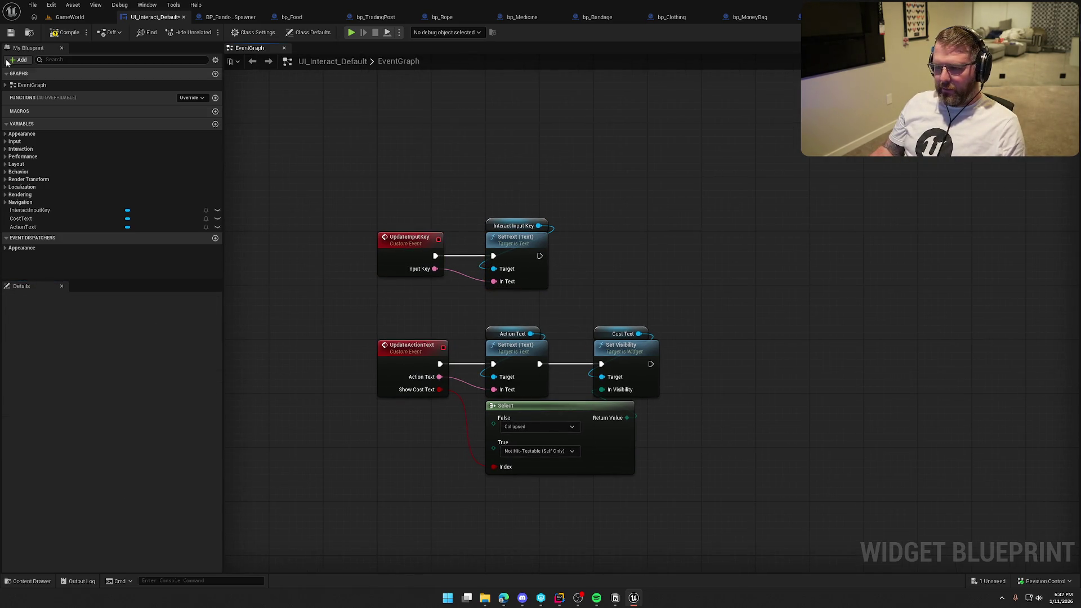
left_click_drag(541, 171, 529, 292)
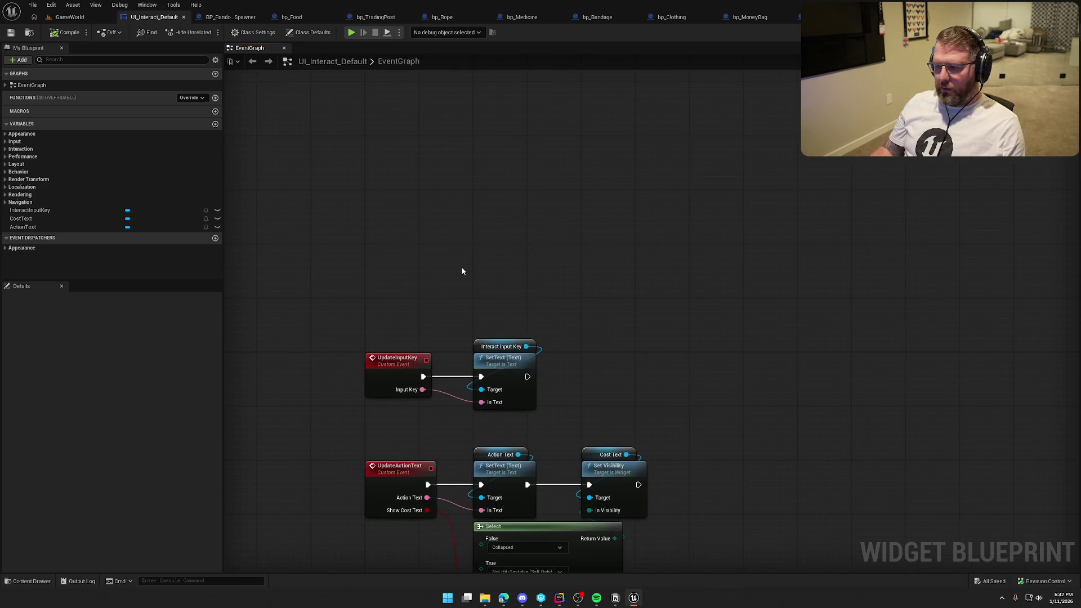
mouse_move(462, 272)
left_mouse_down()
mouse_move(441, 221)
mouse_move(488, 157)
left_mouse_up()
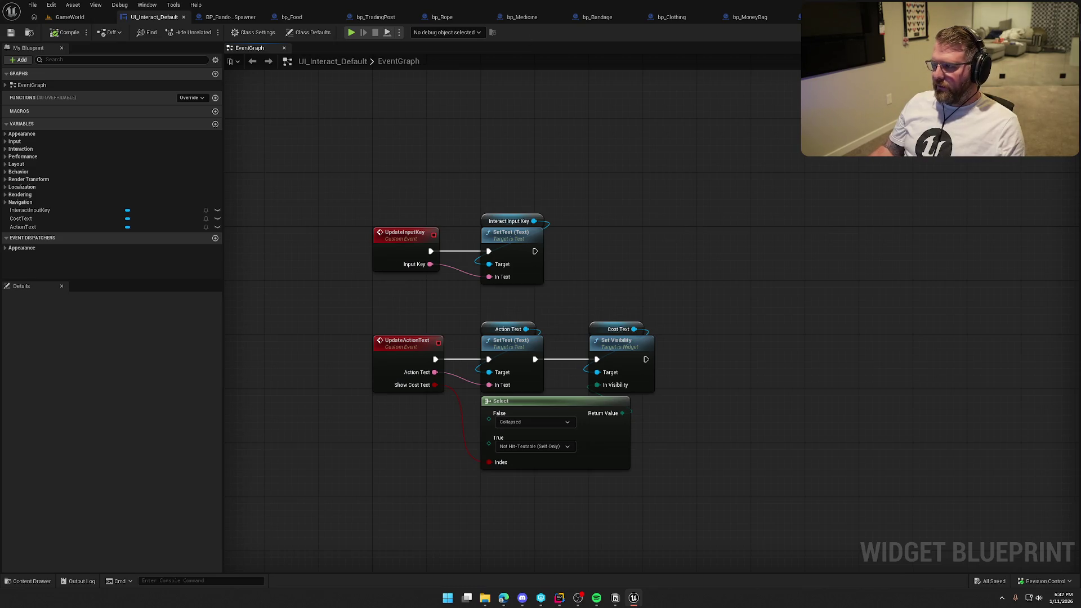
left_click(1048, 32)
scroll(478, 310, "up", 5)
left_click(474, 313)
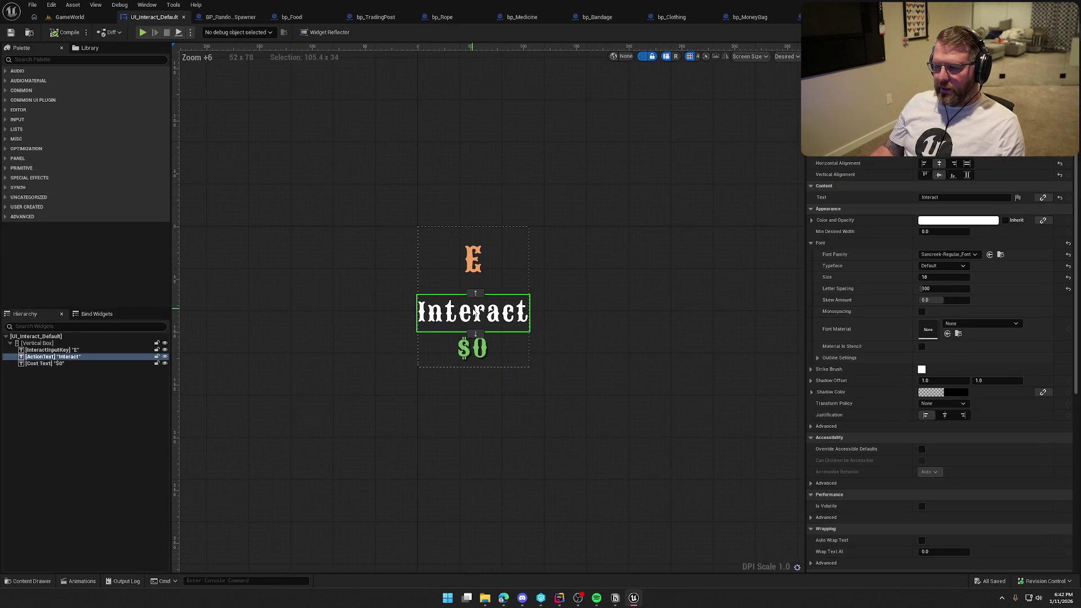
left_click(630, 241)
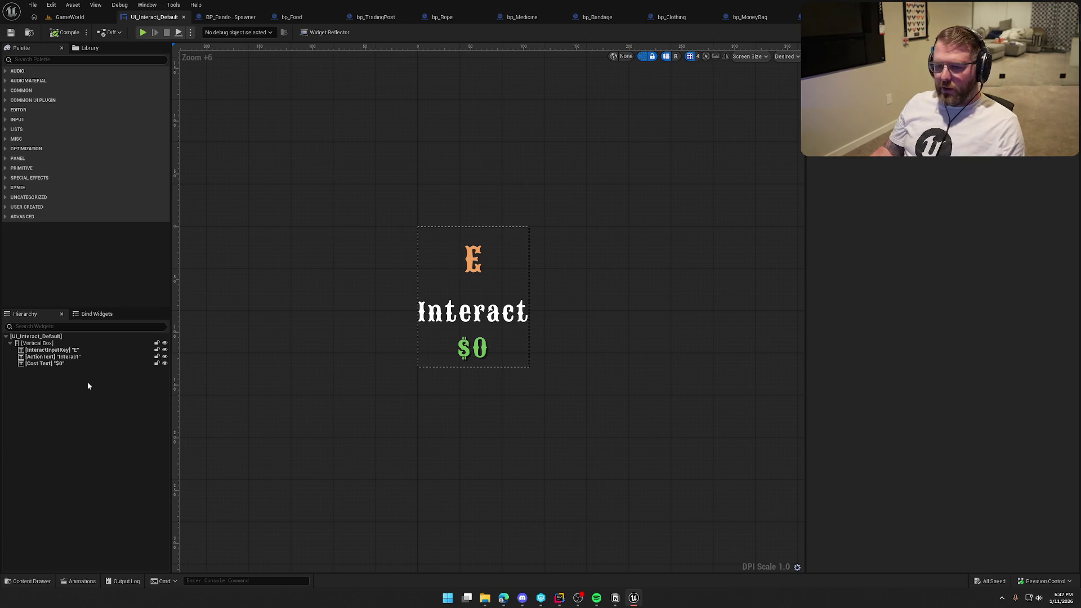
left_click(1047, 32)
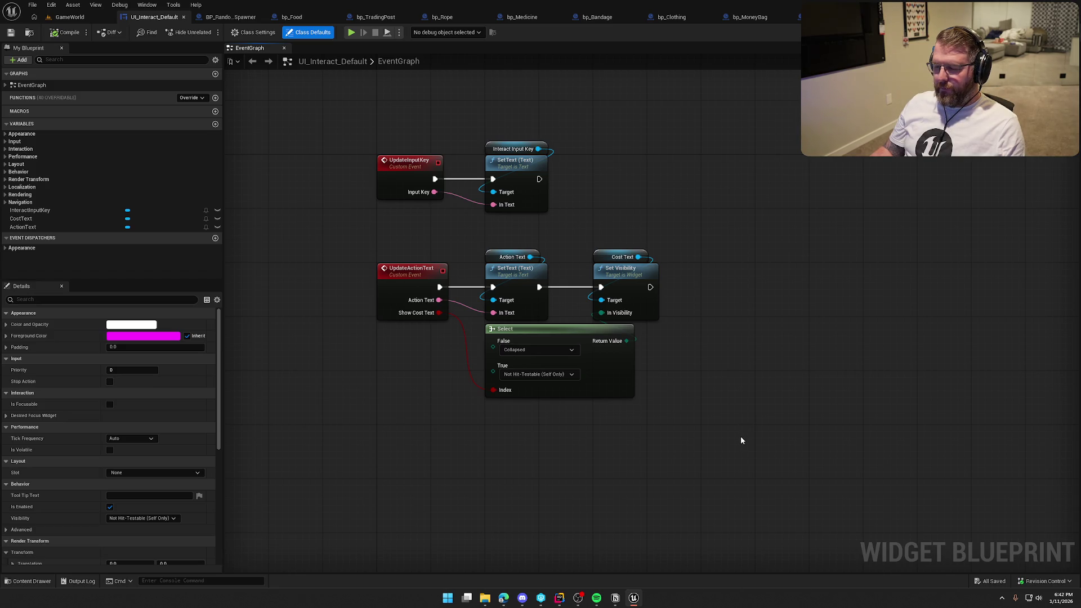
Add a SetText on Cost Text running after Set Visibility, lowering the Select node.
mouse_move(741, 438)
left_mouse_down()
mouse_move(423, 269)
mouse_move(420, 249)
left_mouse_up()
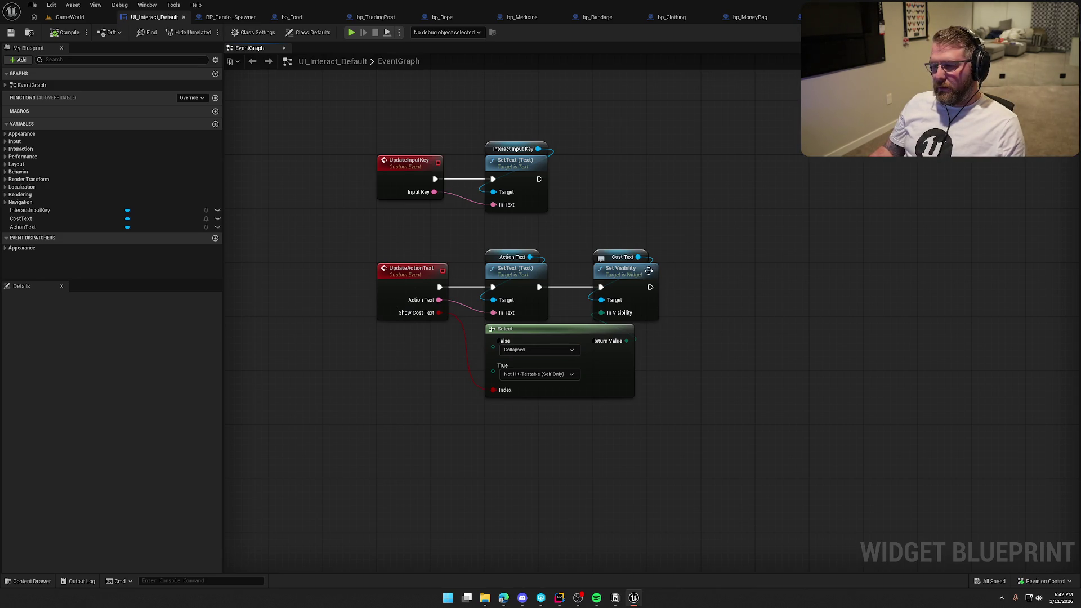
left_click_drag(638, 256, 699, 271)
type("set text")
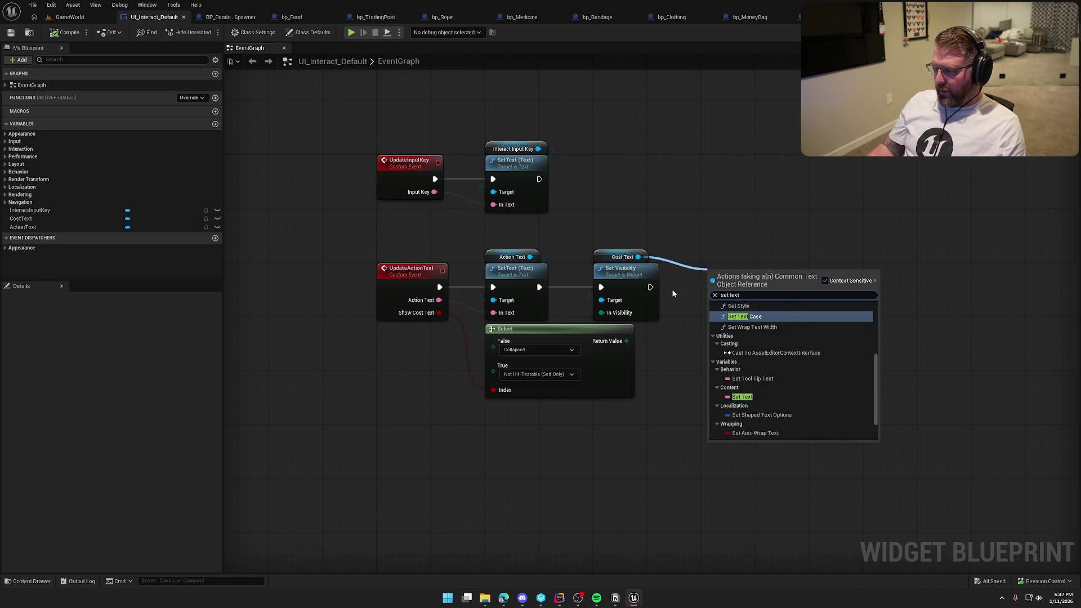
left_click(760, 435)
left_click_drag(717, 298, 651, 287)
left_click_drag(736, 281, 735, 276)
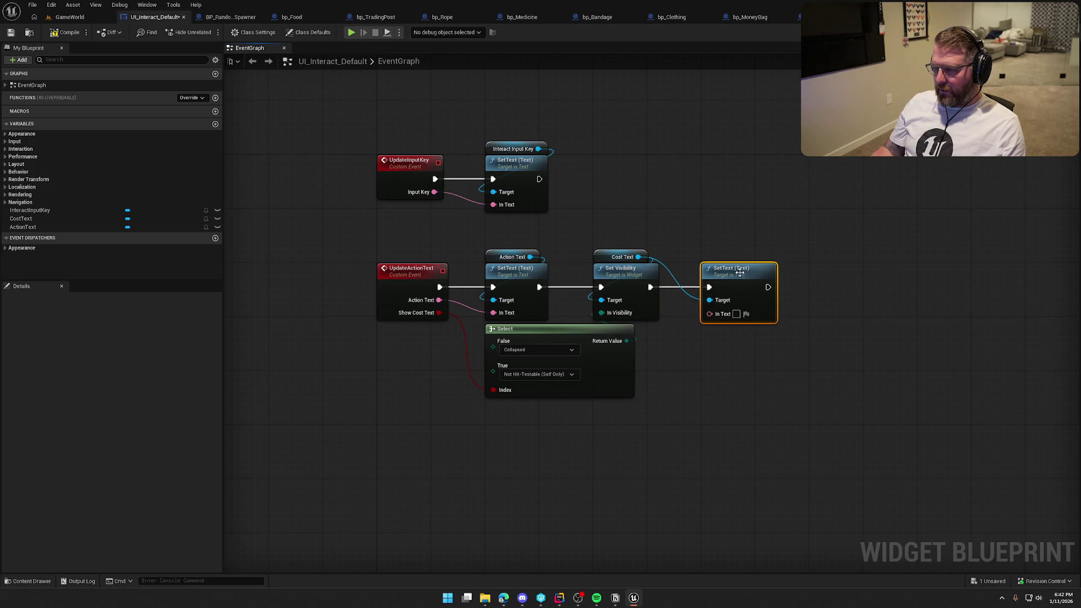
left_click_drag(567, 283, 567, 329)
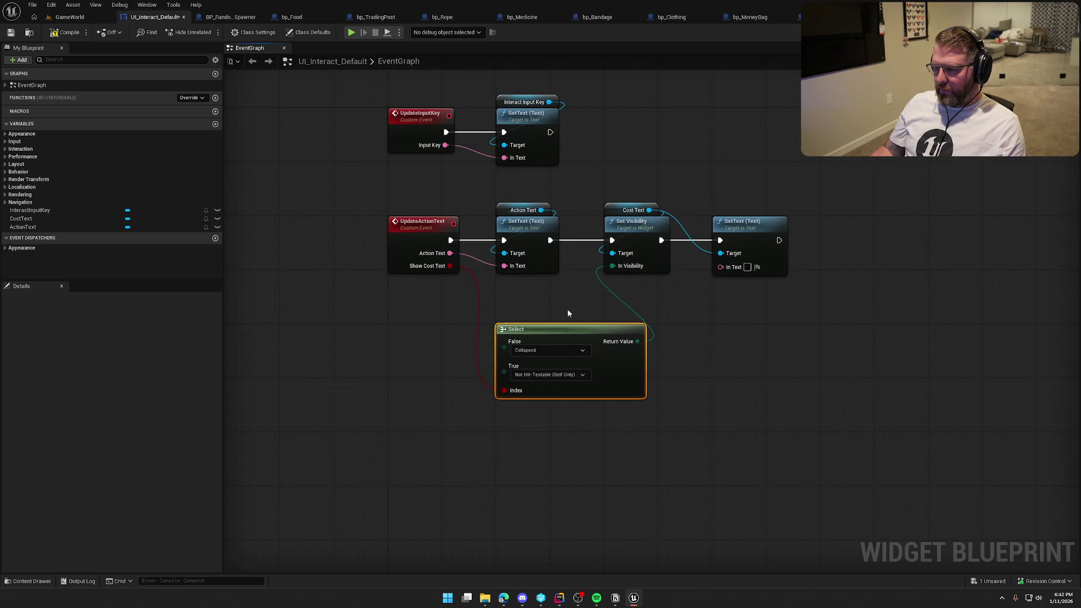
left_click(567, 308)
left_click_drag(721, 267, 708, 272)
Add an integer input named Item Cost to the UpdateActionText event.
left_click(418, 224)
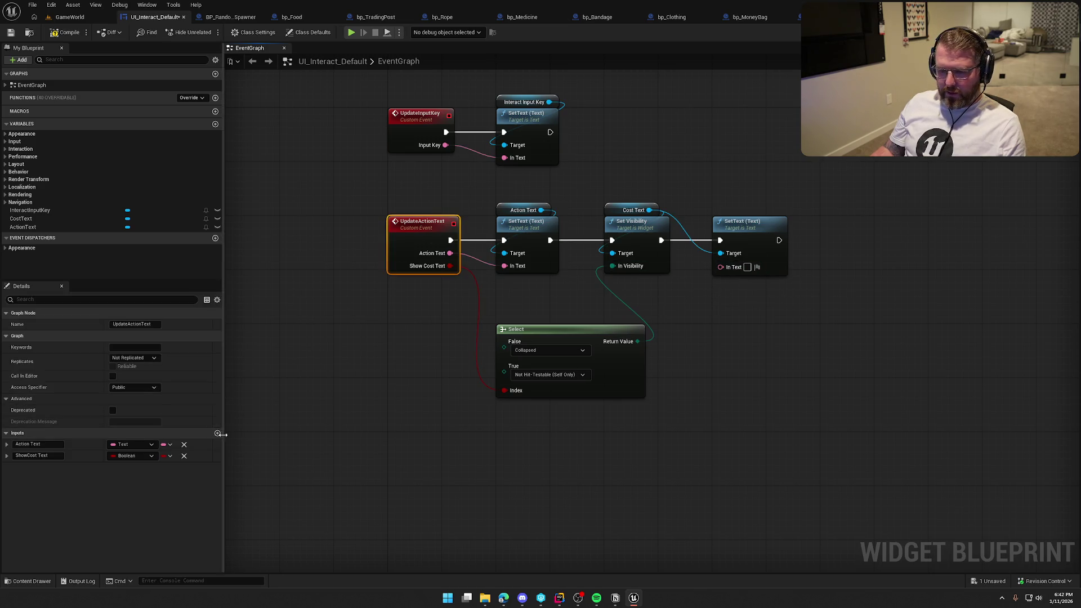
left_click(6, 433)
left_click(218, 433)
left_click(14, 437)
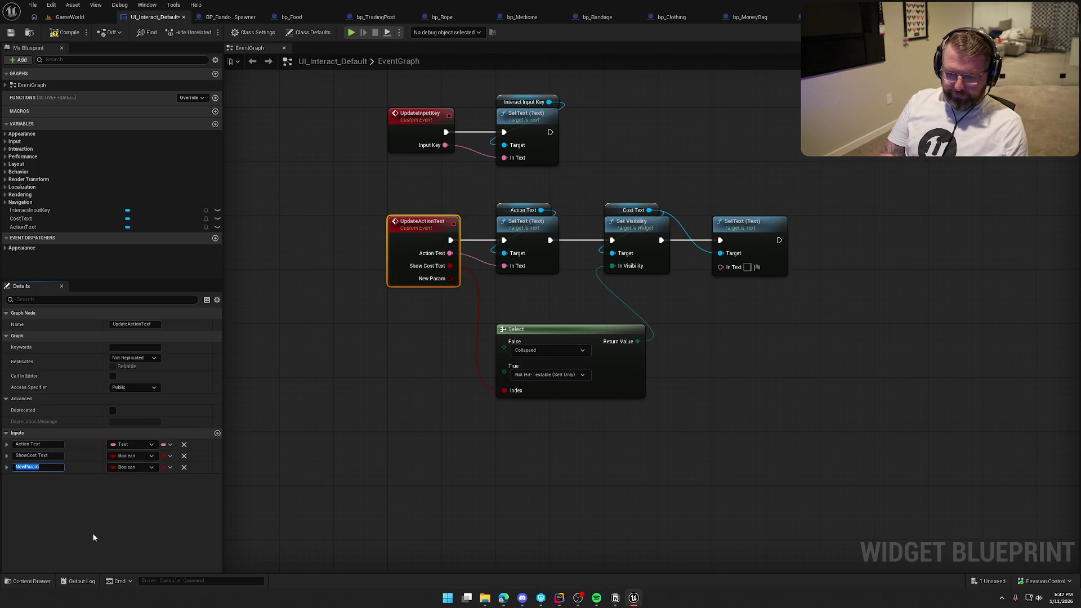
type("Item Cost")
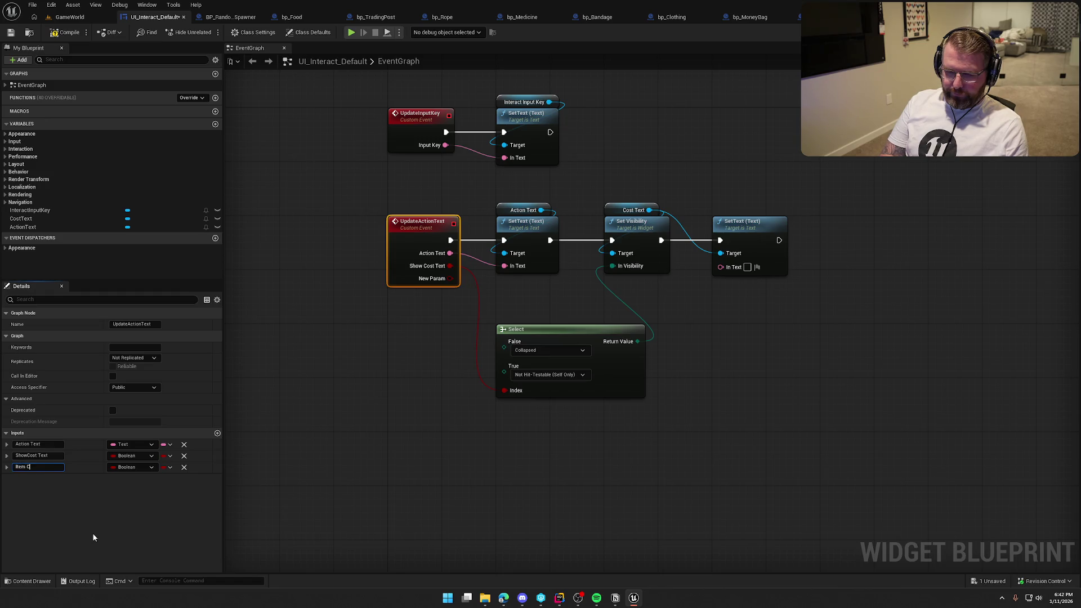
key("Return")
left_click(132, 467)
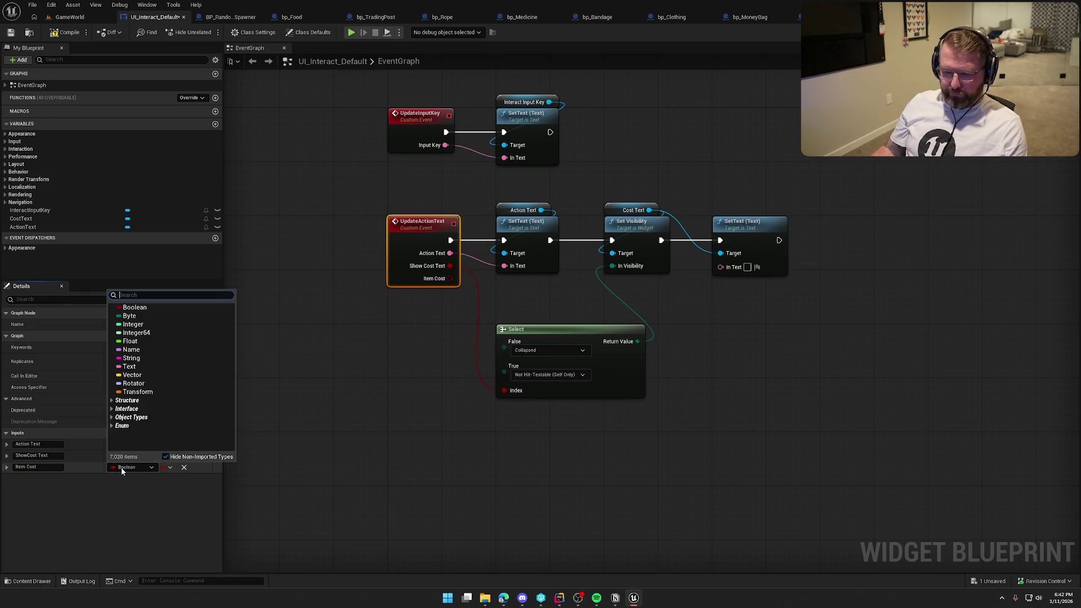
left_click(138, 328)
left_click(447, 343)
Feed the cost SetText's In Text from a Format Text node whose format begins '${'.
mouse_move(450, 278)
left_mouse_down()
mouse_move(473, 287)
mouse_move(670, 282)
mouse_move(721, 269)
mouse_move(685, 298)
mouse_move(725, 279)
mouse_move(732, 304)
left_mouse_up()
type("format")
key("Return")
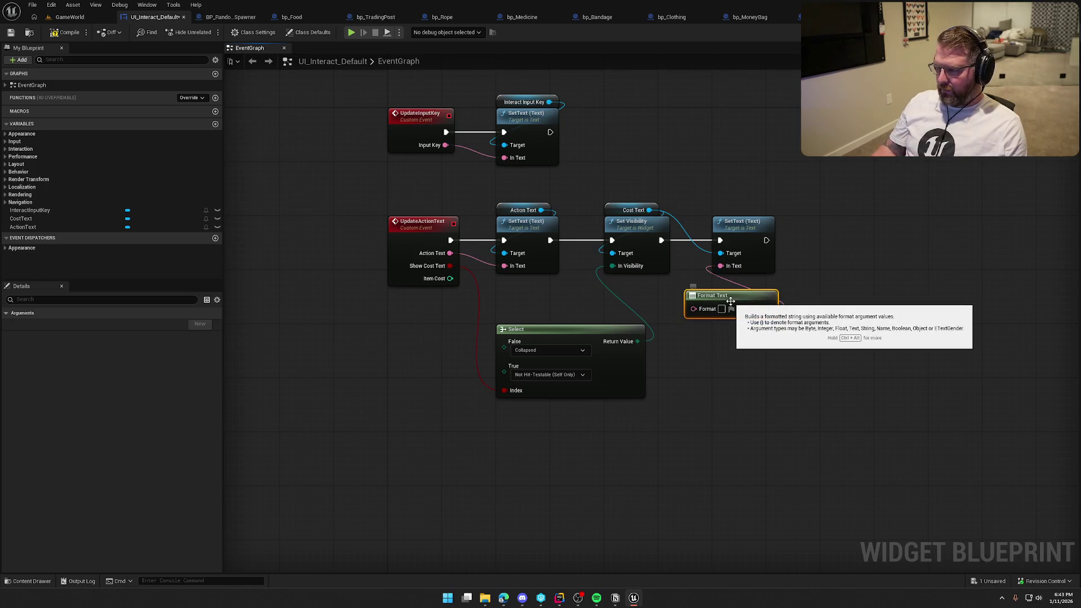
type("$")
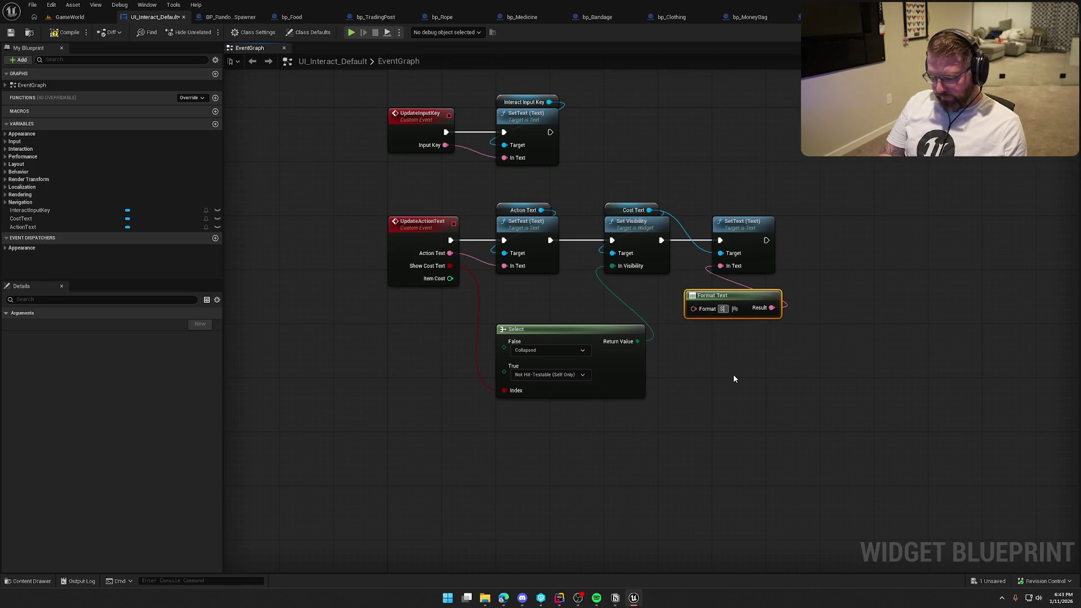